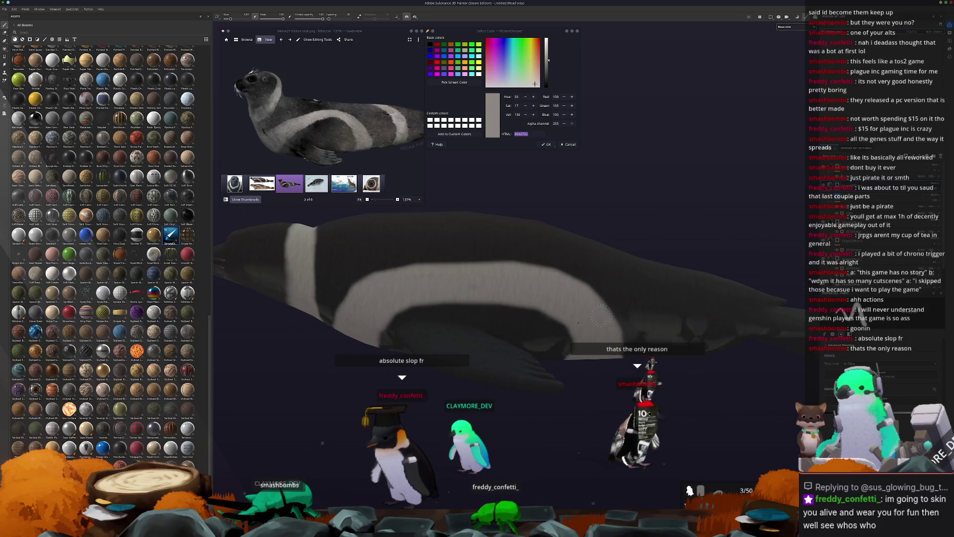
- Brush dark paint over part of the seal's dark band
mouse_move(690, 393)
mouse_down()
mouse_move(584, 390)
mouse_move(514, 349)
mouse_move(449, 341)
mouse_up()
drag(392, 348, 328, 368)
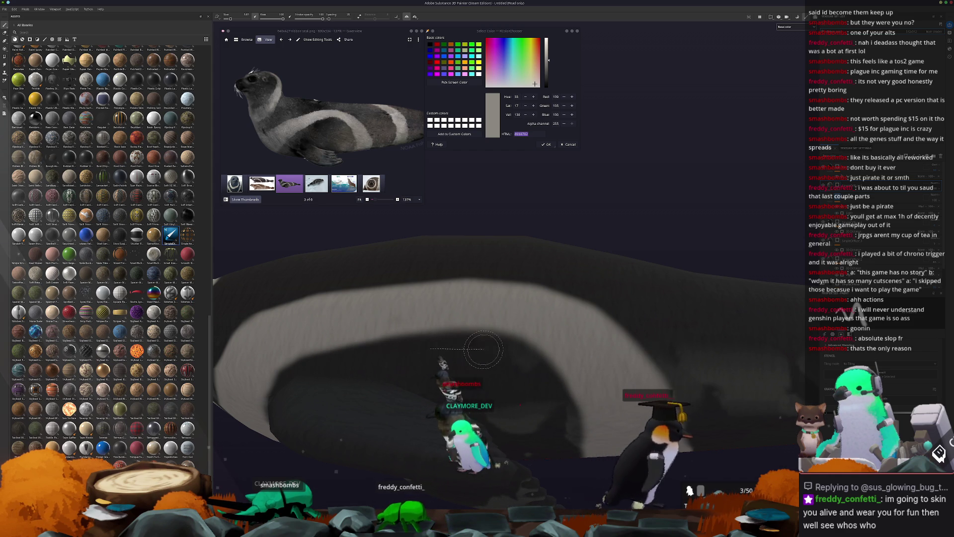
mouse_move(482, 349)
mouse_down()
mouse_move(551, 411)
mouse_move(405, 379)
mouse_up()
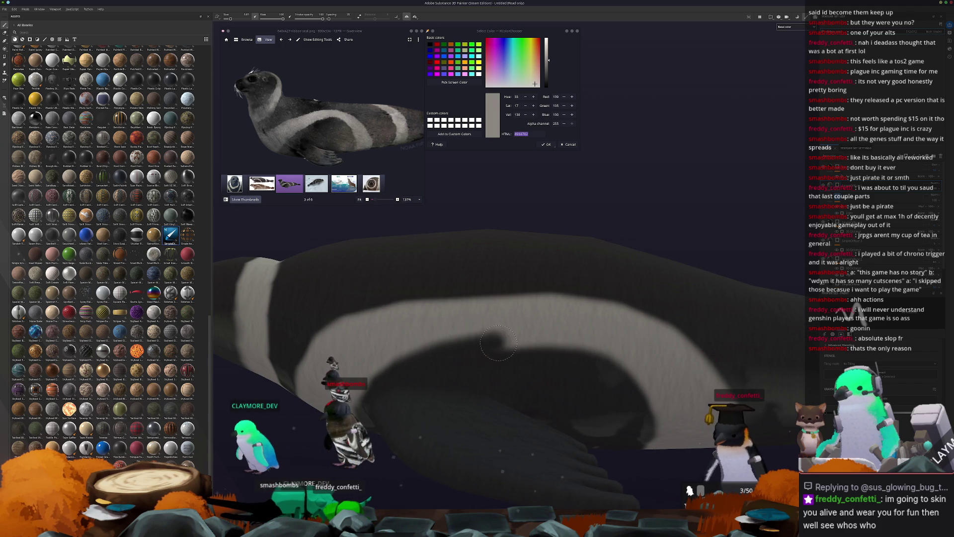
- Extend the dark band with a straight three-point stroke, then view the whole seal sideways
shift+click(574, 338)
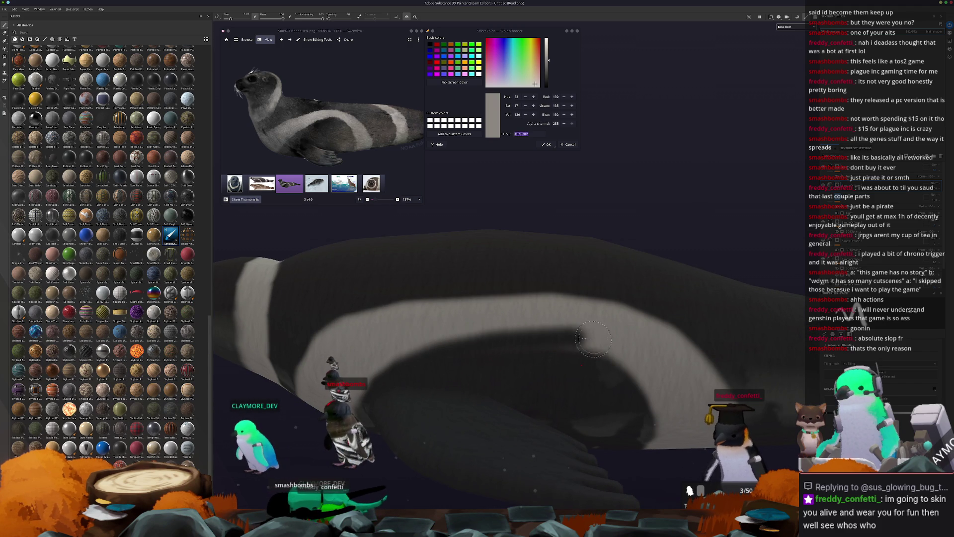
shift+click(620, 348)
shift+click(648, 366)
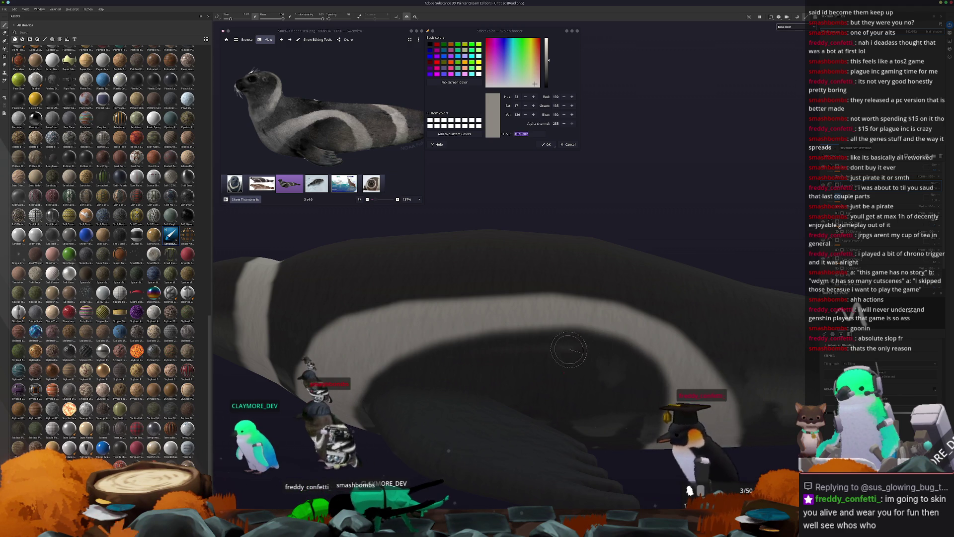
drag(528, 395, 602, 343)
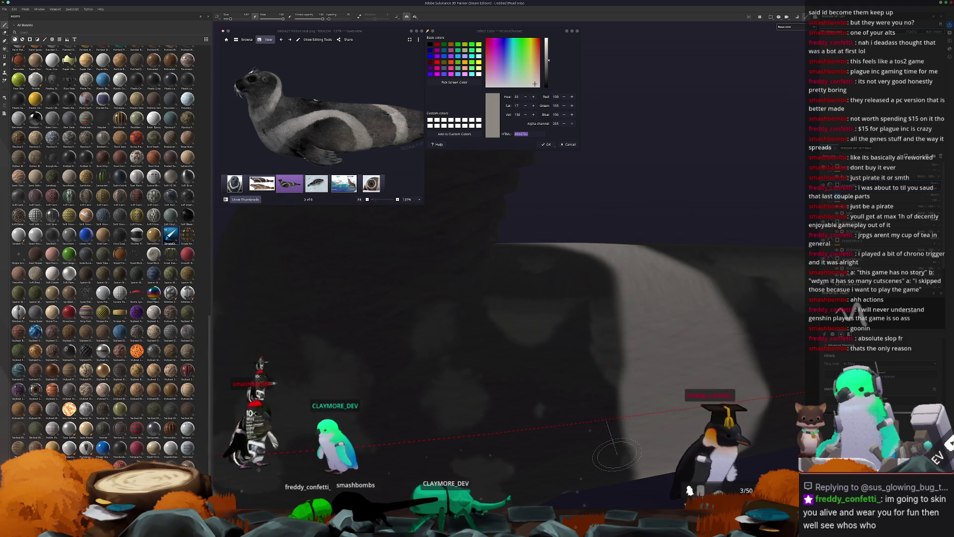
mouse_move(595, 428)
mouse_down()
mouse_move(521, 400)
mouse_move(496, 422)
mouse_up()
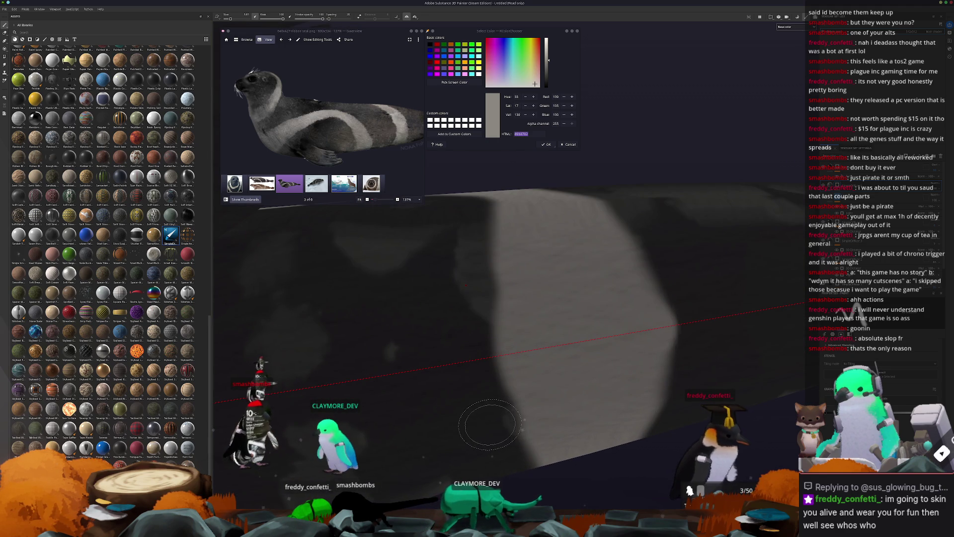
mouse_move(477, 356)
mouse_down()
mouse_move(541, 364)
mouse_move(430, 337)
mouse_move(456, 365)
mouse_up()
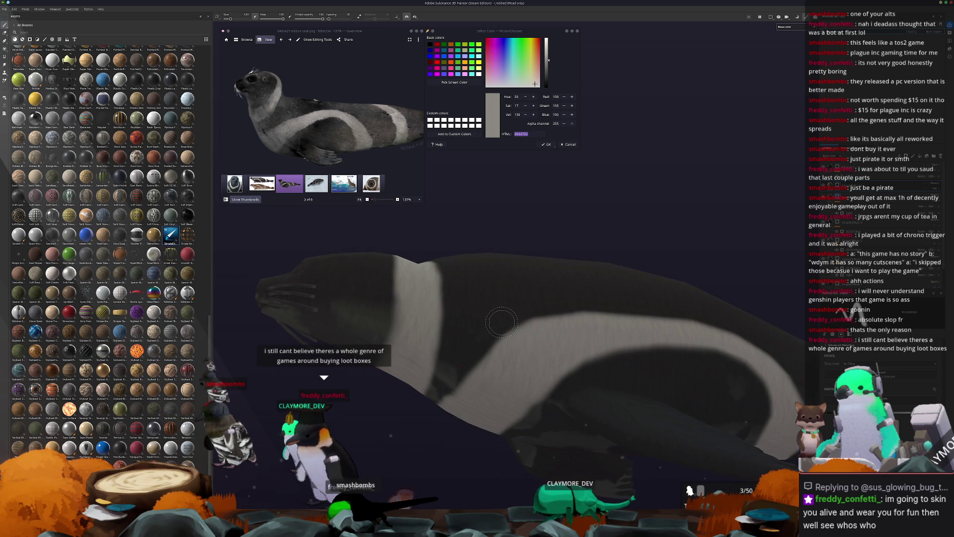
- Orbit and zoom onto the seal's pale band and enlarge the reference photo
mouse_move(474, 375)
mouse_down()
mouse_move(445, 376)
mouse_move(439, 391)
mouse_up()
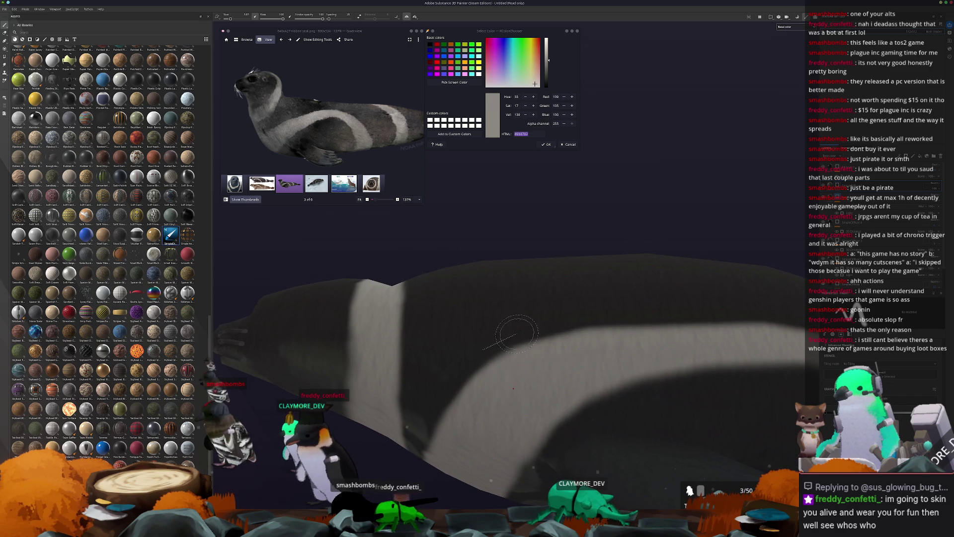
scroll(590, 312, down, 3)
drag(589, 312, 567, 415)
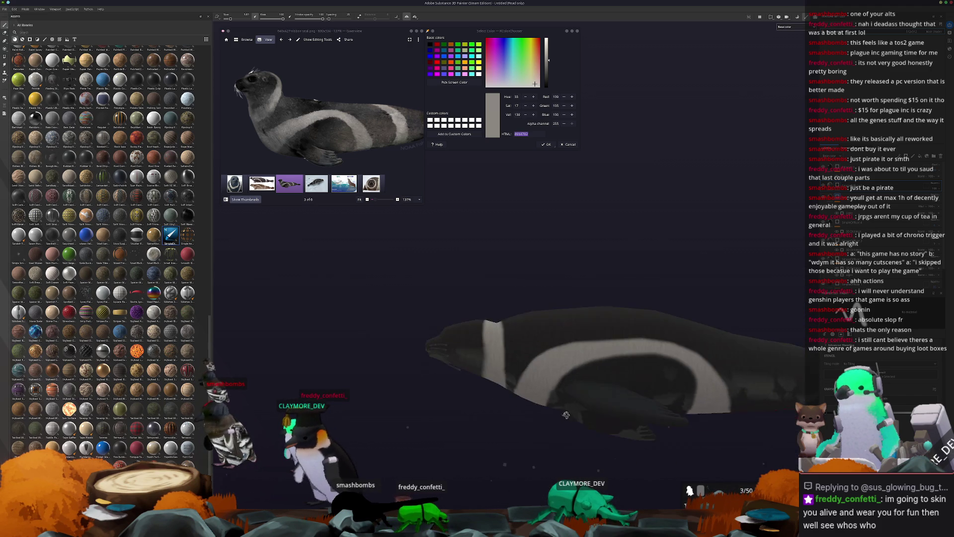
scroll(566, 415, up, 5)
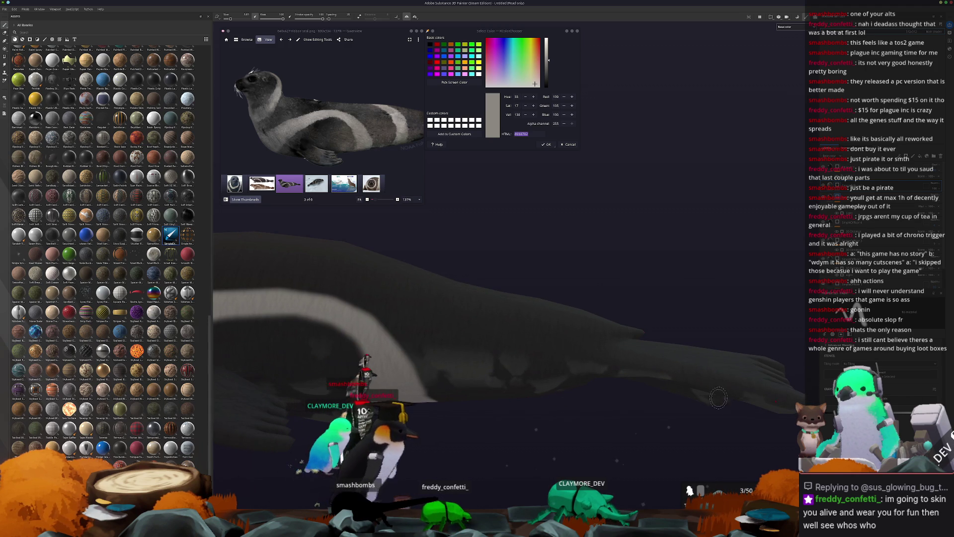
drag(552, 387, 515, 383)
scroll(323, 114, up, 3)
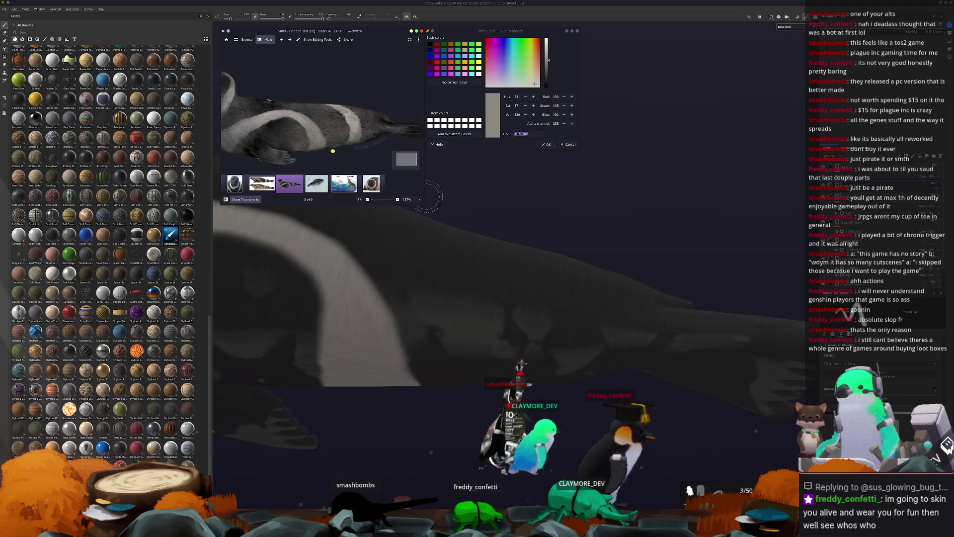
mouse_move(448, 298)
mouse_down()
mouse_move(481, 312)
mouse_move(485, 397)
mouse_up()
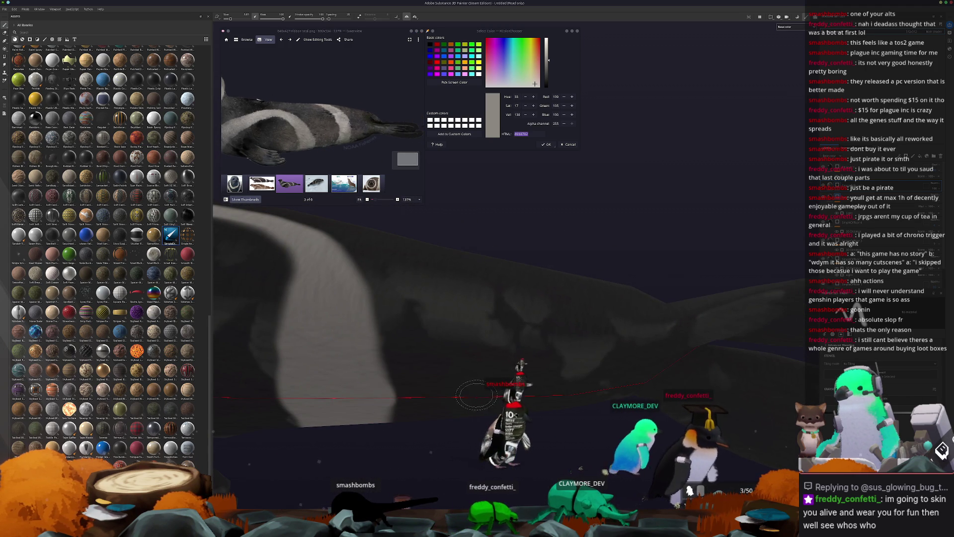
key(shift)
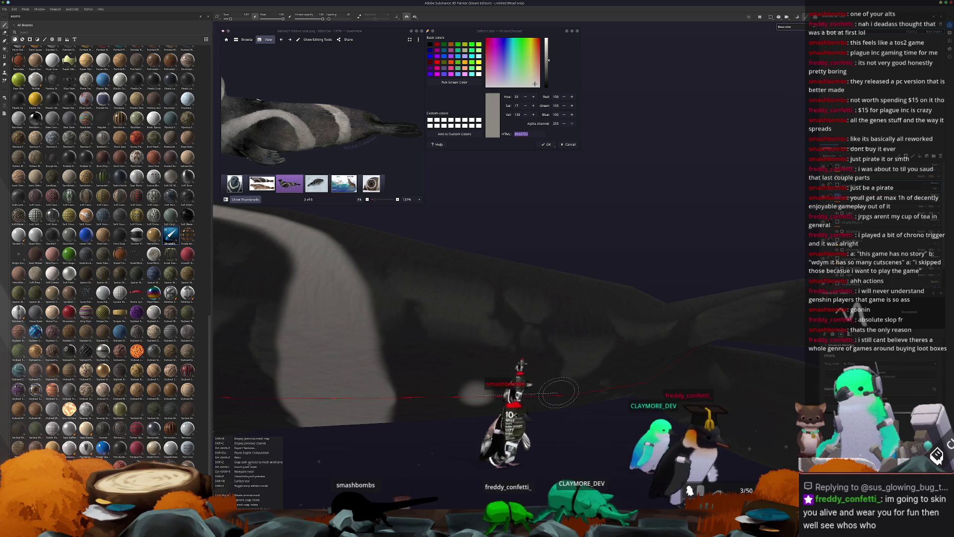
drag(558, 392, 532, 375)
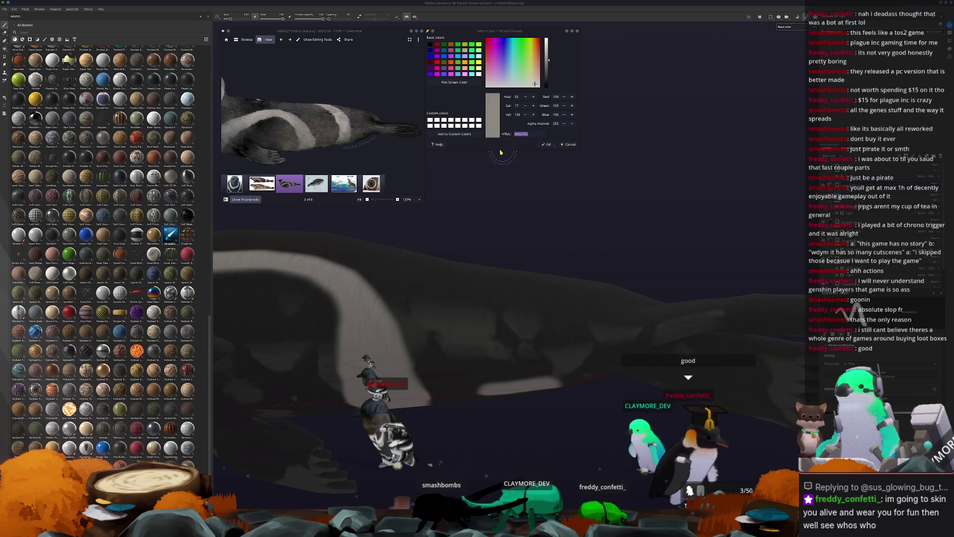
drag(497, 308, 497, 402)
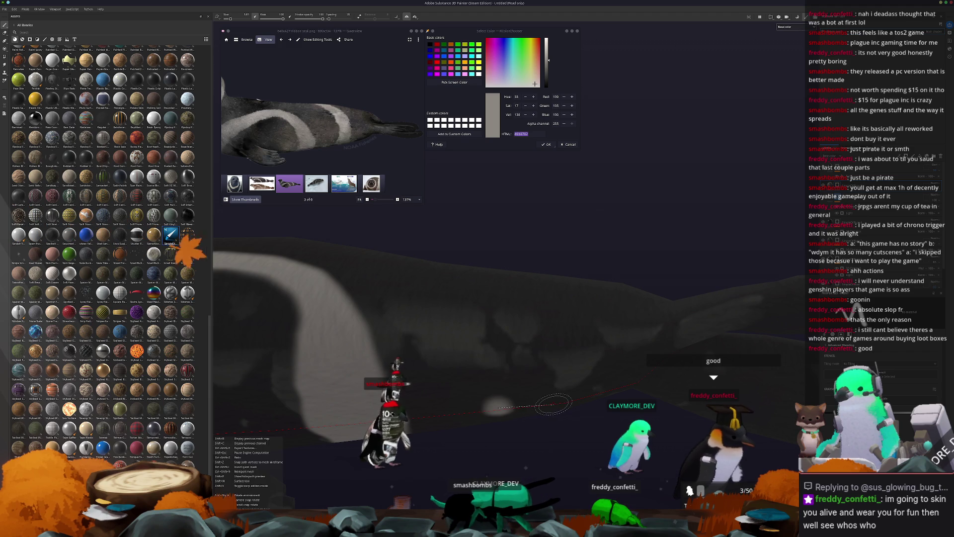
- Paint light grey strokes upward along the pale band to widen it
mouse_move(496, 409)
mouse_down()
mouse_move(508, 299)
mouse_move(560, 307)
mouse_move(531, 341)
mouse_move(545, 344)
mouse_move(529, 306)
mouse_move(531, 289)
mouse_move(543, 293)
mouse_move(552, 243)
mouse_move(544, 368)
mouse_move(578, 364)
mouse_up()
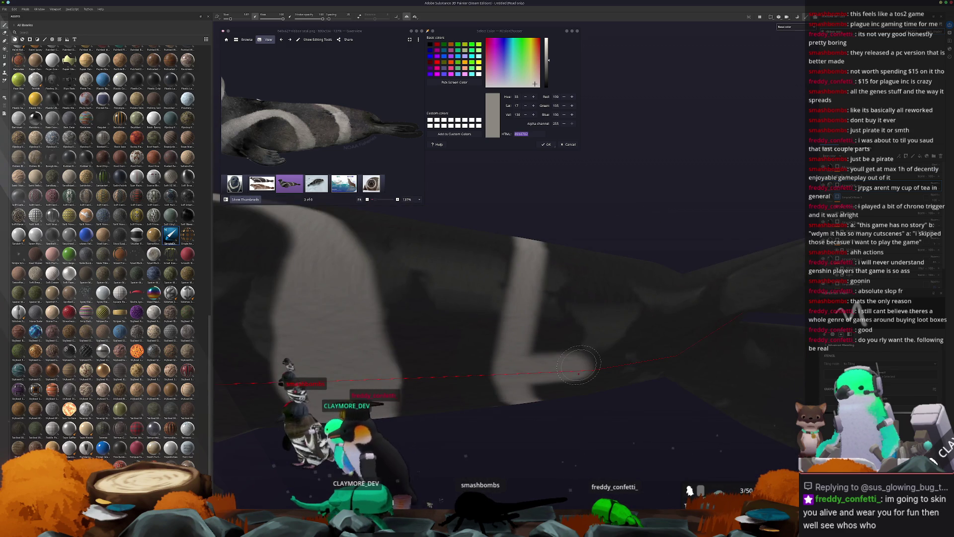
mouse_move(587, 322)
mouse_down()
mouse_move(589, 286)
mouse_move(573, 295)
mouse_move(531, 373)
mouse_up()
mouse_move(554, 342)
mouse_down()
mouse_move(550, 279)
mouse_move(546, 291)
mouse_move(579, 292)
mouse_move(528, 370)
mouse_move(543, 359)
mouse_up()
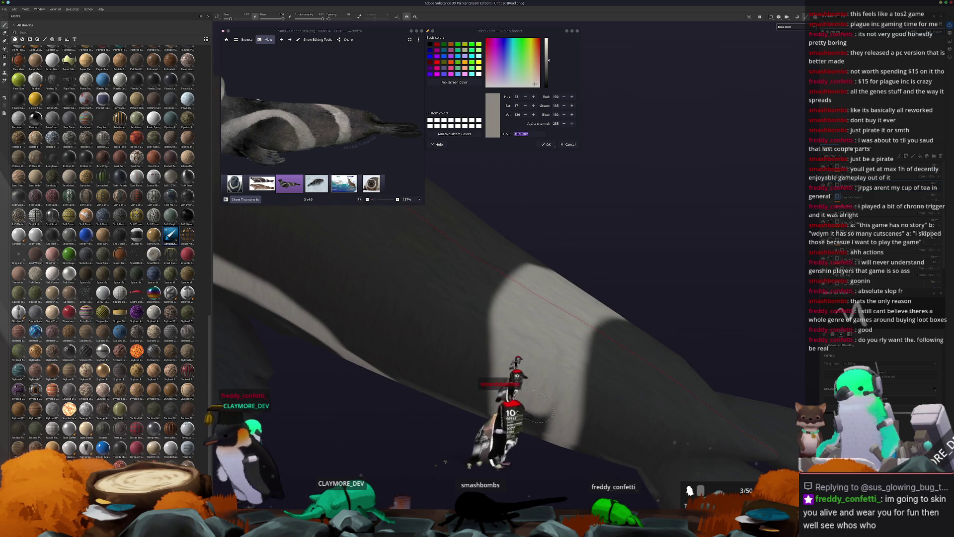
mouse_move(541, 421)
mouse_down()
mouse_move(547, 318)
mouse_move(527, 316)
mouse_move(520, 361)
mouse_up()
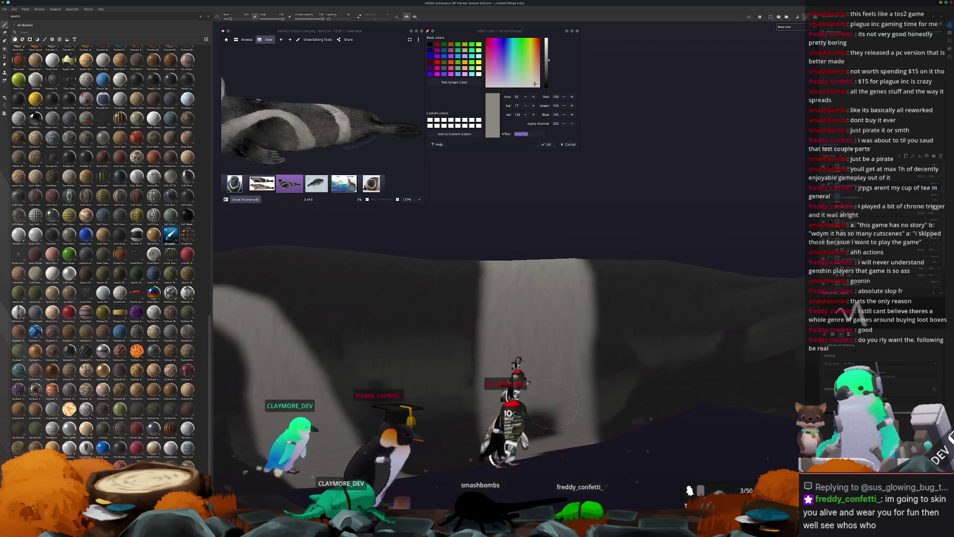
mouse_move(540, 413)
mouse_down()
mouse_move(544, 437)
mouse_move(387, 420)
mouse_move(541, 371)
mouse_up()
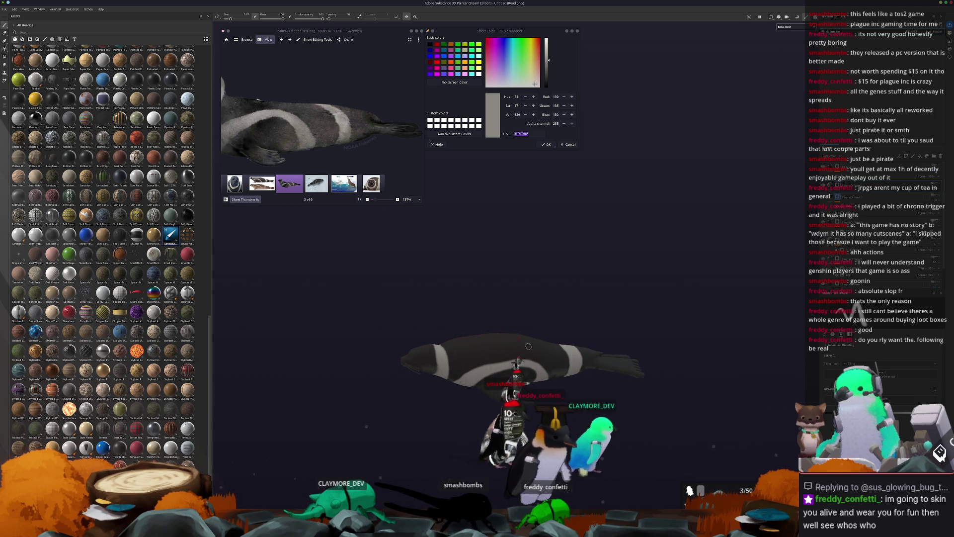
- Paint a light grey stroke across the seal's dark back from a close side view
scroll(413, 376, up, 6)
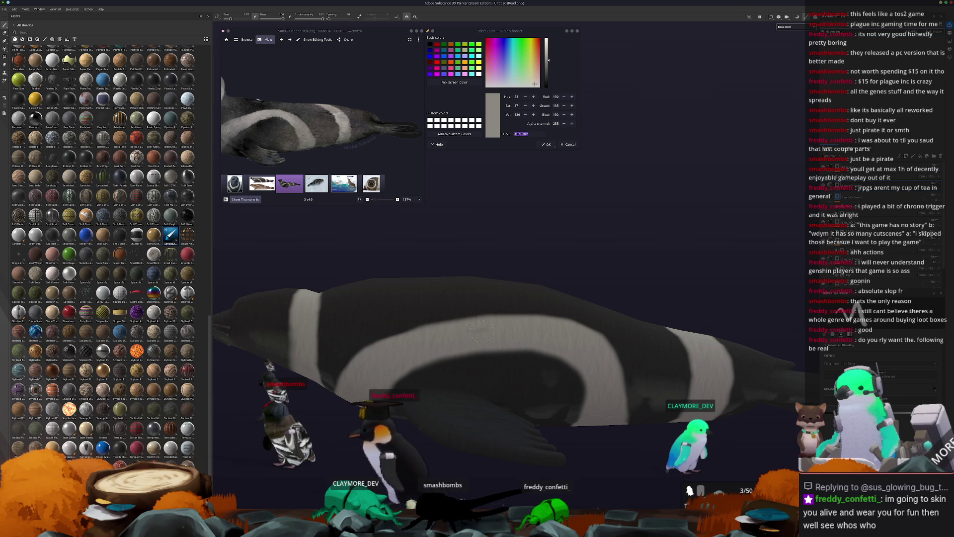
scroll(407, 353, down, 2)
drag(407, 353, 624, 345)
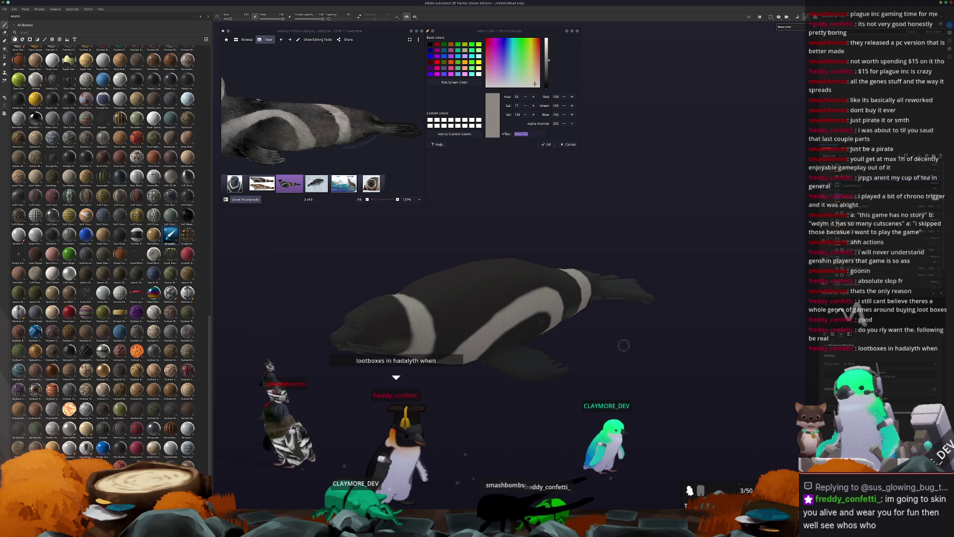
mouse_move(624, 345)
mouse_down()
mouse_move(465, 338)
mouse_move(572, 333)
mouse_move(632, 316)
mouse_move(643, 223)
mouse_move(420, 379)
mouse_move(472, 323)
mouse_move(522, 298)
mouse_move(447, 273)
mouse_up()
scroll(298, 112, down, 2)
mouse_move(562, 274)
mouse_down()
mouse_move(563, 317)
mouse_move(577, 318)
mouse_move(424, 352)
mouse_up()
mouse_move(489, 311)
mouse_down()
mouse_move(606, 295)
mouse_move(663, 331)
mouse_move(557, 309)
mouse_move(482, 325)
mouse_up()
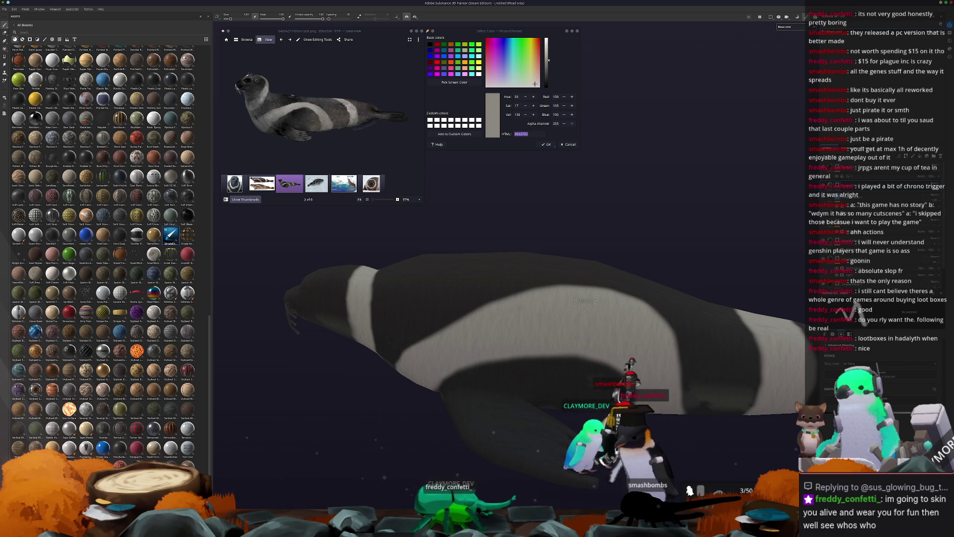
- Darken the paint along the stripe edge on the seal's back
drag(597, 378, 646, 381)
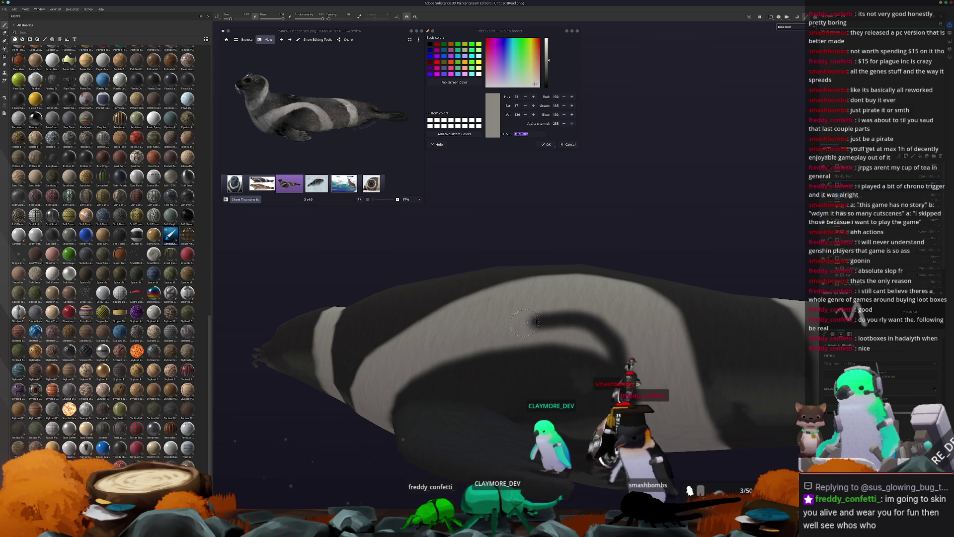
drag(482, 336, 447, 352)
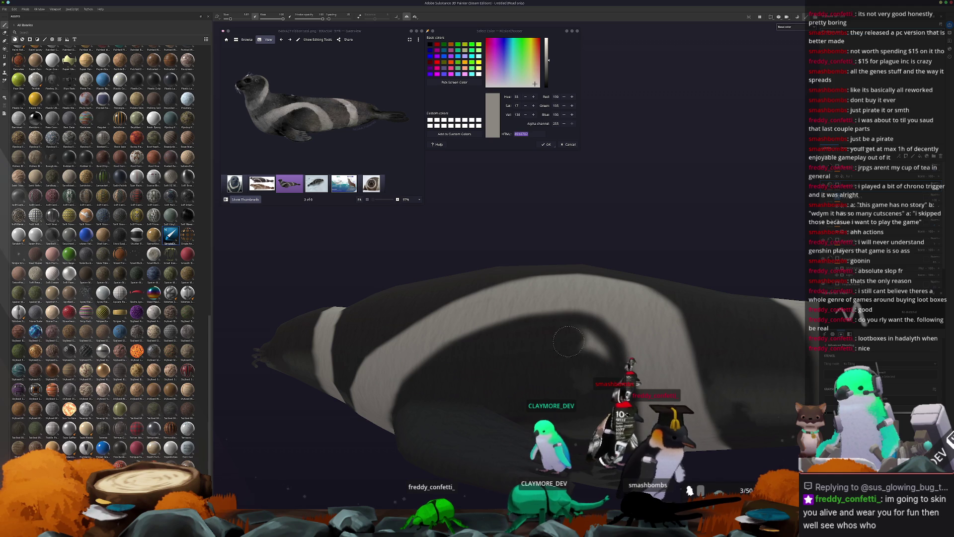
drag(599, 370, 531, 333)
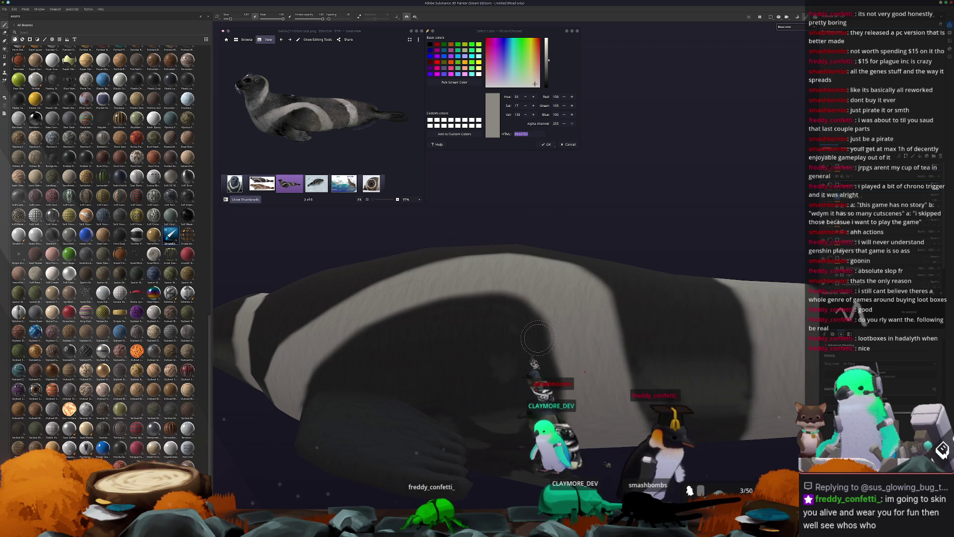
drag(568, 439, 537, 334)
drag(563, 286, 802, 358)
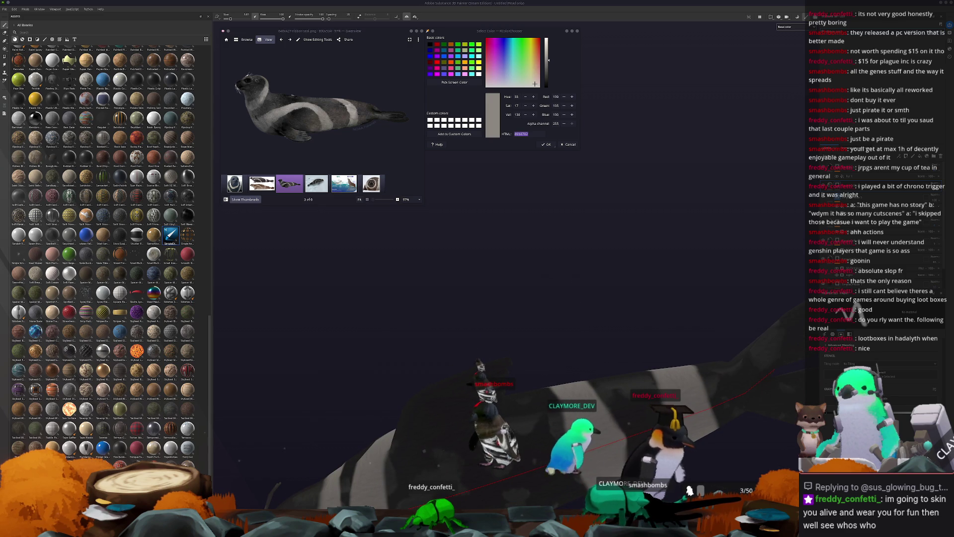
drag(646, 348, 516, 337)
scroll(516, 337, up, 3)
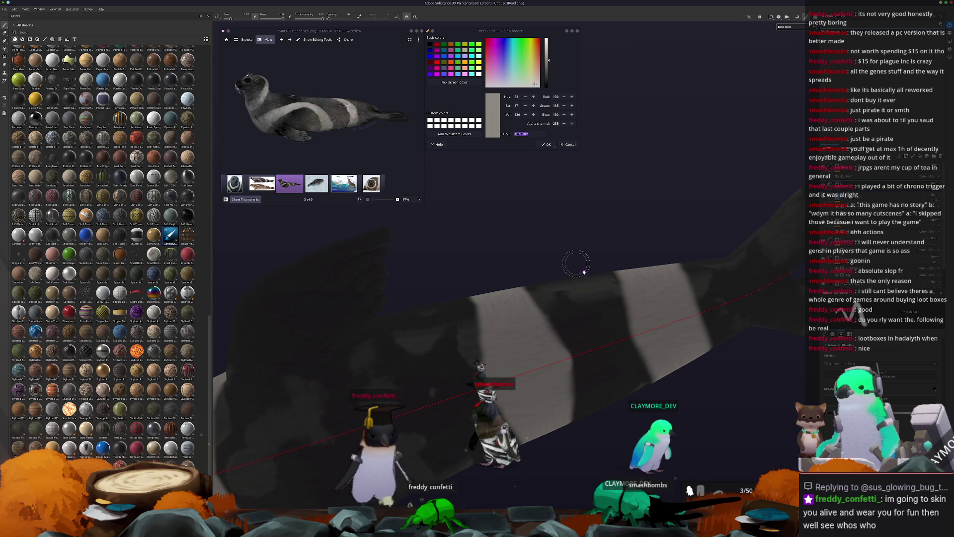
scroll(548, 269, down, 5)
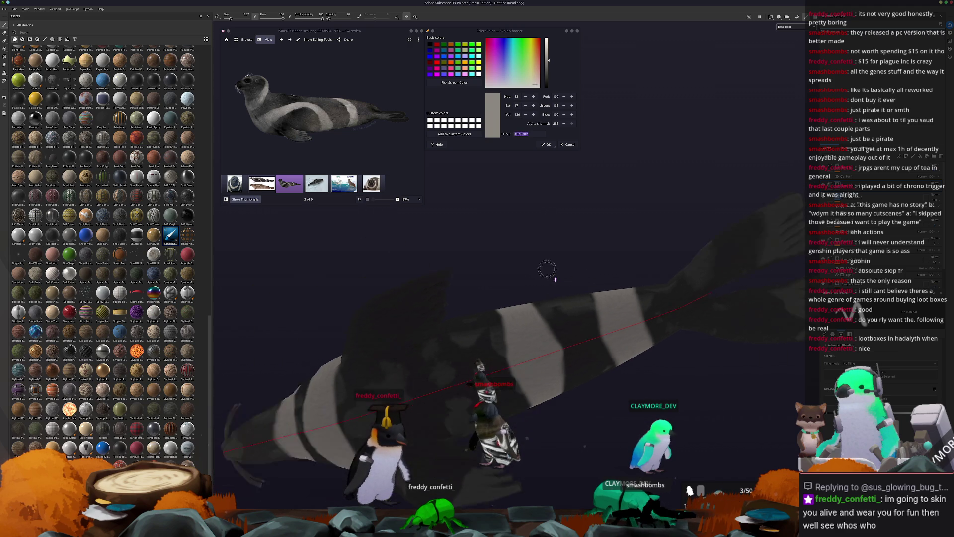
mouse_move(506, 242)
mouse_down()
mouse_move(451, 411)
mouse_move(443, 404)
mouse_move(547, 389)
mouse_move(477, 417)
mouse_move(475, 452)
mouse_move(467, 443)
mouse_up()
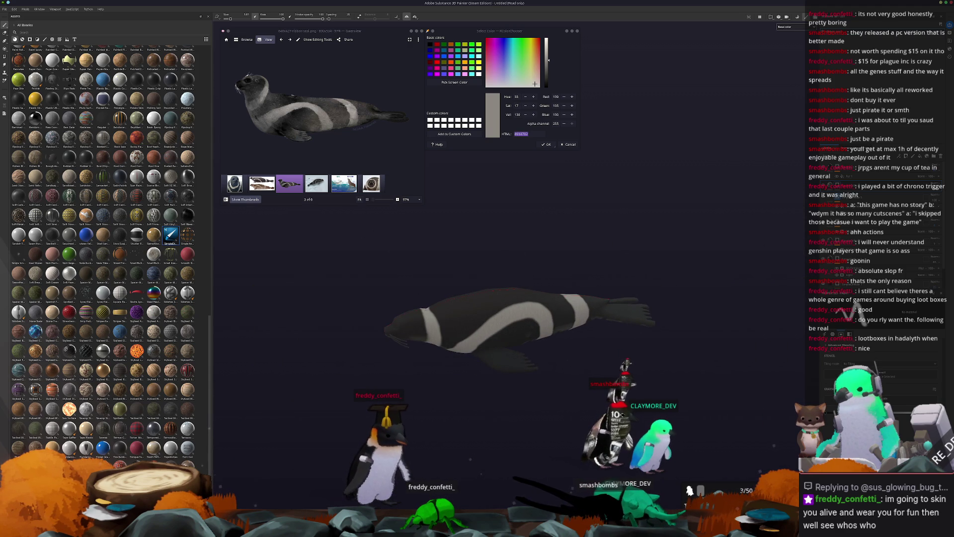
key(alt+Tab)
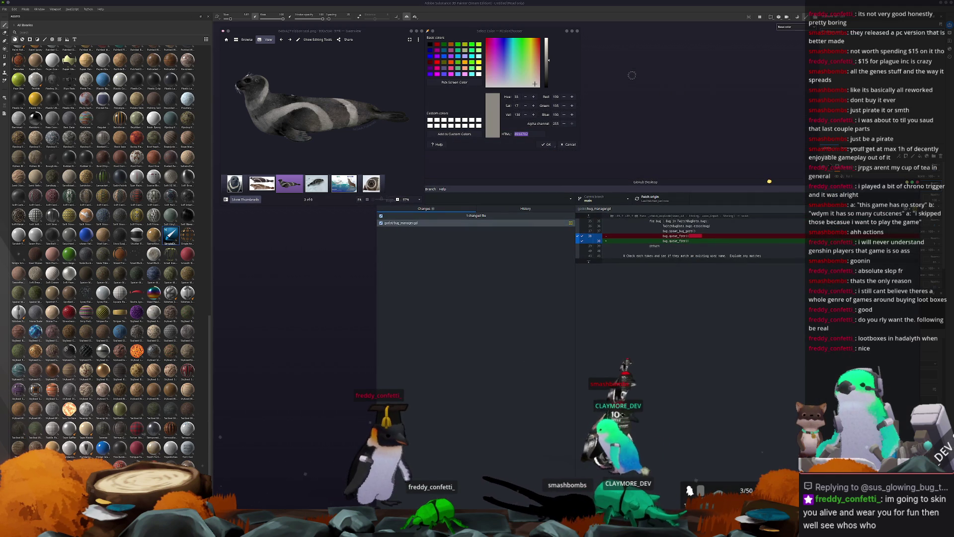
key(alt+Tab)
scroll(567, 320, up, 3)
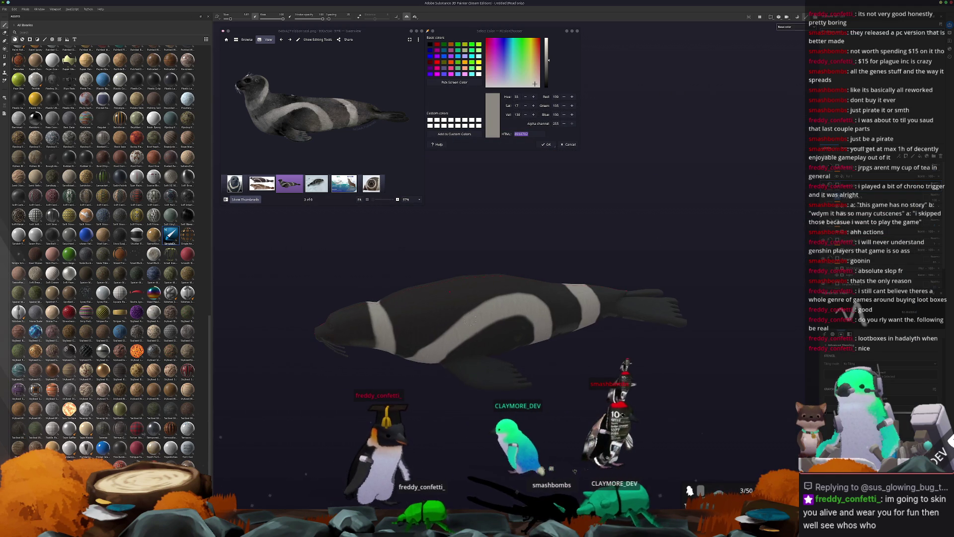
scroll(512, 277, up, 2)
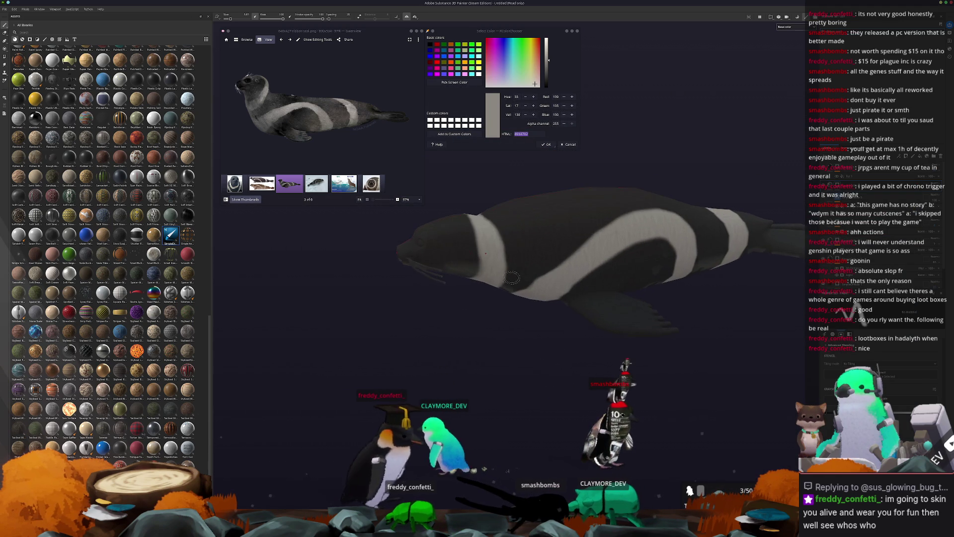
mouse_move(512, 277)
mouse_down()
mouse_move(649, 230)
mouse_move(532, 233)
mouse_move(478, 273)
mouse_move(496, 298)
mouse_move(627, 323)
mouse_move(549, 313)
mouse_up()
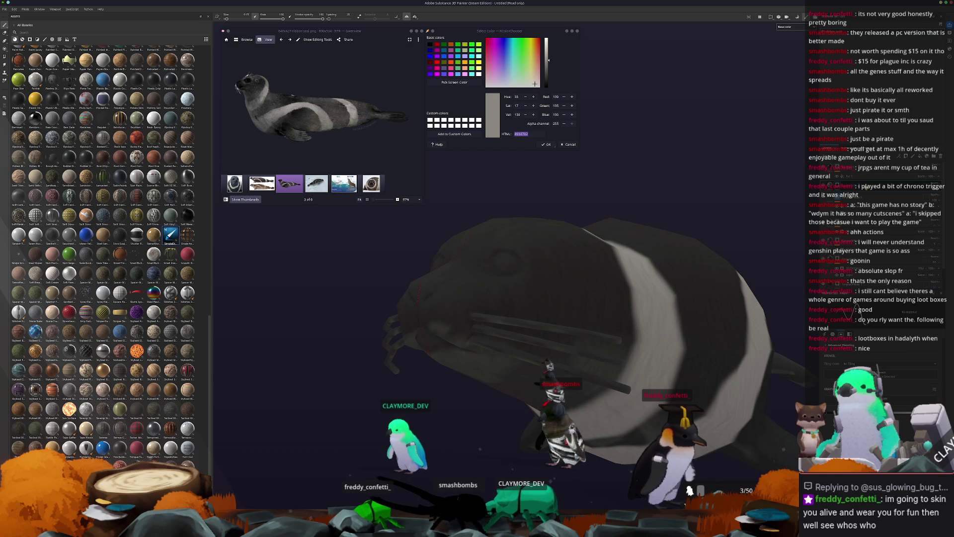
- Fill the seal's whisker polygons with the Polygon Fill tool
key(4)
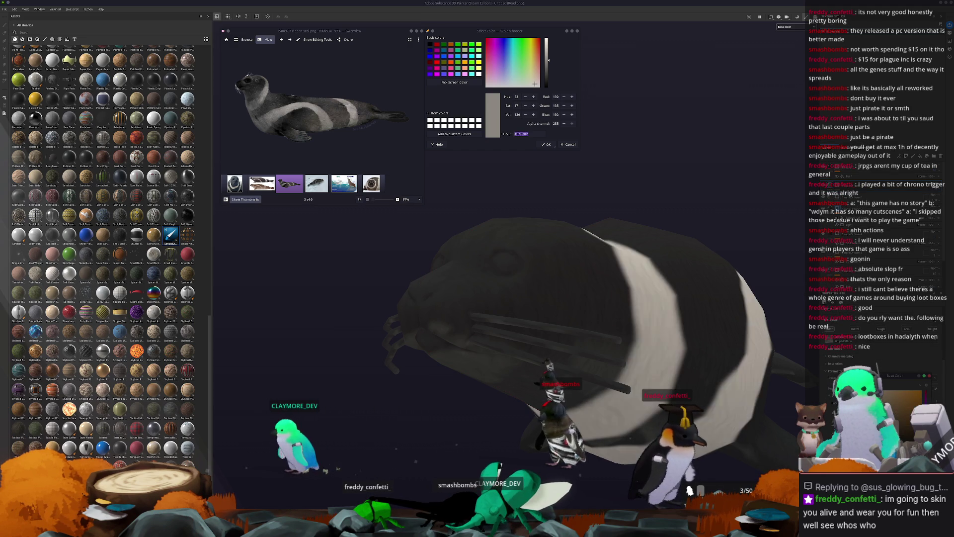
key(1)
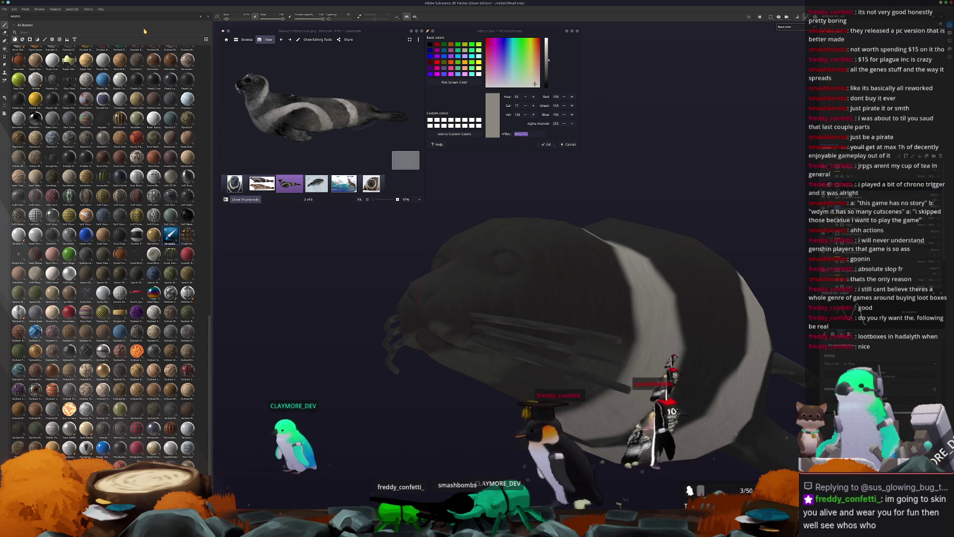
click(5, 50)
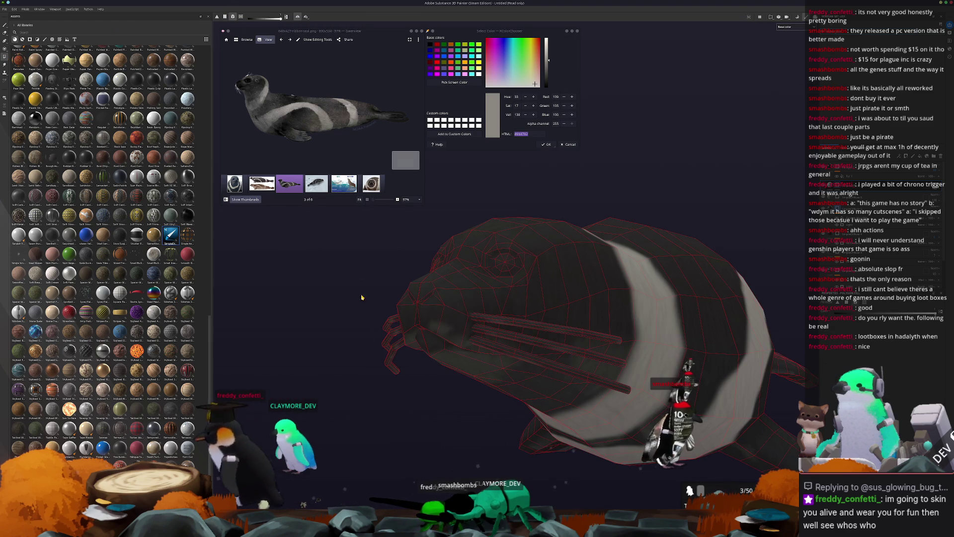
mouse_move(448, 299)
mouse_down()
mouse_move(377, 306)
mouse_move(738, 379)
mouse_up()
click(383, 321)
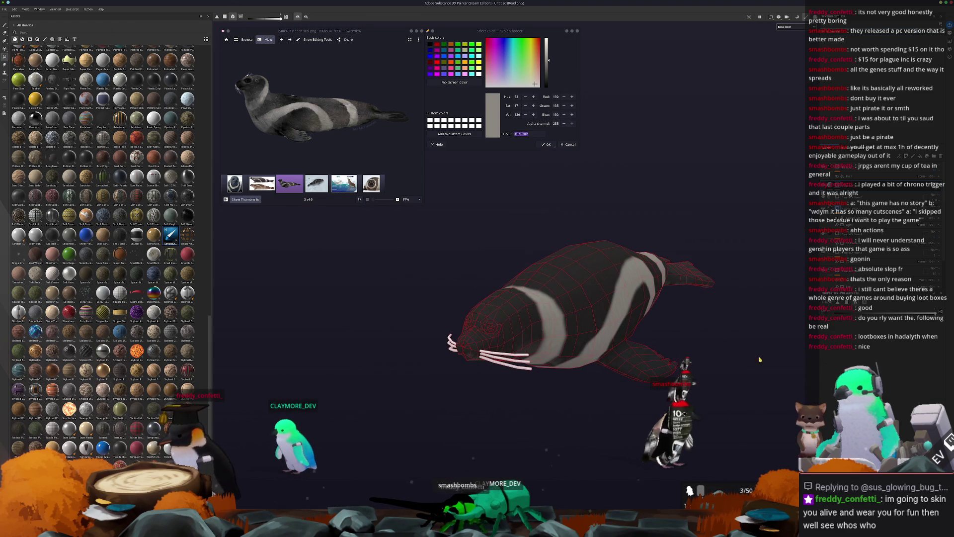
key(1)
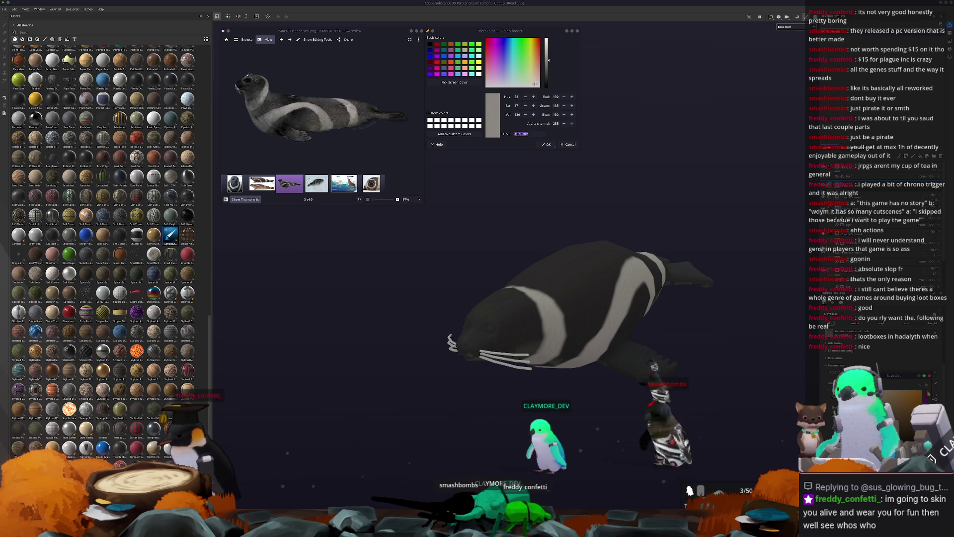
- Tilt the seal head-down and select a layer from the Layers panel context menu
mouse_move(642, 347)
mouse_down()
mouse_move(670, 358)
mouse_move(578, 239)
mouse_up()
scroll(641, 327, up, 5)
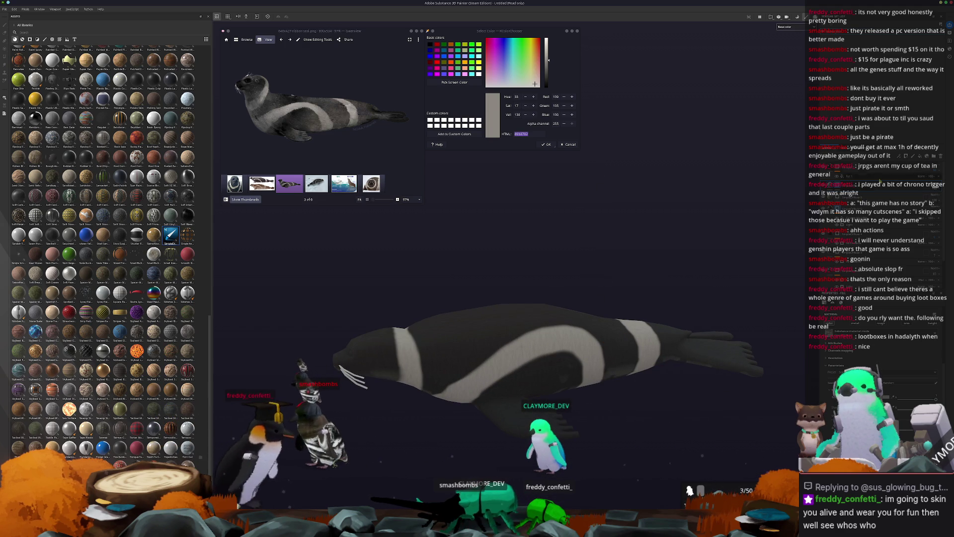
key(4)
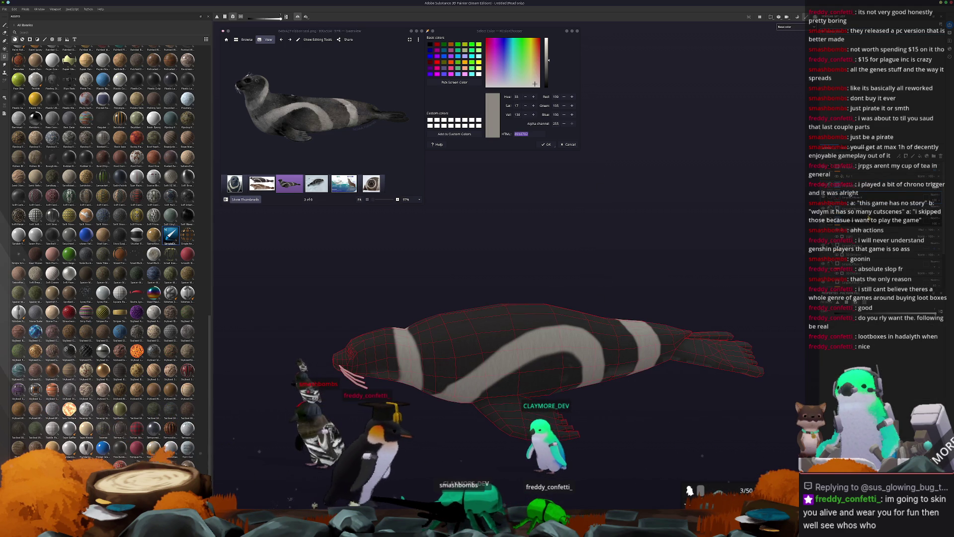
key(Escape)
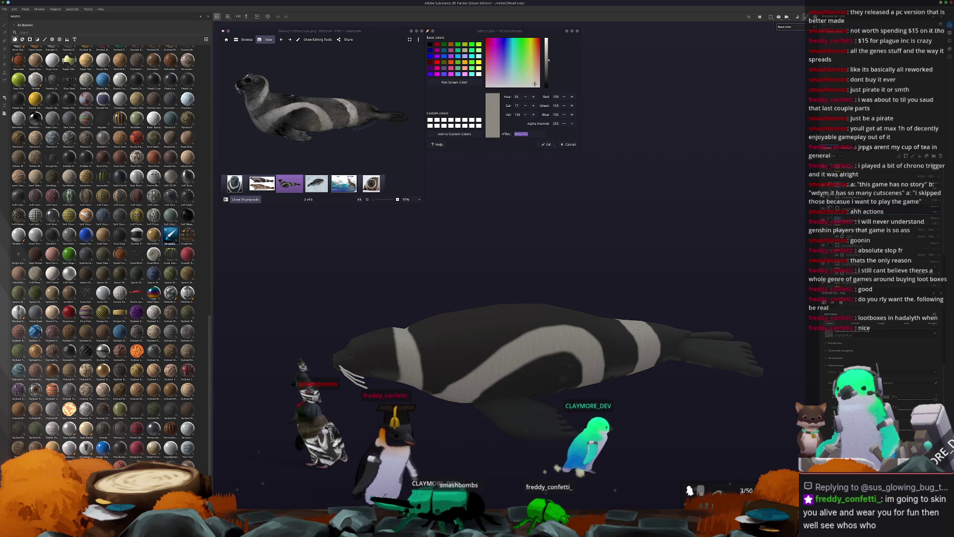
key(4)
right_click(840, 231)
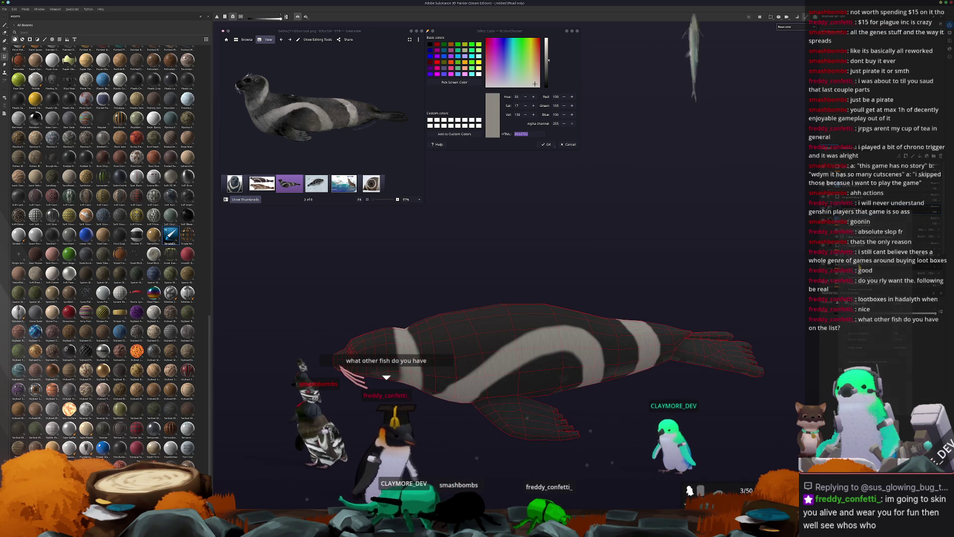
click(860, 266)
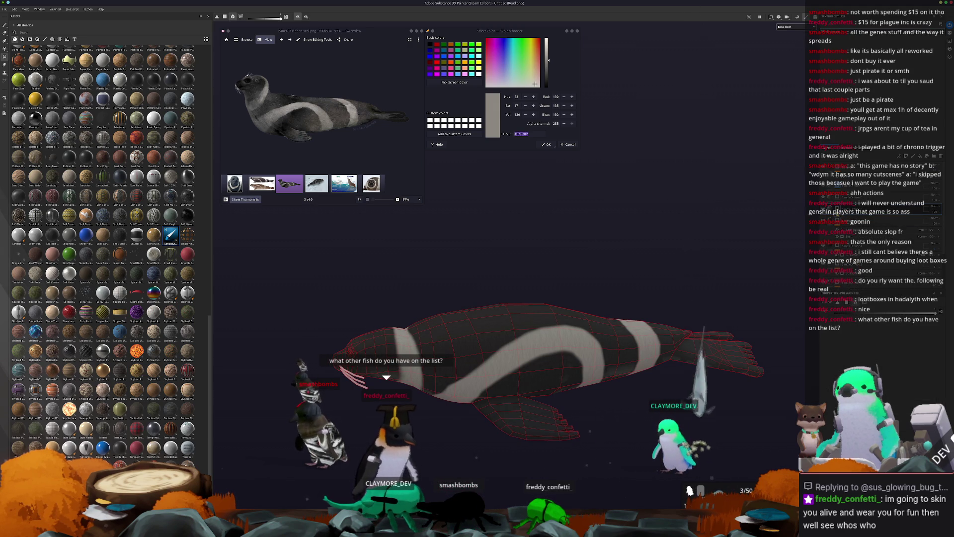
key(1)
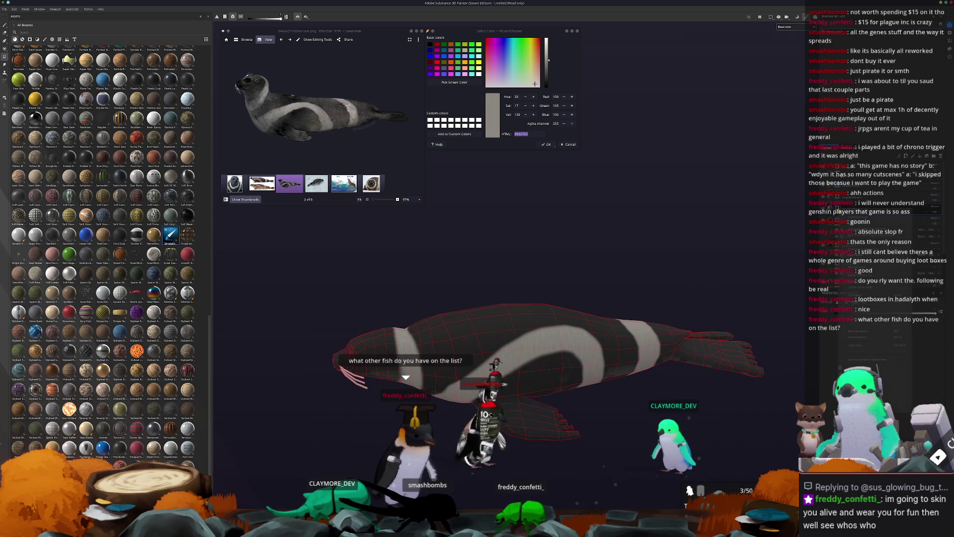
- Apply a layer action to the generator layer so its projection box surrounds the seal
key(4)
click(870, 214)
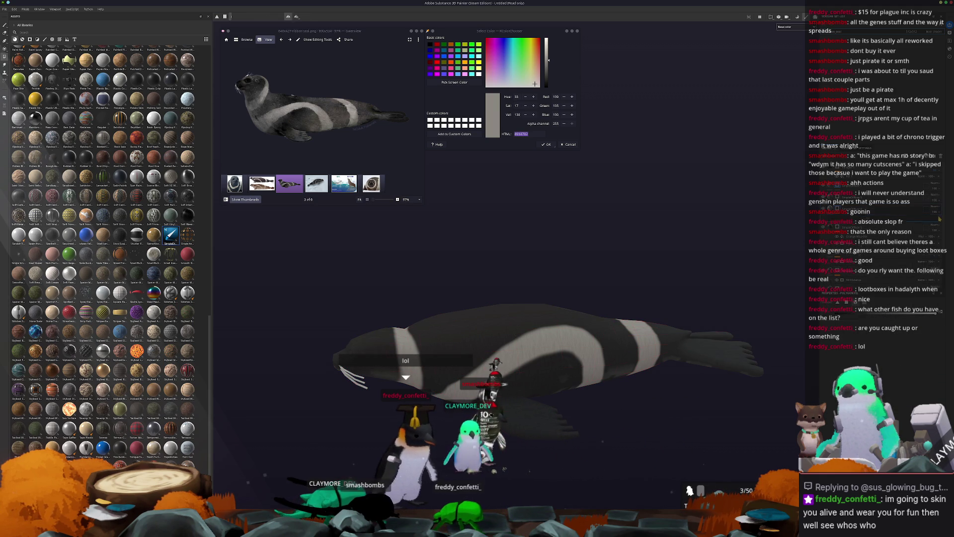
right_click(837, 212)
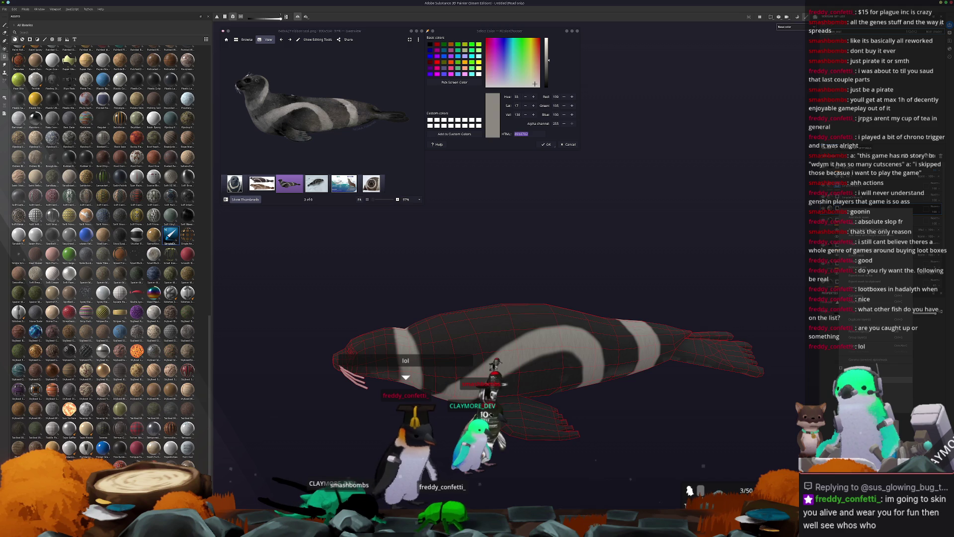
click(908, 357)
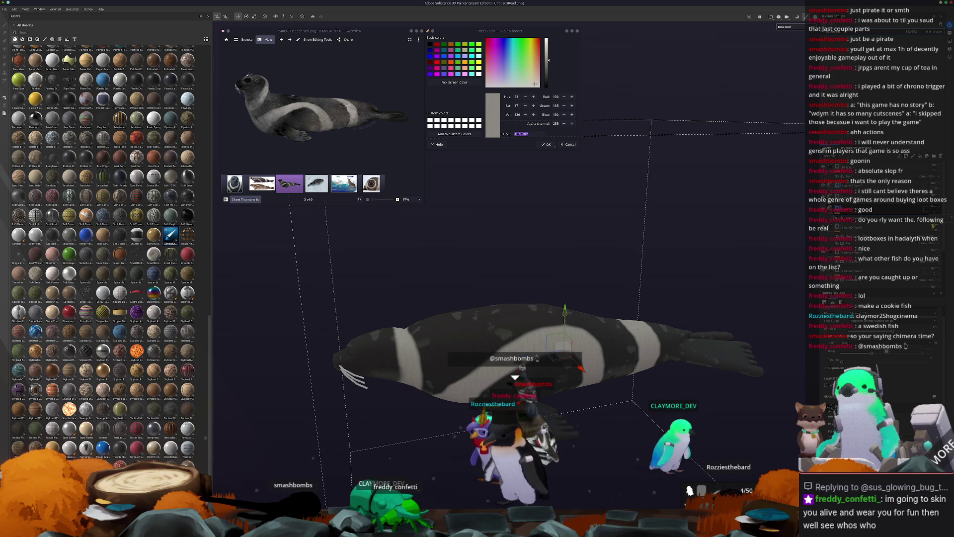
- Adjust the layer's projection on the seal, alternating with the Polygon Fill tool
scroll(694, 316, down, 5)
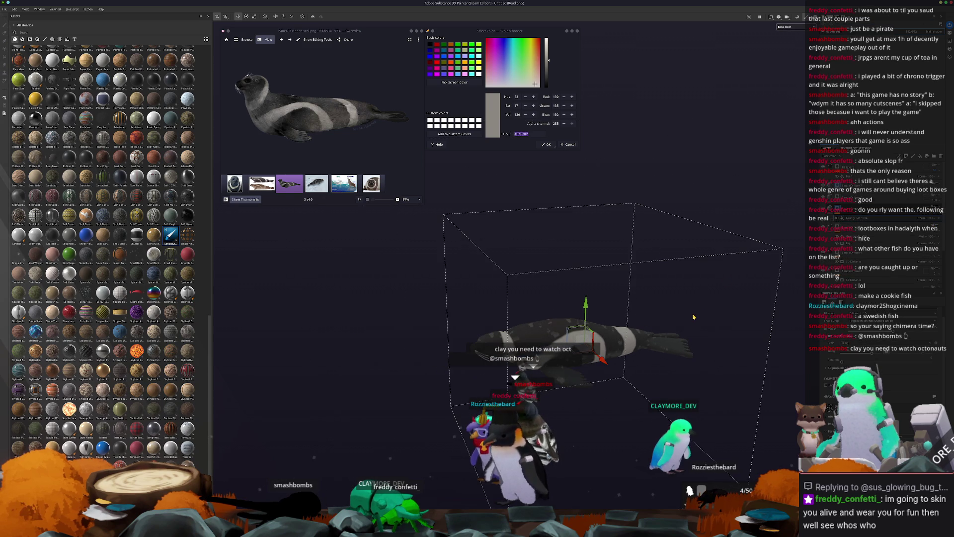
scroll(697, 318, up, 3)
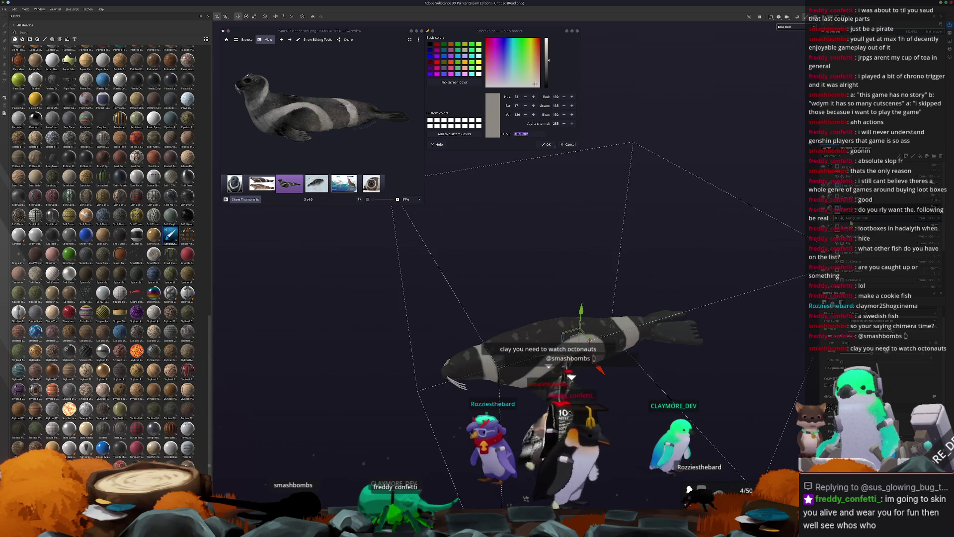
key(4)
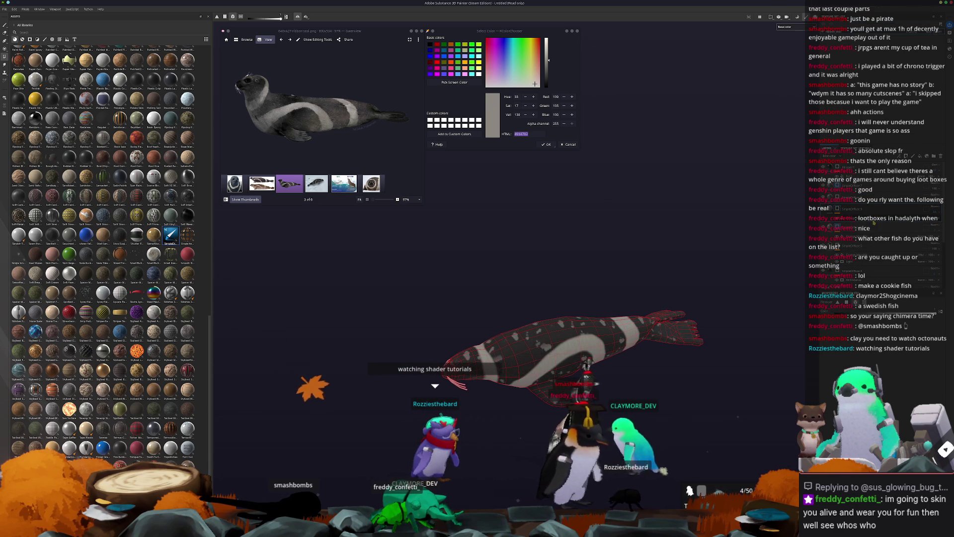
key(3)
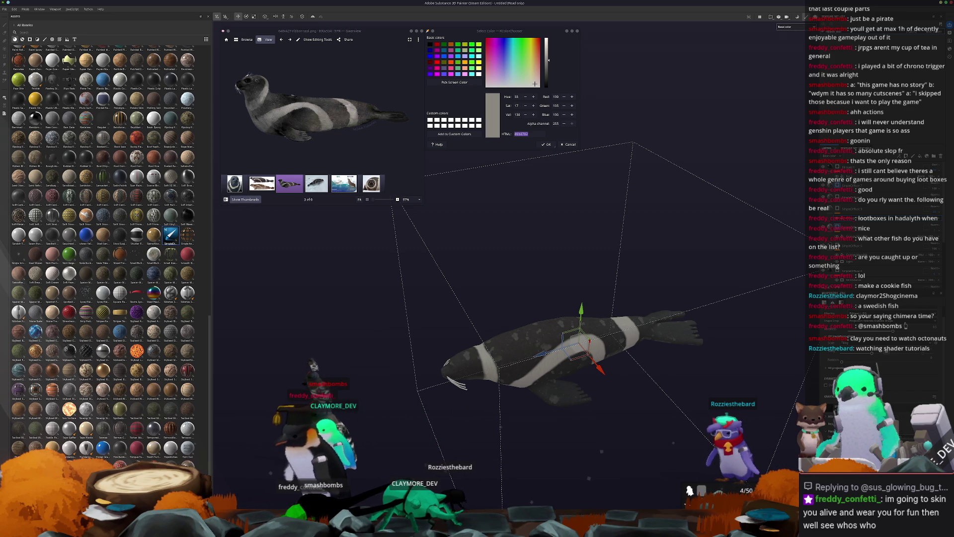
drag(700, 422, 721, 317)
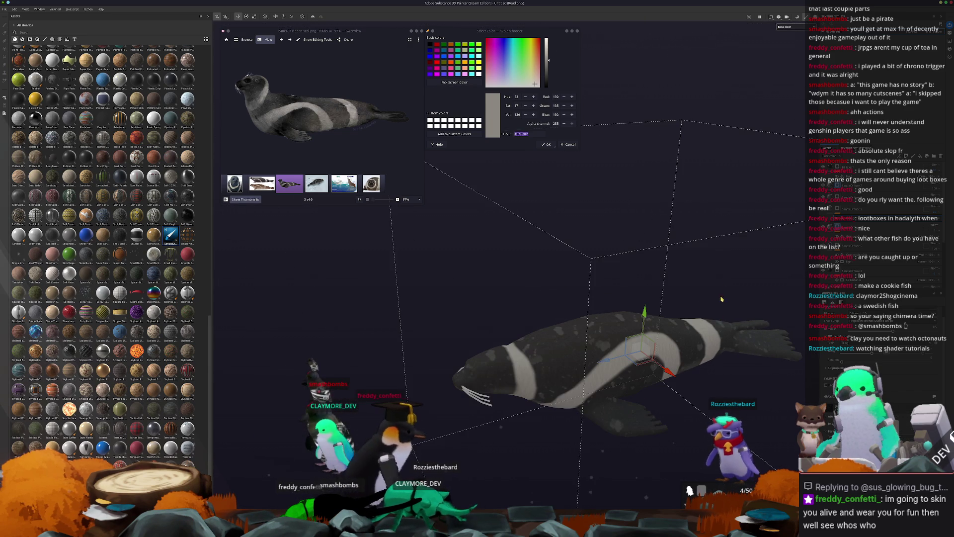
key(4)
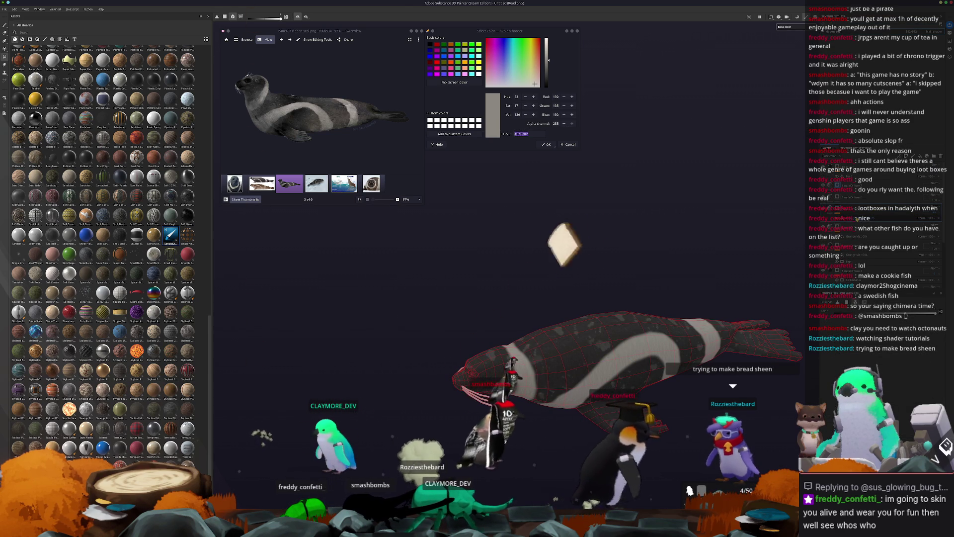
key(3)
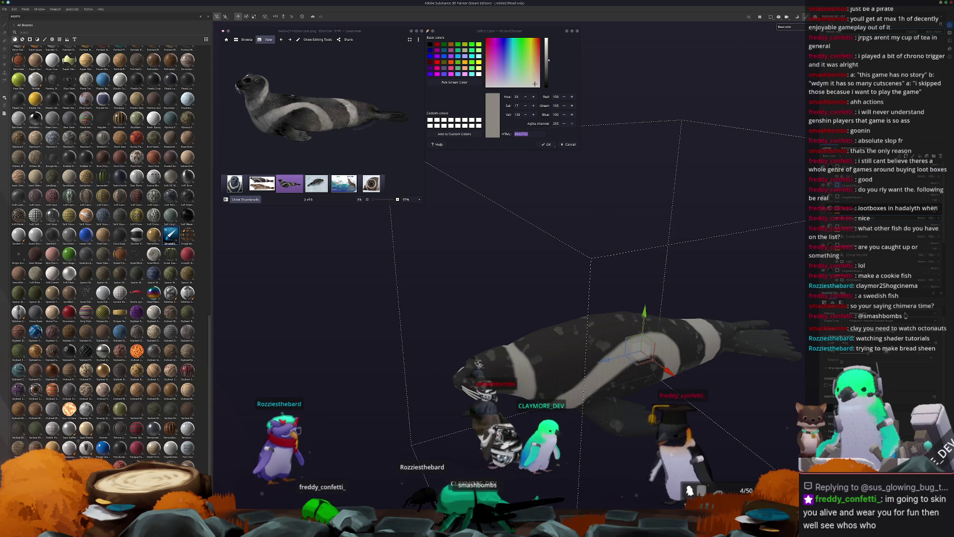
mouse_move(711, 343)
mouse_down()
mouse_move(737, 339)
mouse_move(686, 344)
mouse_up()
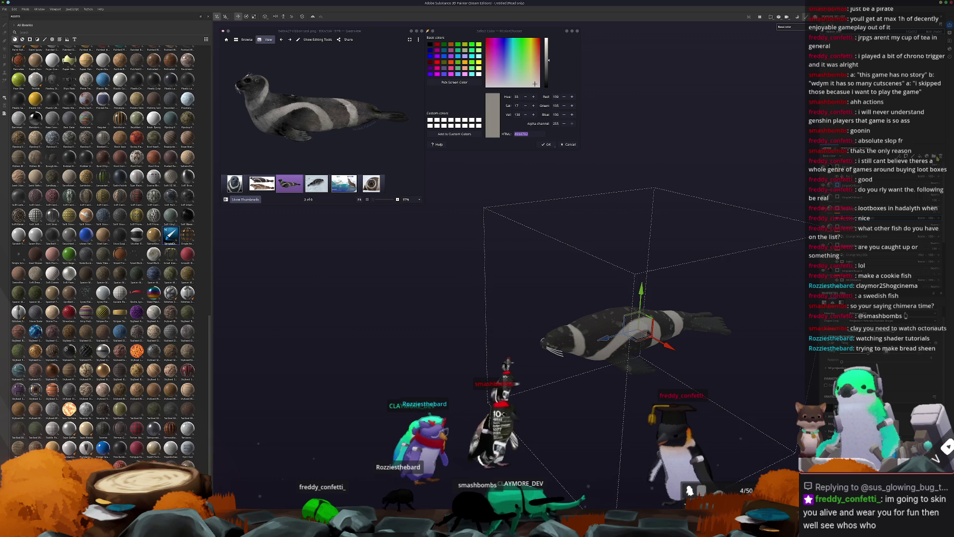
- Change a layer's blend mode so the seal's texture shows, and open its mask options
click(849, 208)
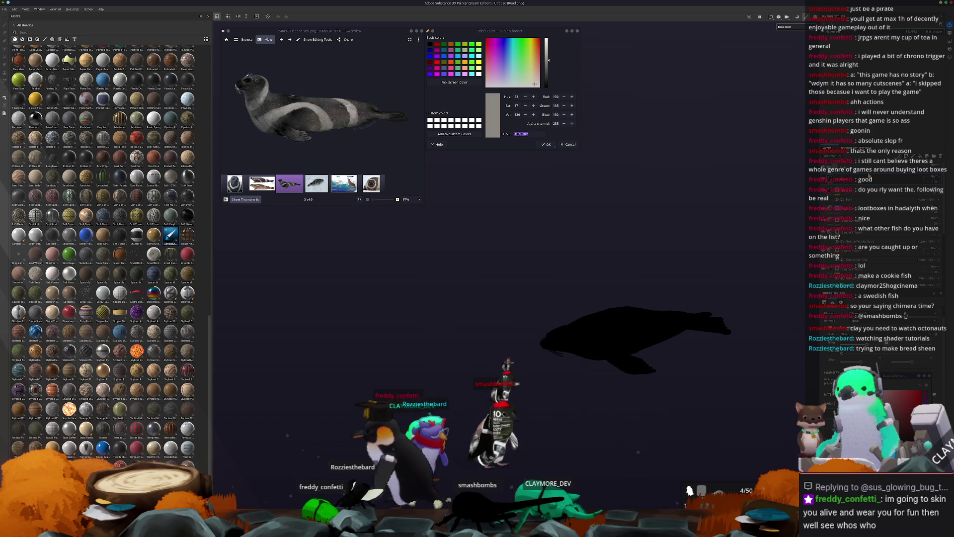
click(935, 178)
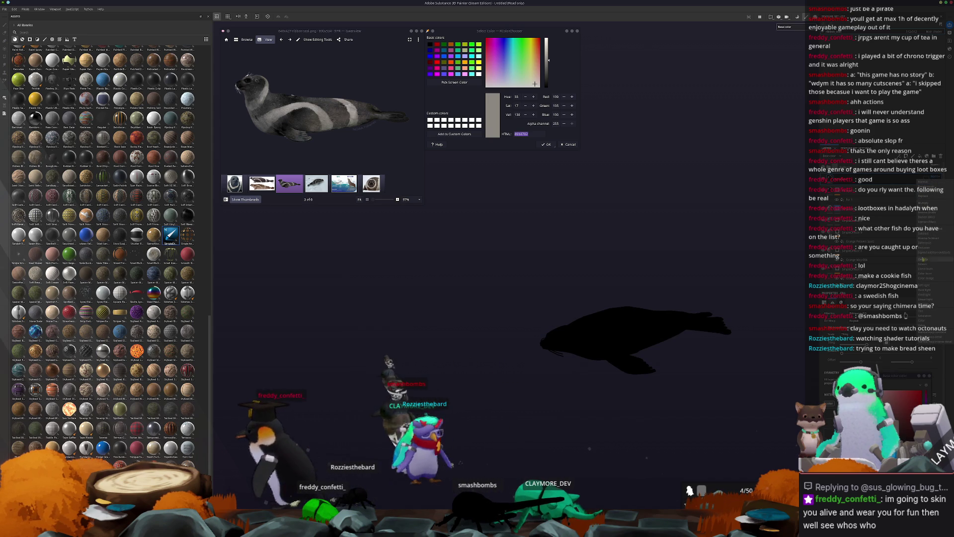
click(885, 184)
right_click(837, 189)
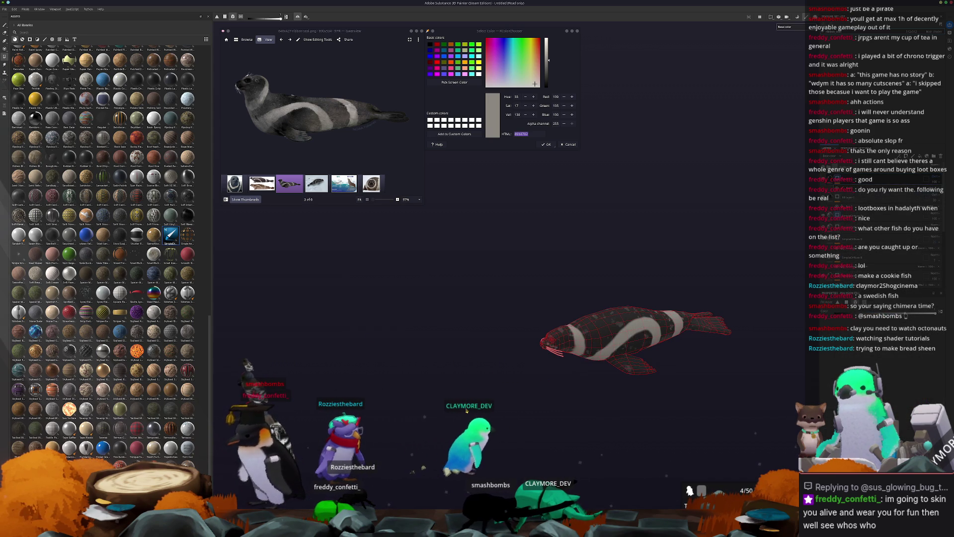
click(4, 29)
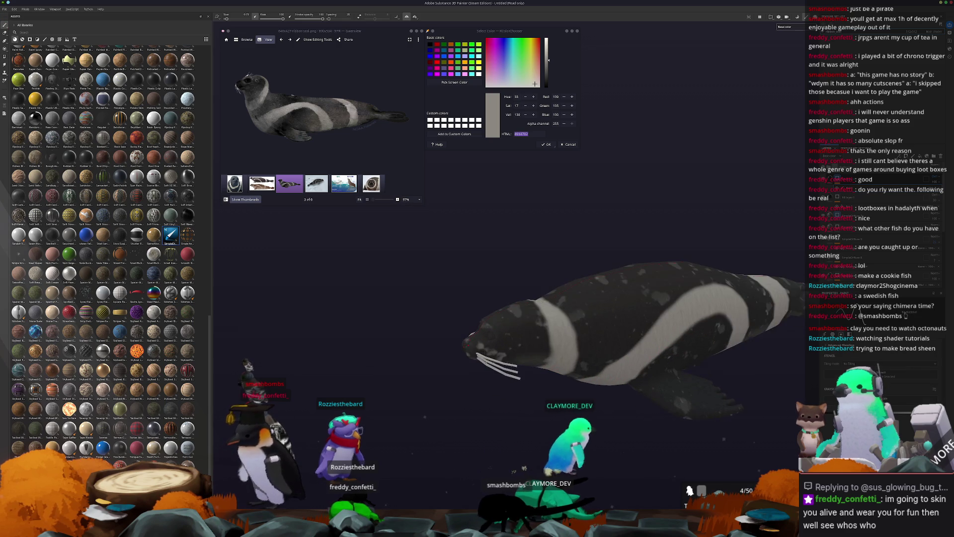
- Paint over the dark spots on the seal's head around its whiskered snout
scroll(523, 344, up, 5)
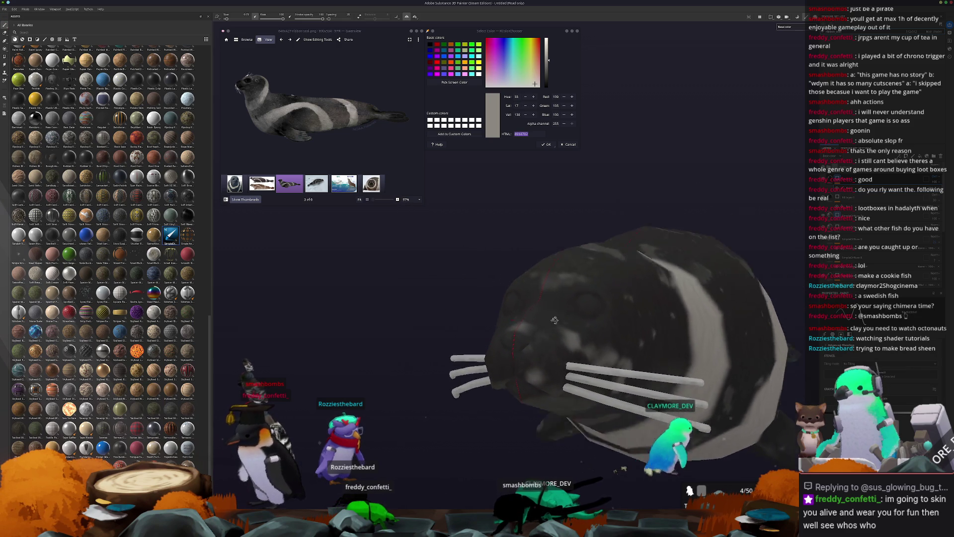
drag(524, 349, 504, 405)
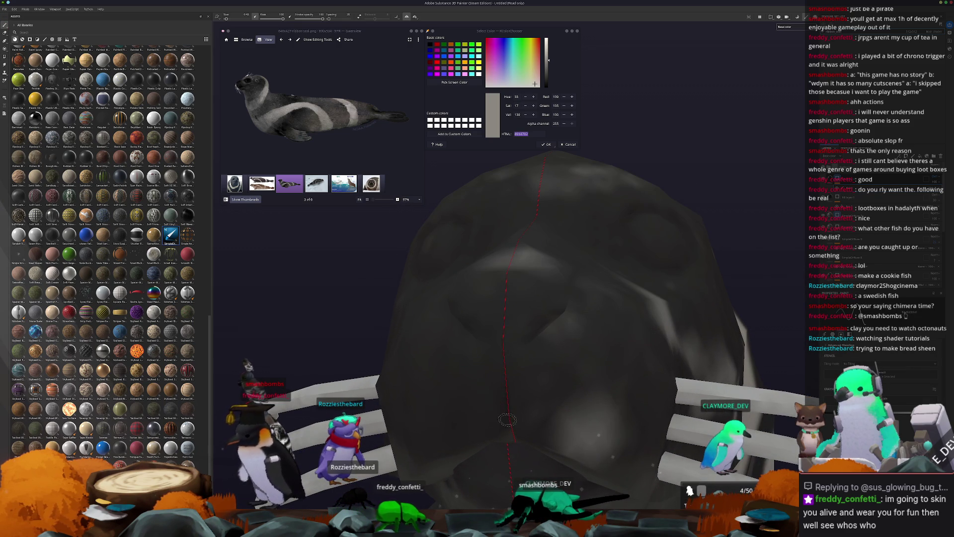
drag(502, 353, 502, 357)
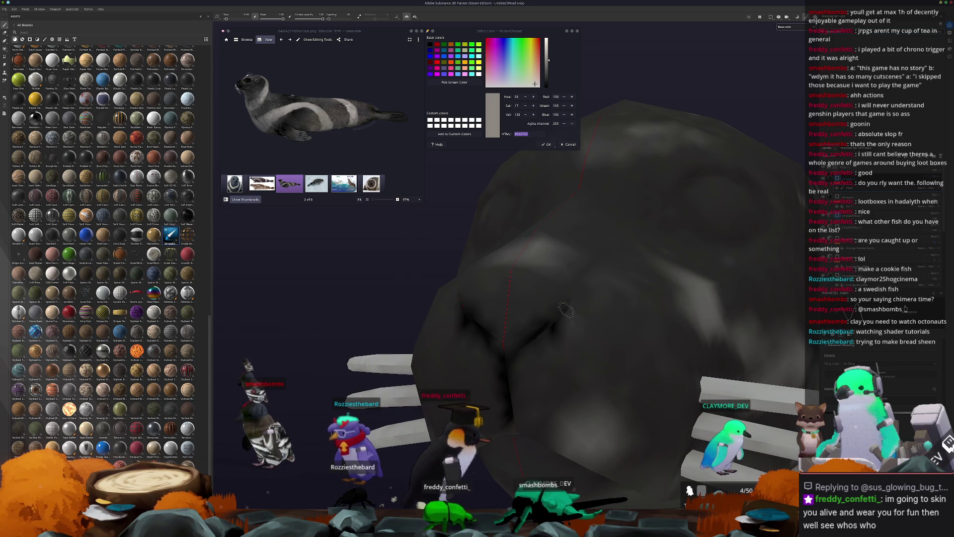
mouse_move(576, 292)
mouse_down()
mouse_move(565, 373)
mouse_move(536, 295)
mouse_up()
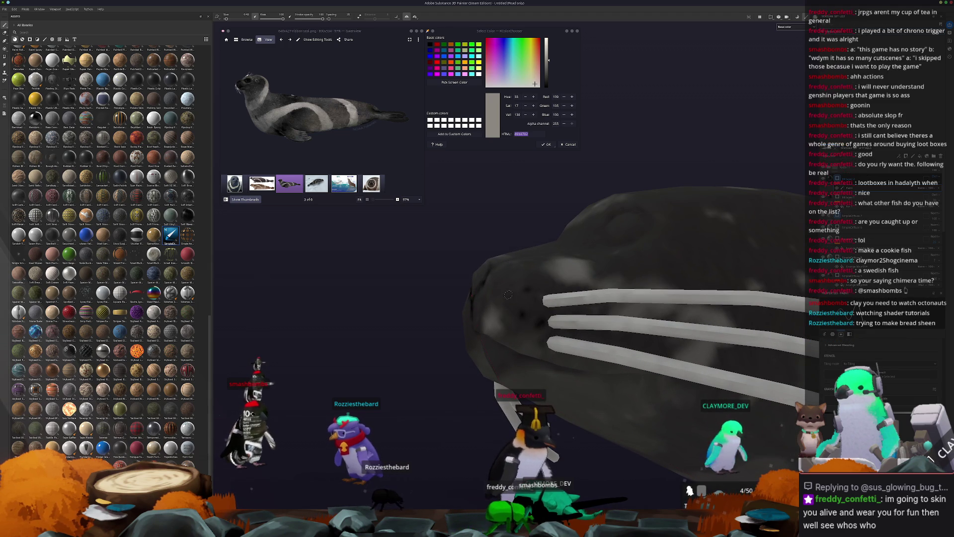
mouse_move(512, 326)
mouse_down()
mouse_move(532, 293)
mouse_move(579, 311)
mouse_move(626, 269)
mouse_move(587, 279)
mouse_move(589, 230)
mouse_up()
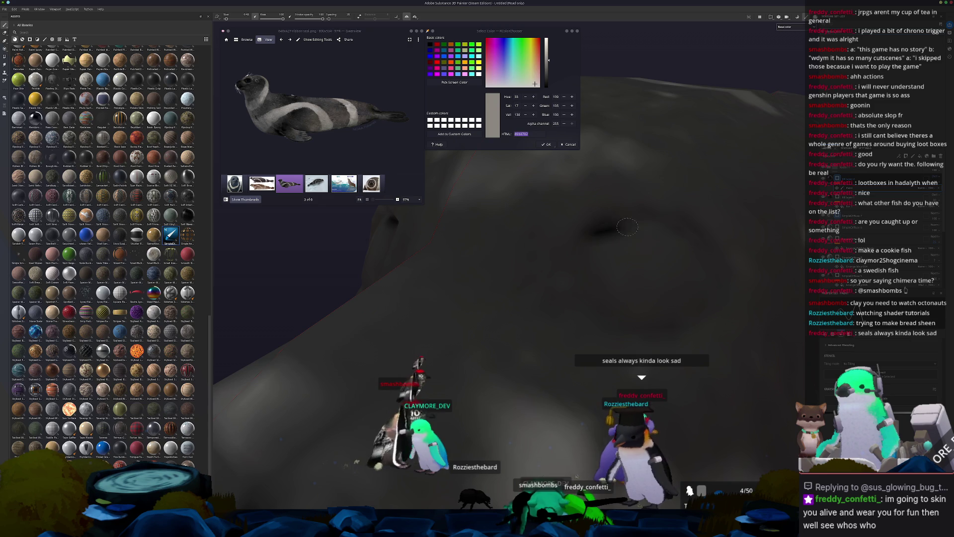
drag(650, 238, 581, 242)
mouse_move(593, 310)
mouse_down()
mouse_move(458, 316)
mouse_move(483, 313)
mouse_move(468, 325)
mouse_move(474, 296)
mouse_move(506, 306)
mouse_up()
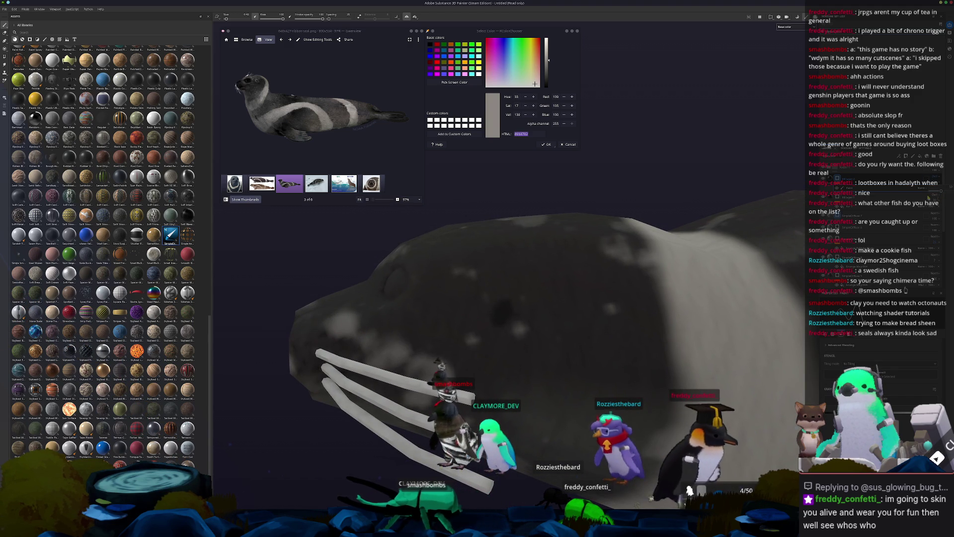
scroll(489, 216, down, 5)
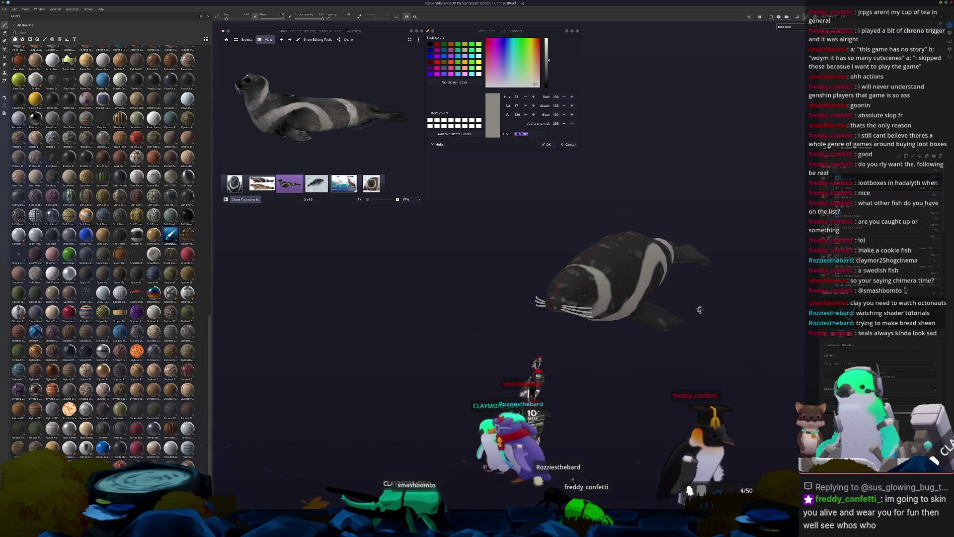
drag(699, 308, 663, 300)
scroll(663, 301, up, 4)
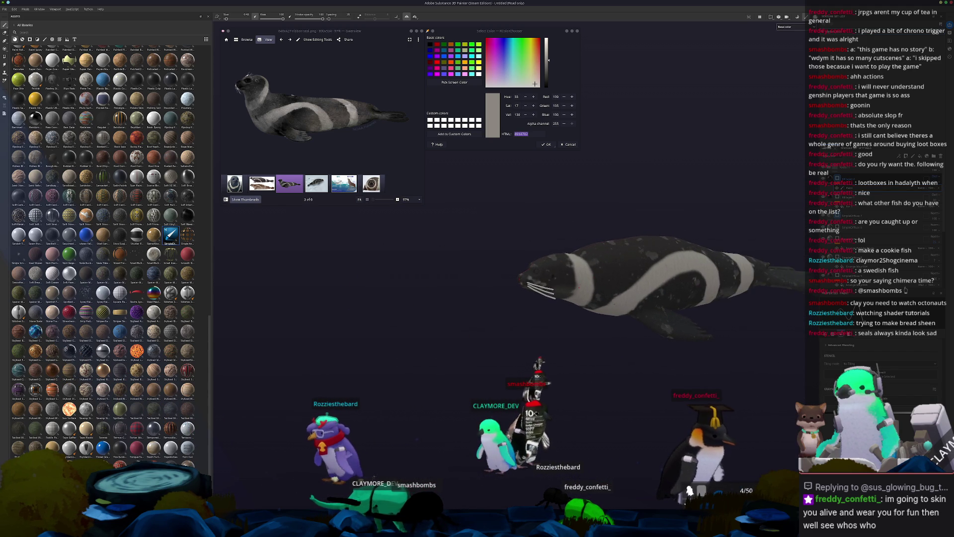
scroll(652, 299, up, 4)
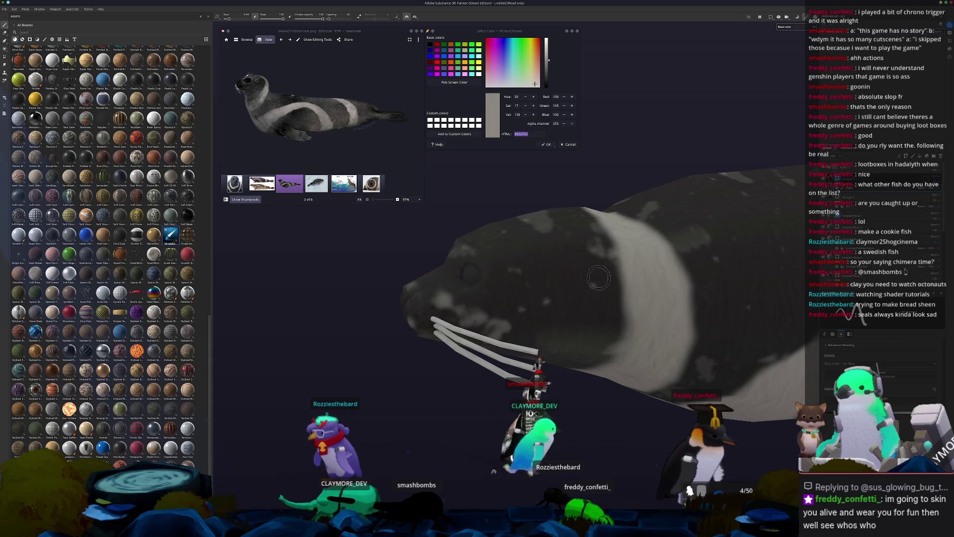
drag(613, 274, 545, 269)
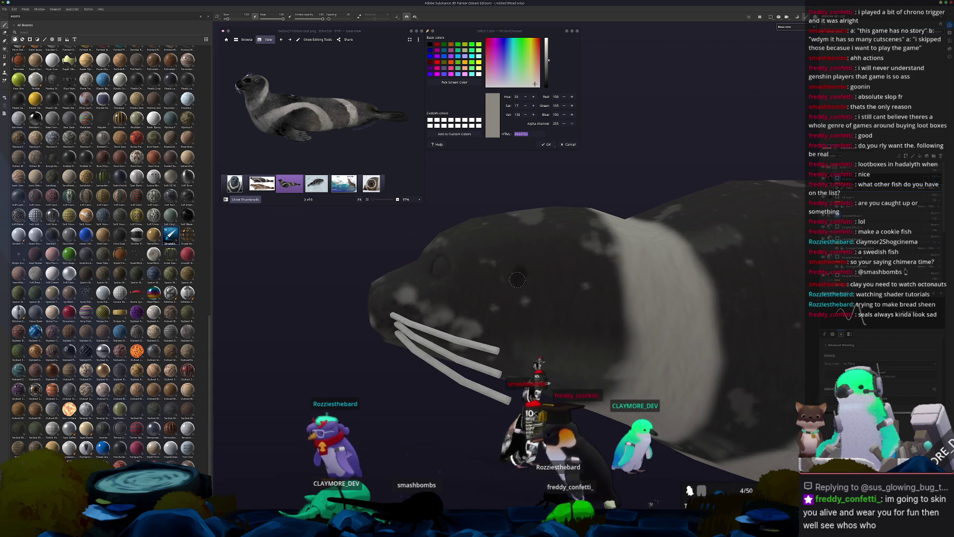
mouse_move(520, 272)
mouse_down()
mouse_move(644, 397)
mouse_move(549, 369)
mouse_move(565, 373)
mouse_up()
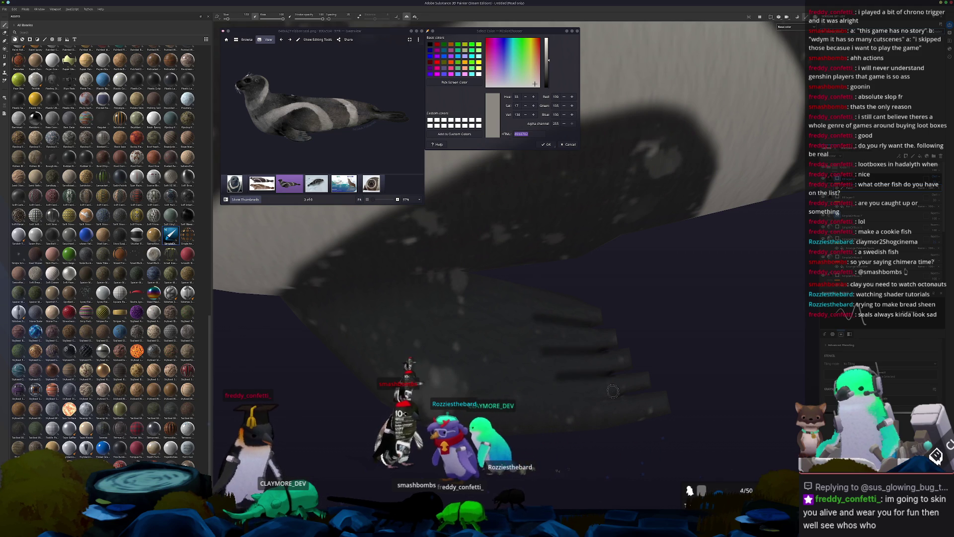
mouse_move(555, 408)
mouse_down()
mouse_move(541, 290)
mouse_move(503, 251)
mouse_up()
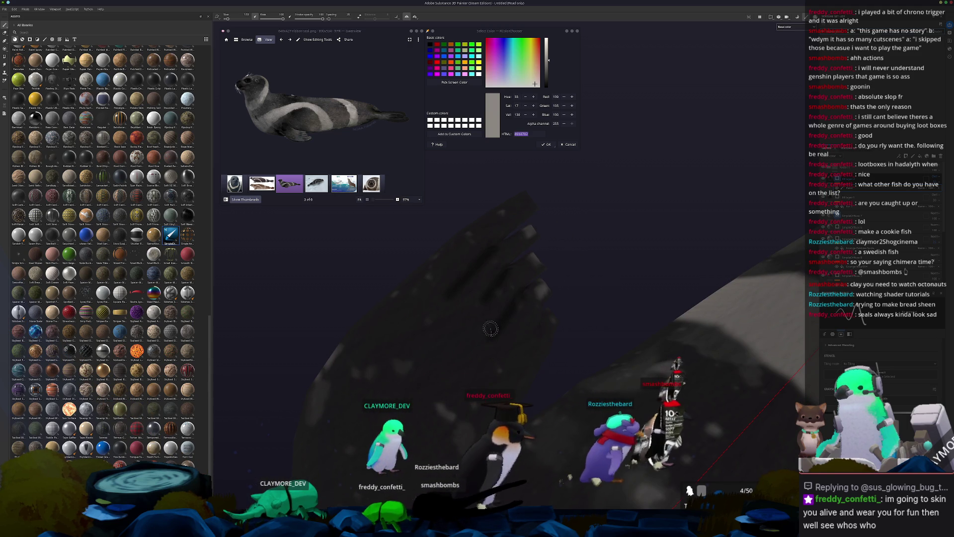
key(shift)
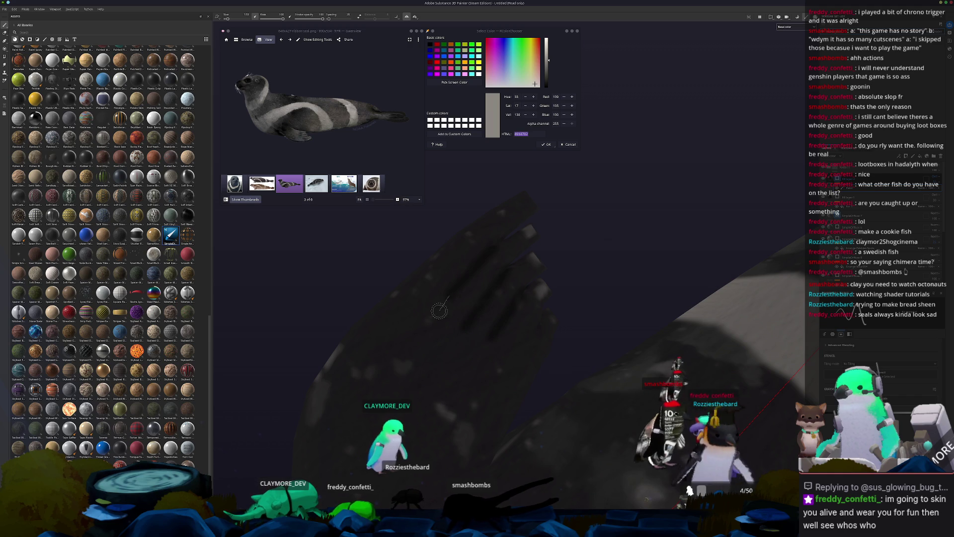
drag(431, 316, 505, 318)
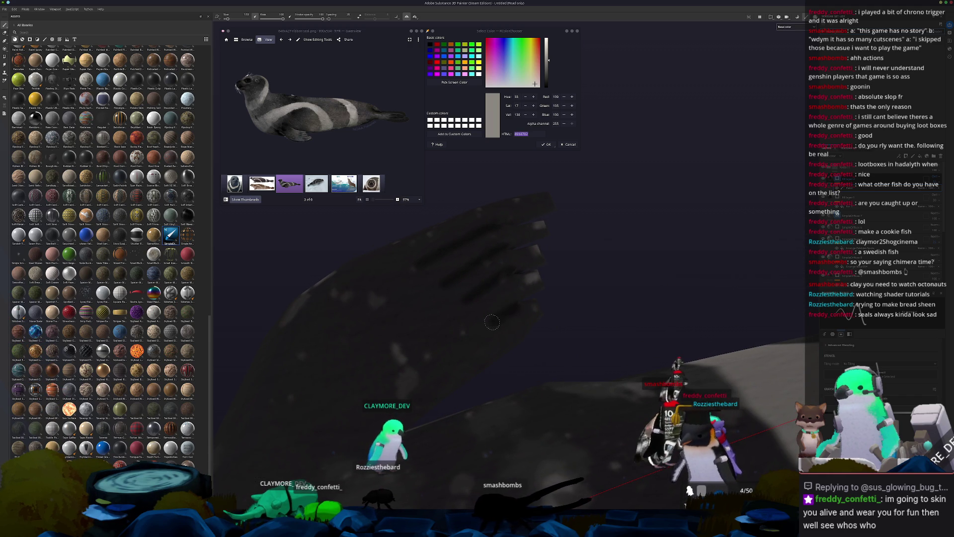
mouse_move(500, 265)
mouse_down()
mouse_move(583, 410)
mouse_move(537, 397)
mouse_up()
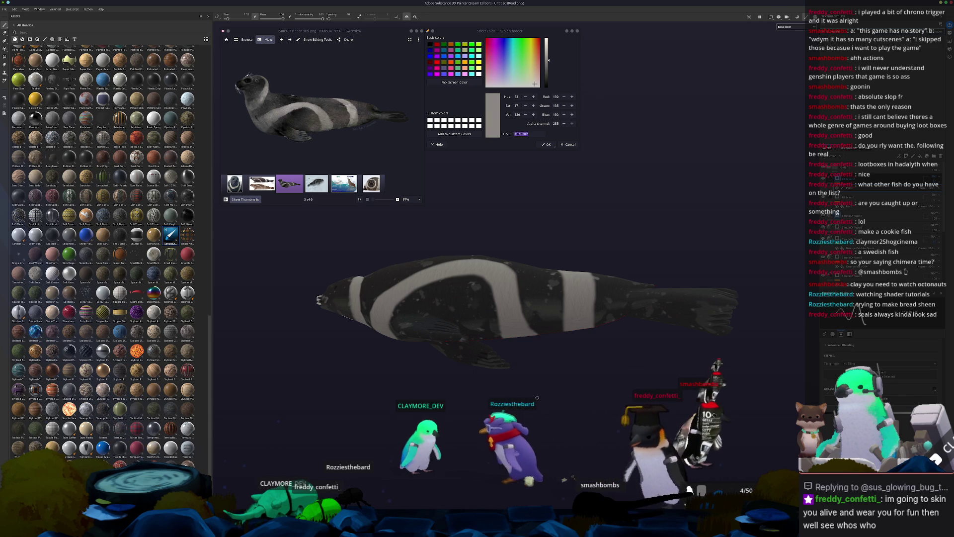
- Rotate the seal to inspect its tail flippers, then frame the whole model
scroll(523, 324, up, 3)
mouse_move(523, 324)
mouse_down()
mouse_move(389, 396)
mouse_move(523, 340)
mouse_move(541, 366)
mouse_up()
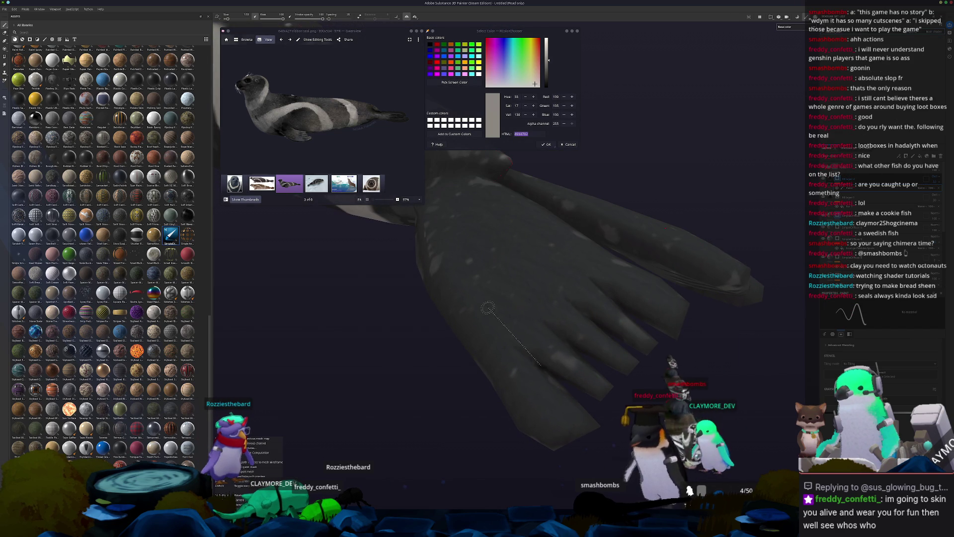
drag(508, 307, 616, 395)
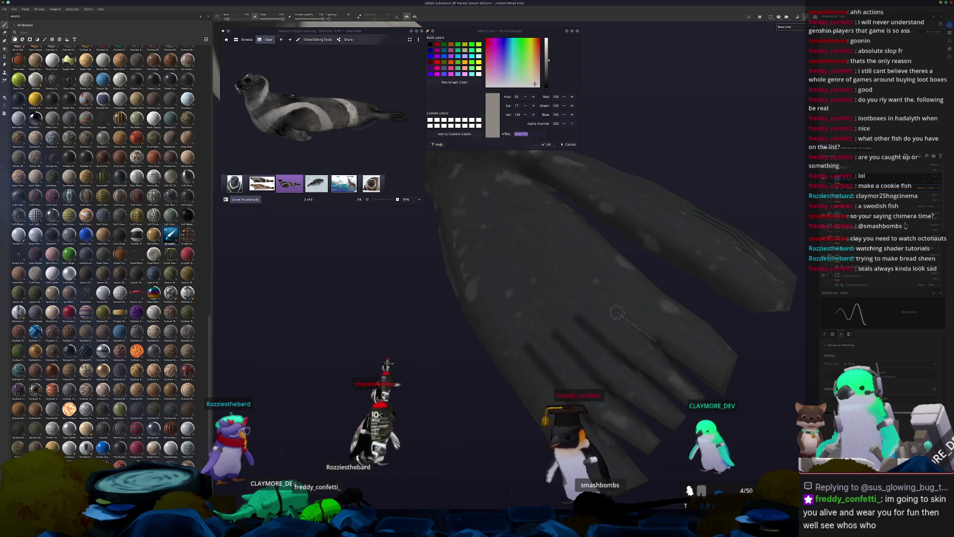
mouse_move(621, 334)
mouse_down()
mouse_move(599, 331)
mouse_move(609, 291)
mouse_up()
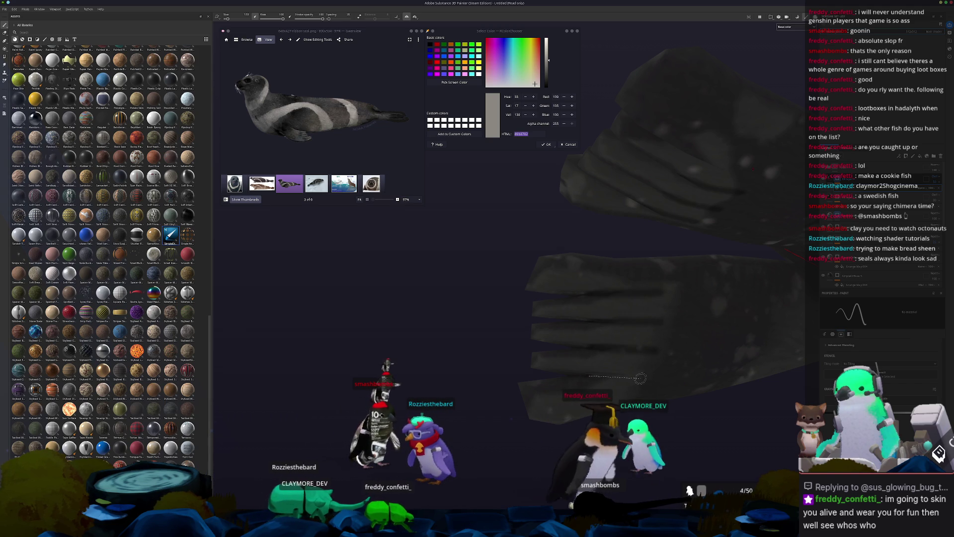
key(f)
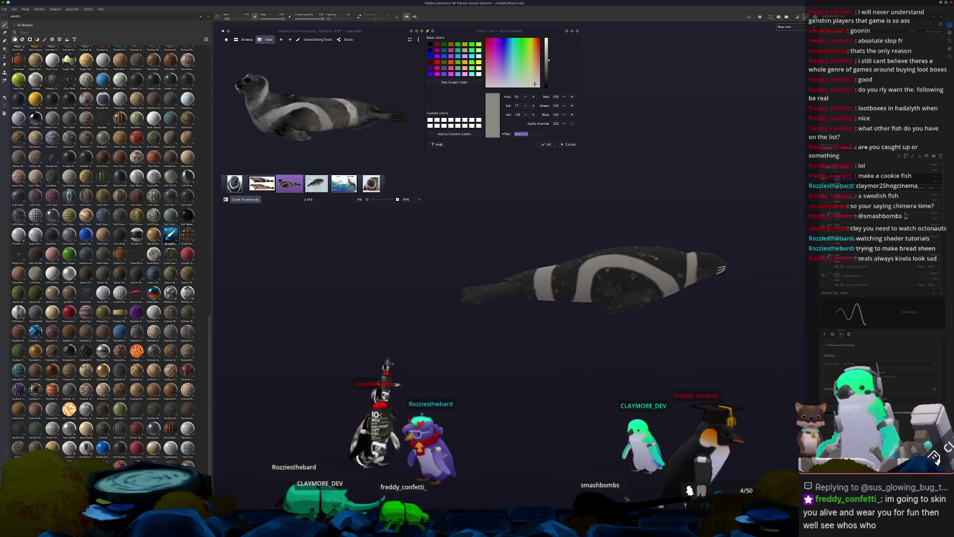
mouse_move(497, 354)
mouse_down()
mouse_move(629, 354)
mouse_move(671, 318)
mouse_up()
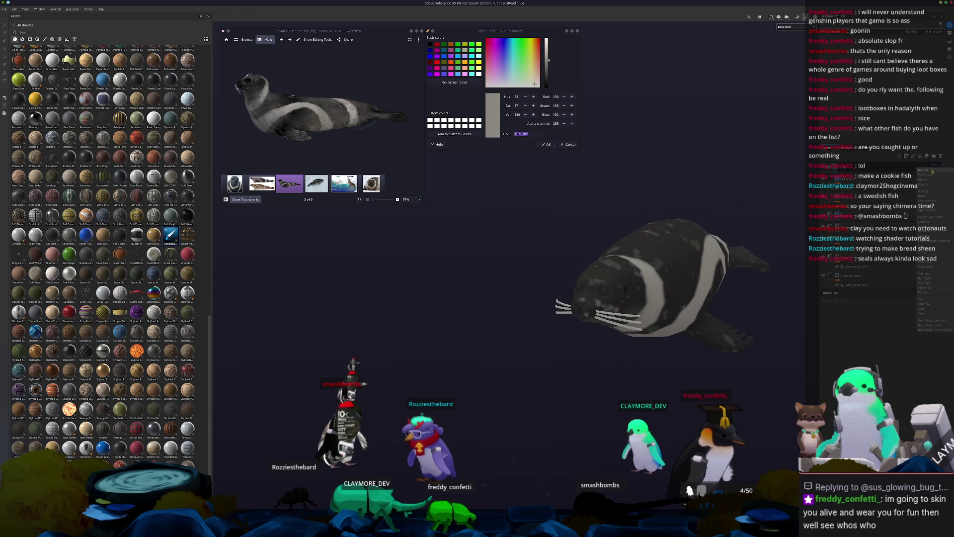
- Add a filter layer and a paint effect to the seal's layer stack
right_click(865, 287)
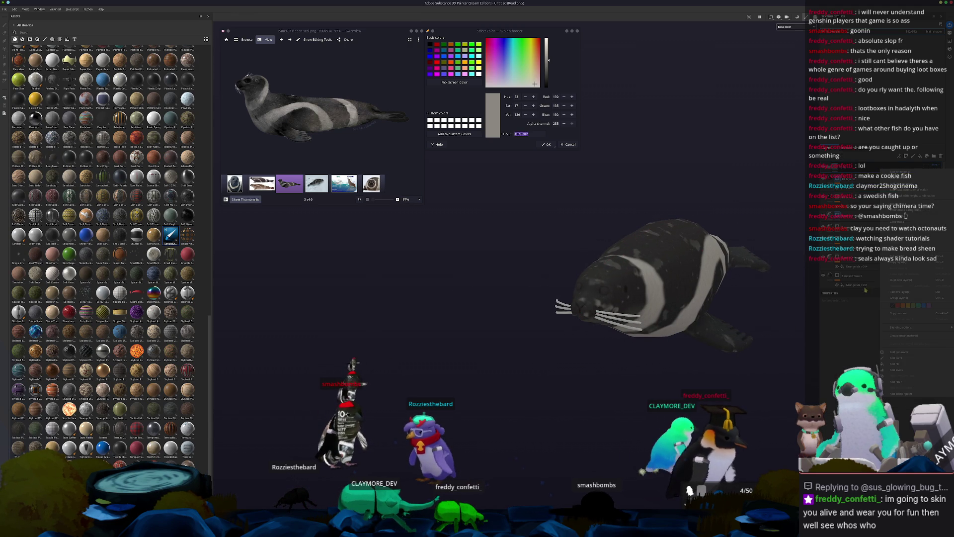
click(900, 382)
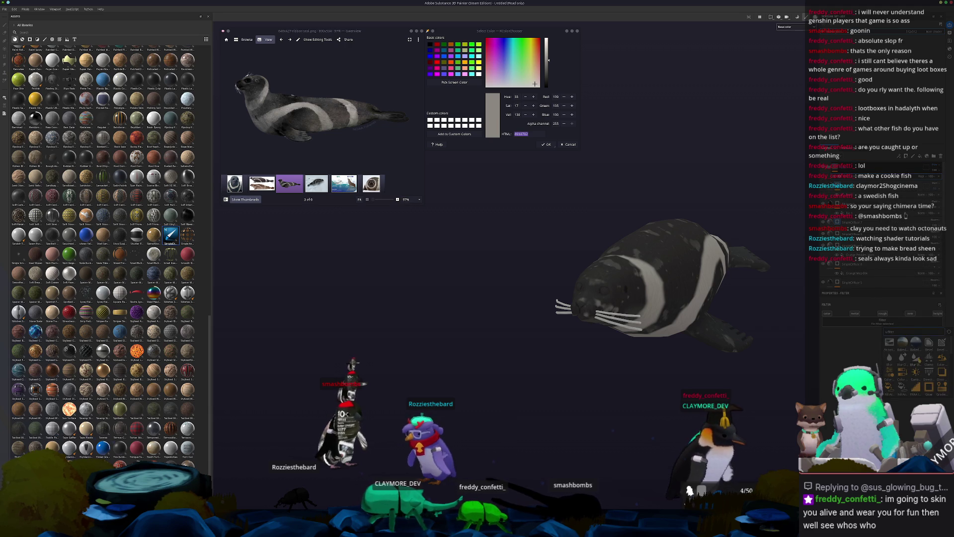
mouse_move(532, 373)
alt+mouse_down()
mouse_move(560, 462)
mouse_move(457, 305)
mouse_move(452, 343)
mouse_move(446, 328)
mouse_move(502, 331)
alt+mouse_up()
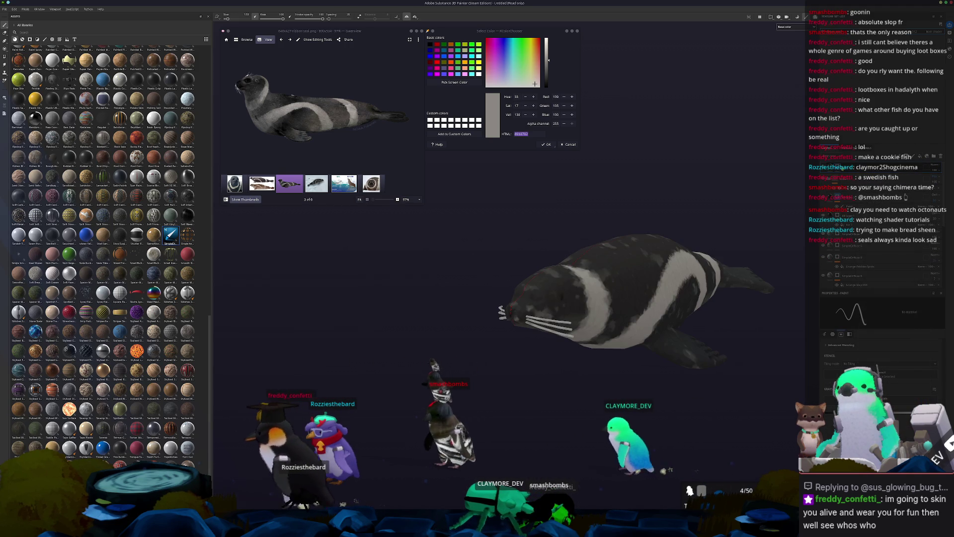
right_click(839, 245)
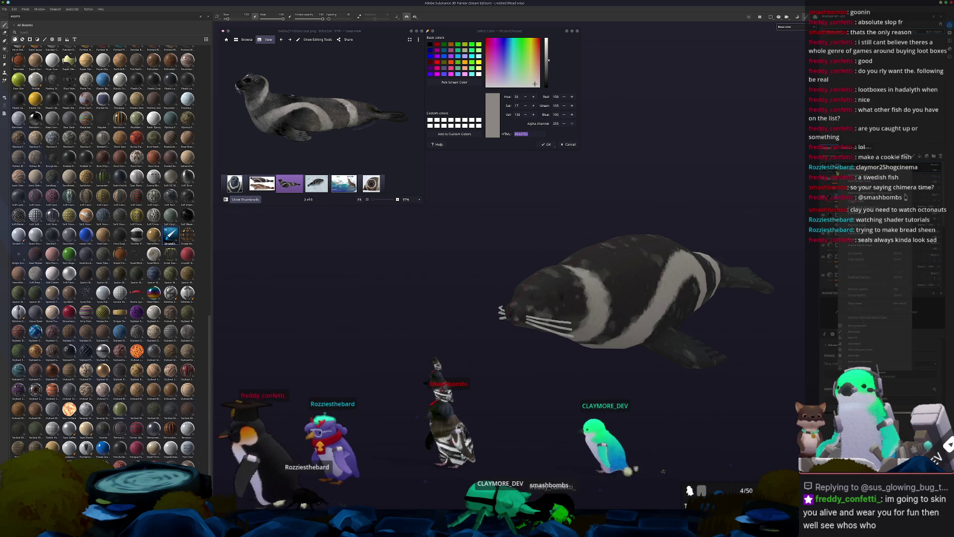
click(855, 332)
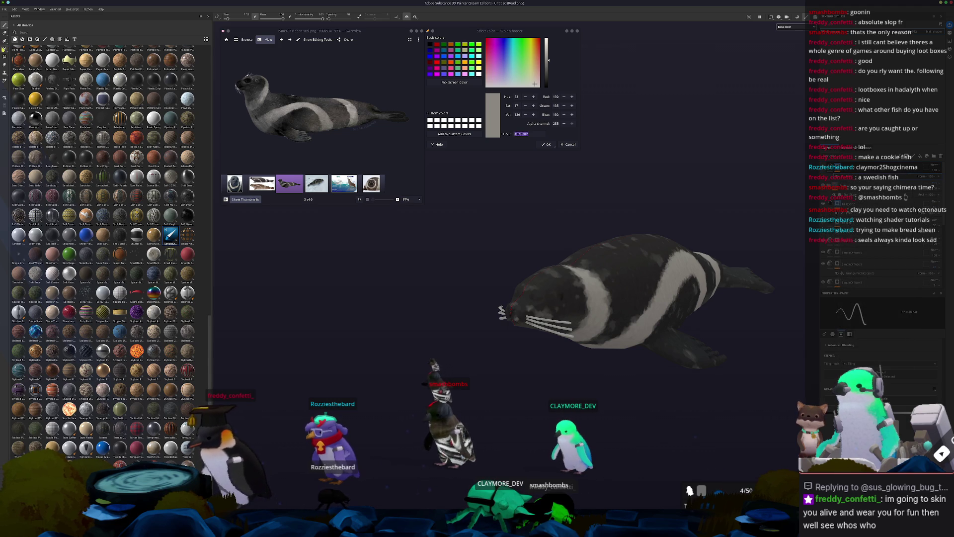
- Fill the seal's eyes with colour using Polygon Fill, then bring up Save project
key(4)
drag(447, 298, 504, 303)
scroll(504, 303, up, 3)
click(505, 303)
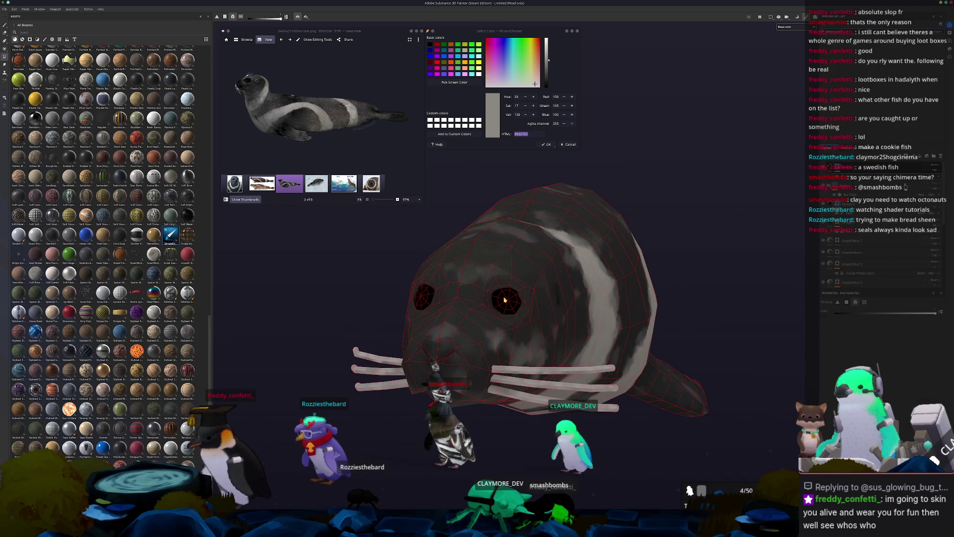
scroll(505, 303, down, 3)
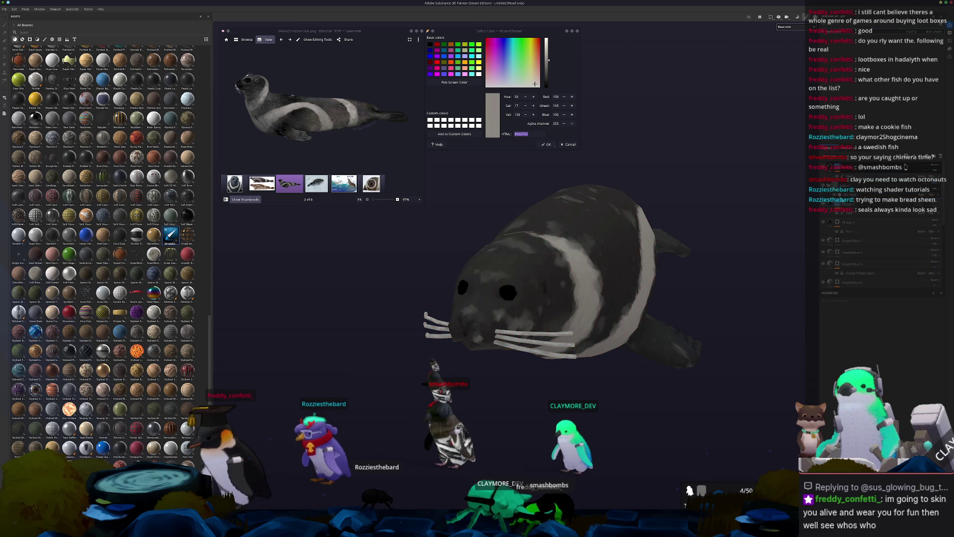
scroll(727, 289, down, 4)
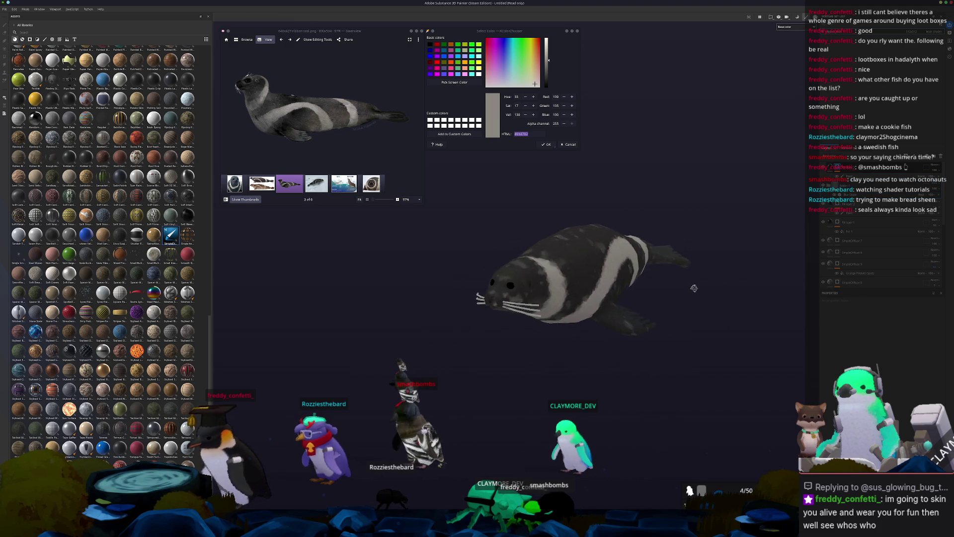
scroll(692, 283, up, 5)
mouse_move(569, 269)
mouse_down()
mouse_move(547, 260)
mouse_move(540, 270)
mouse_up()
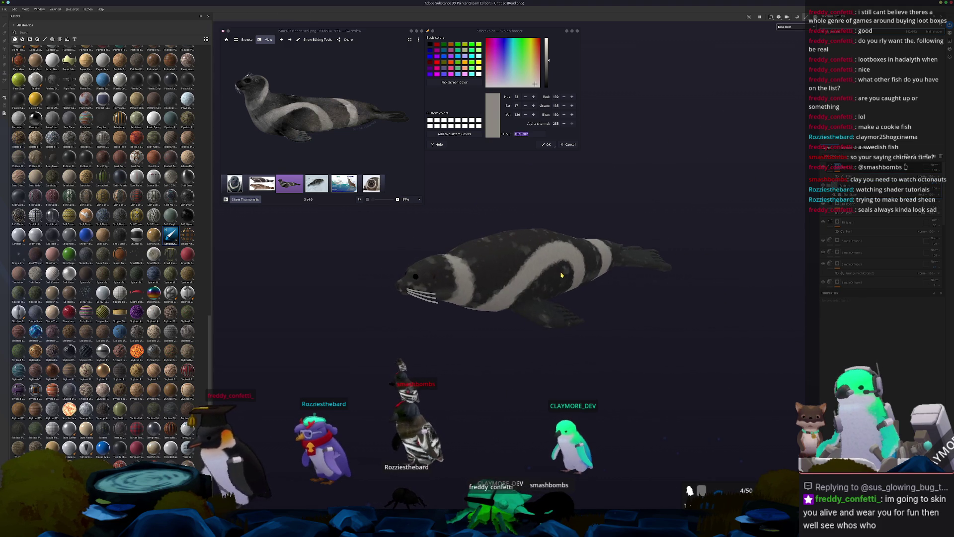
key(ctrl+s)
drag(523, 218, 697, 311)
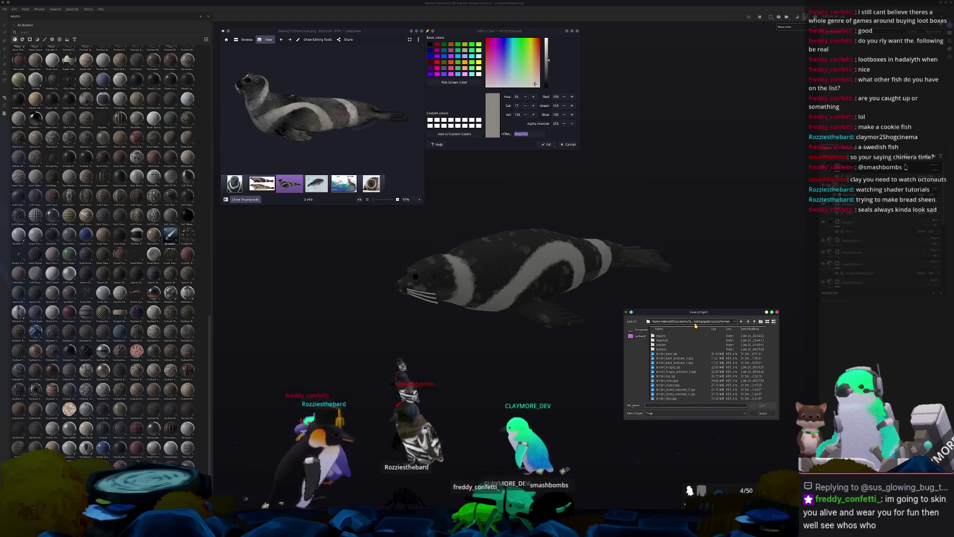
- Save the project as ribbon_seal in the ribbon_seal folder and open Export textures
click(712, 322)
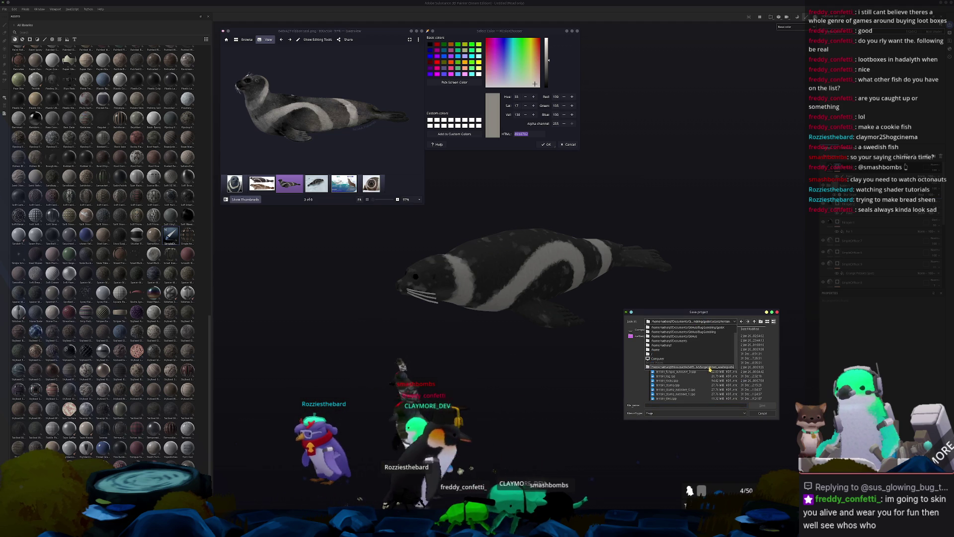
click(709, 368)
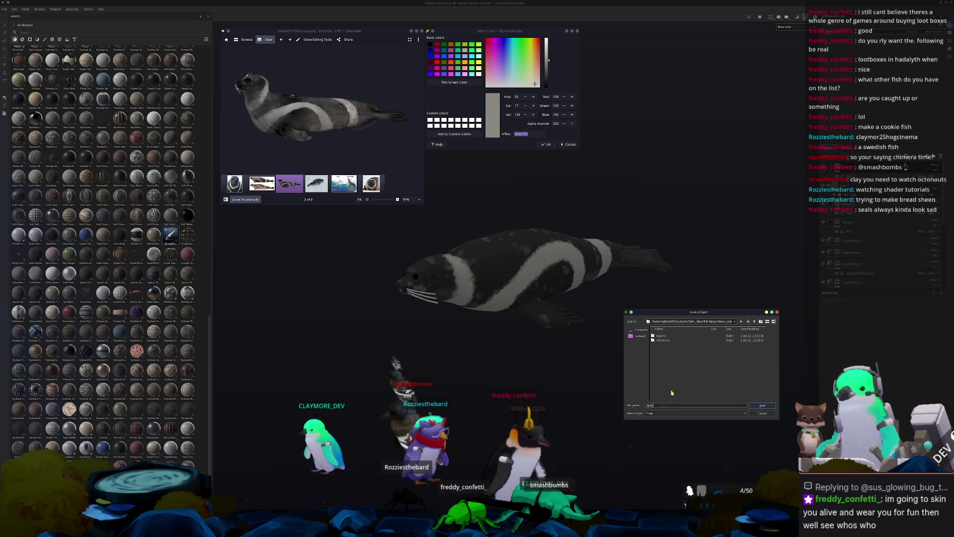
key(Return)
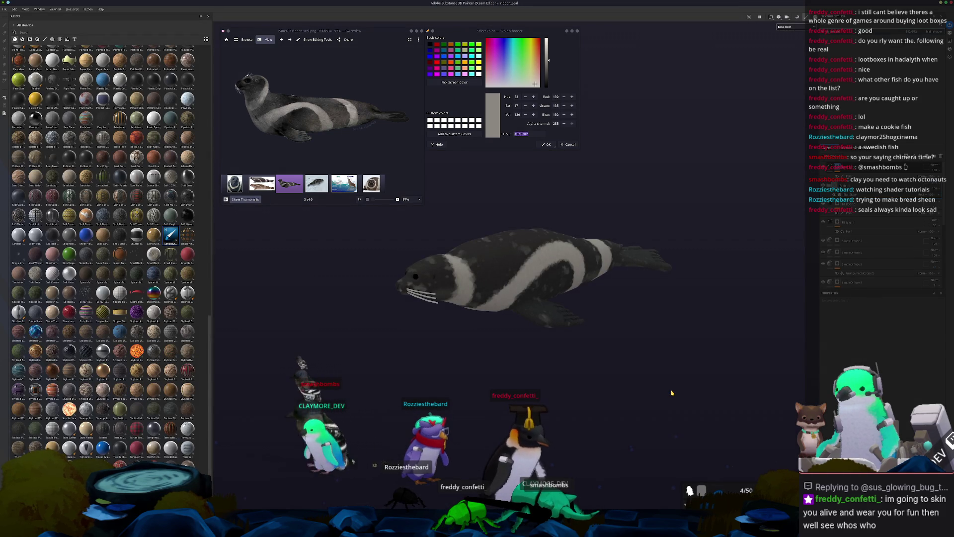
key(ctrl+shift+e)
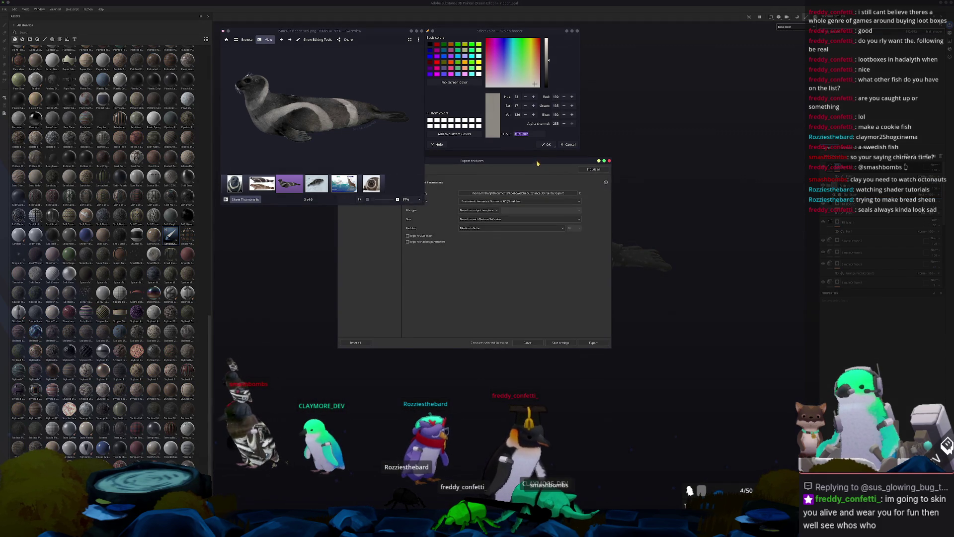
- Export the seal's textures to the textures folder with the Height map unchecked
drag(537, 163, 742, 253)
click(746, 282)
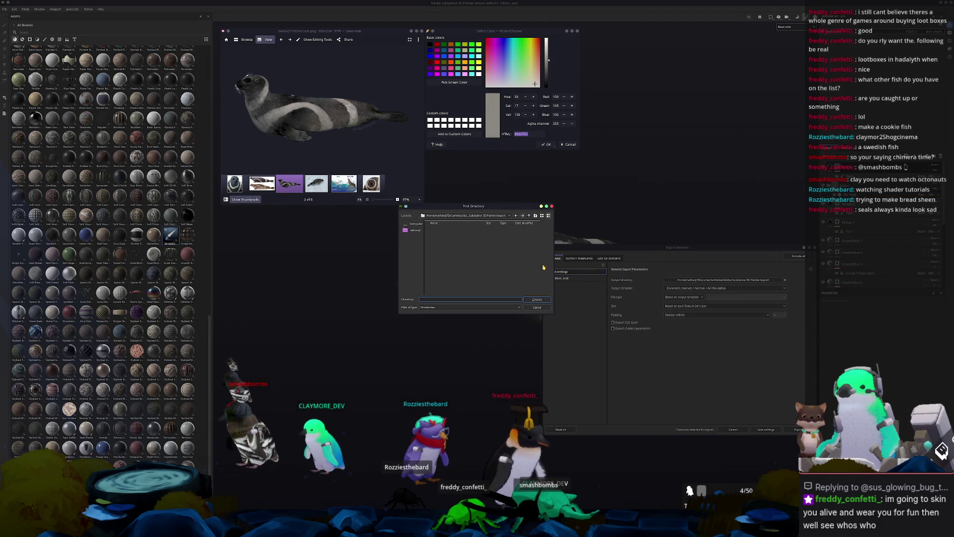
drag(497, 213, 530, 232)
click(527, 236)
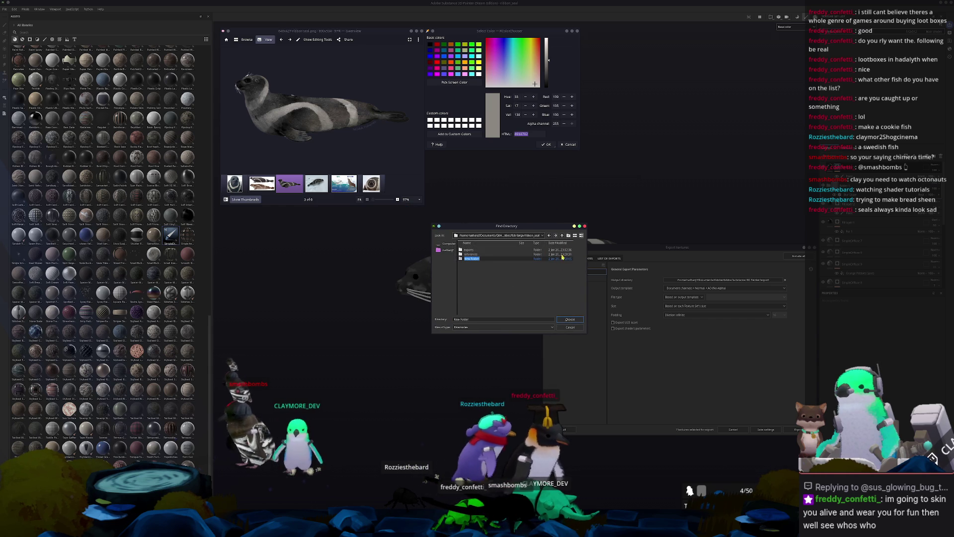
click(475, 259)
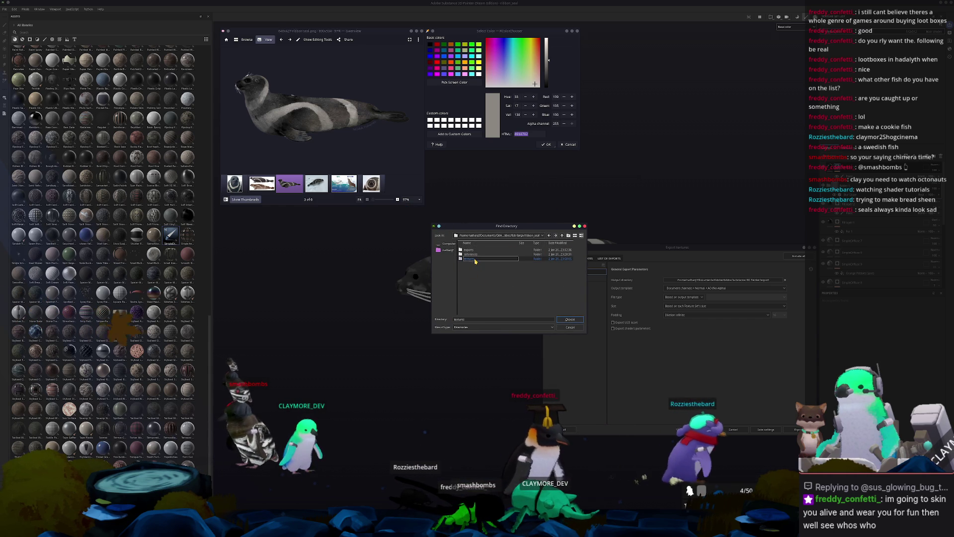
click(570, 319)
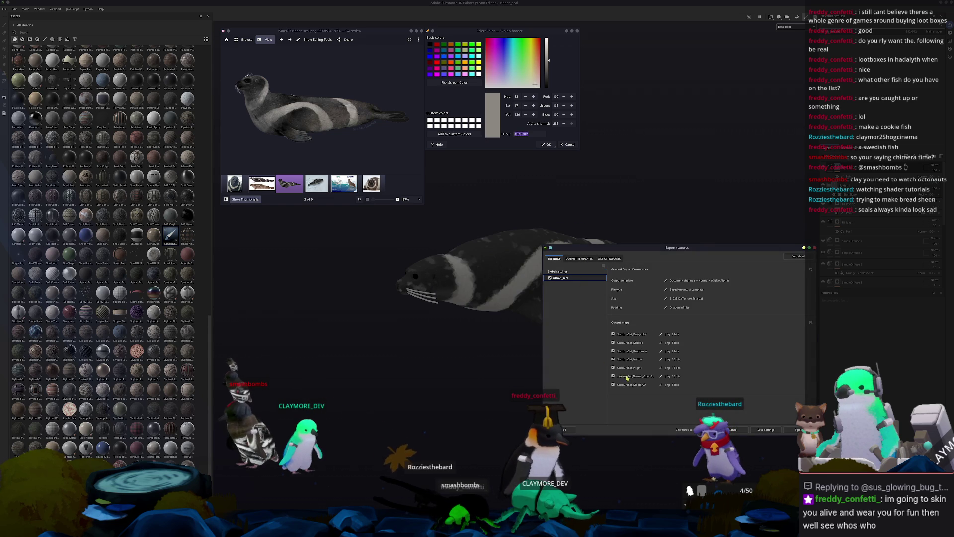
click(614, 369)
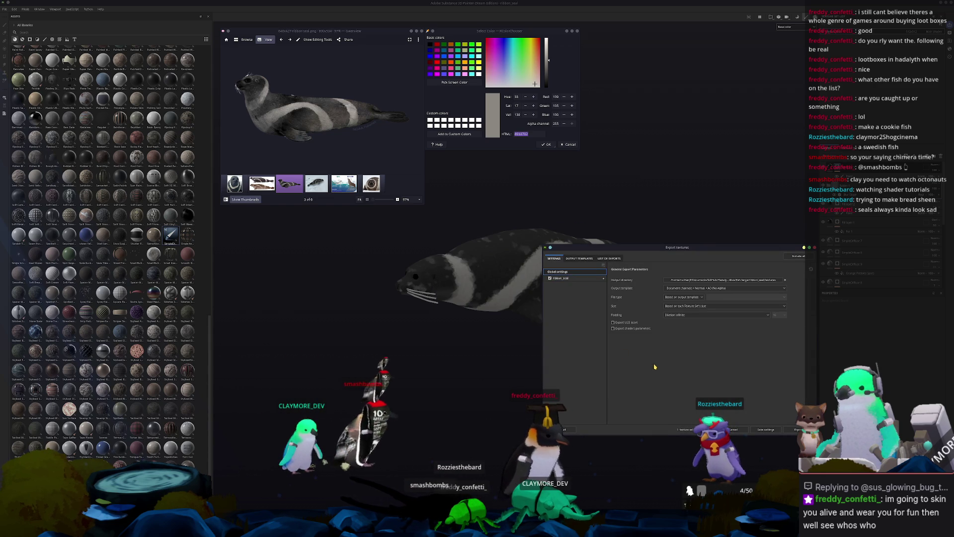
click(796, 430)
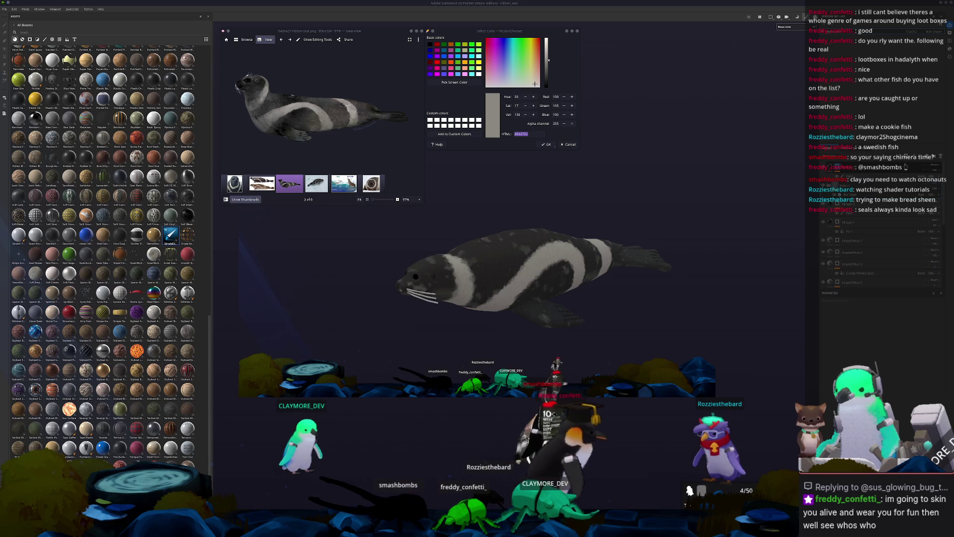
key(alt+Tab)
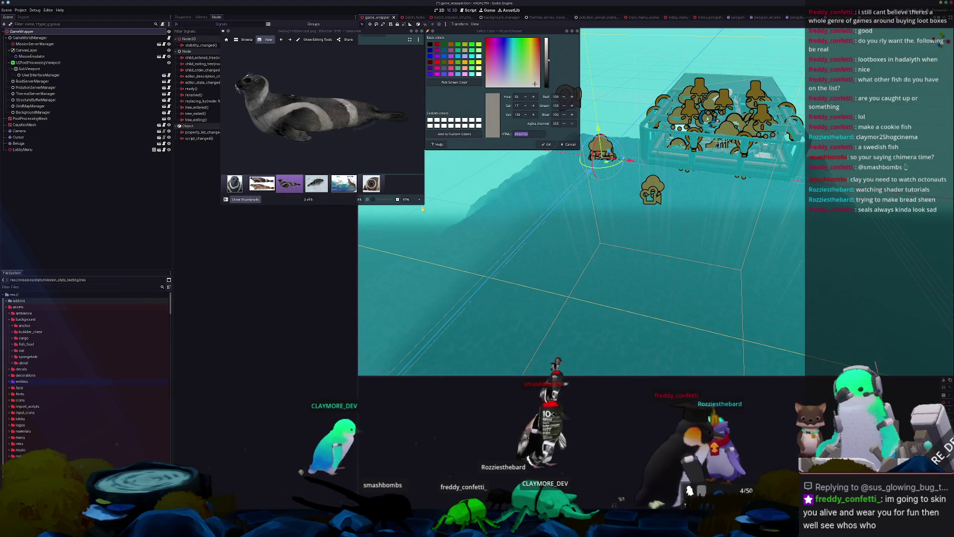
- Close the reference viewer and colour picker, then export ribbon_seal_low from Blender as ribbon_seal.obj
click(422, 31)
key(Escape)
key(alt+Tab)
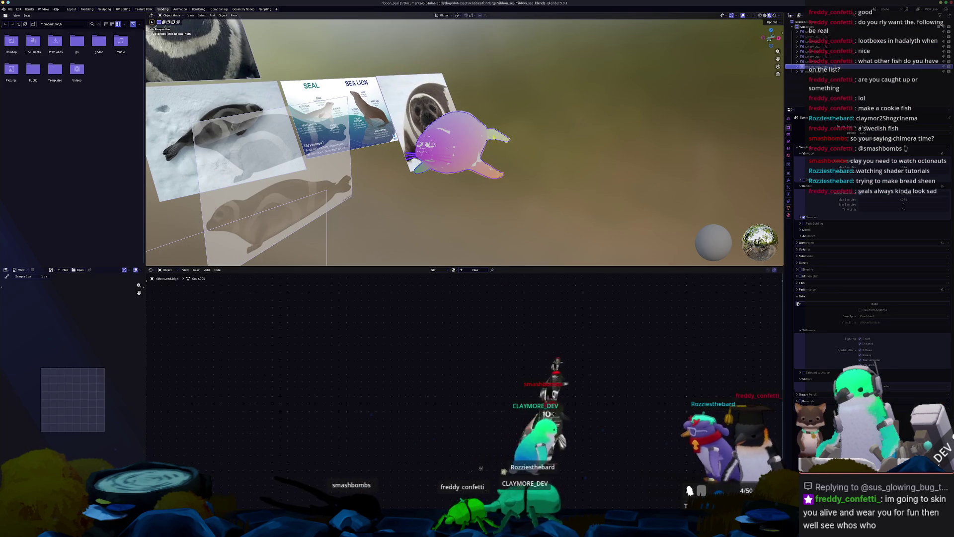
click(441, 204)
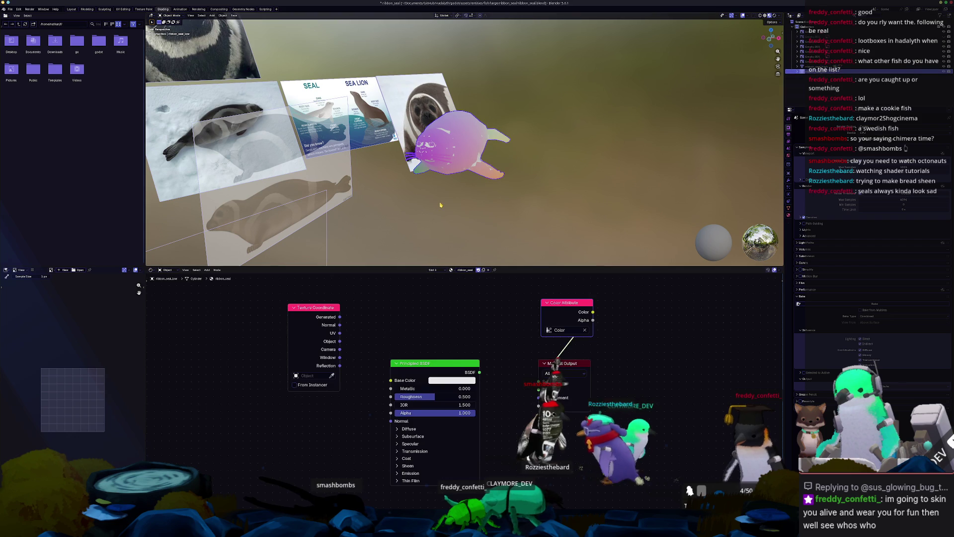
click(11, 9)
mouse_move(29, 89)
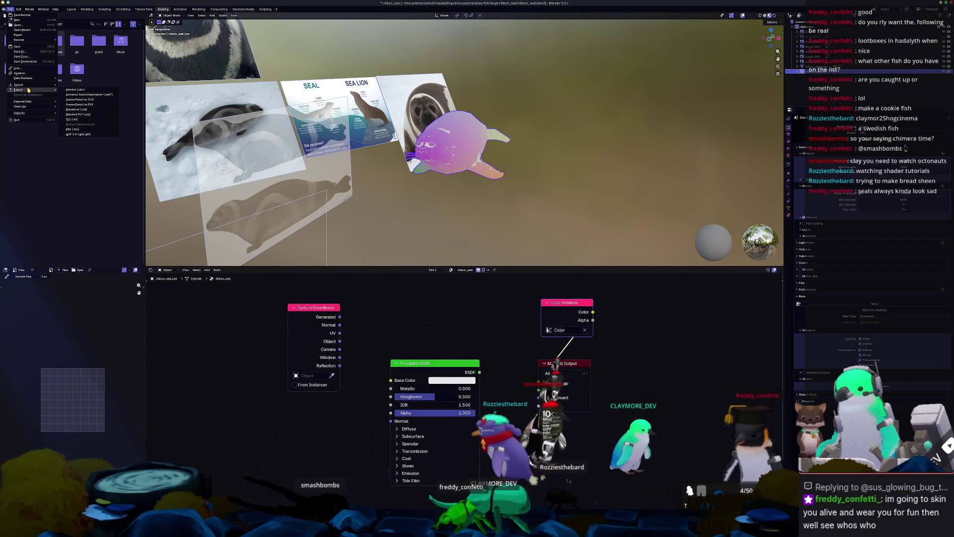
click(77, 109)
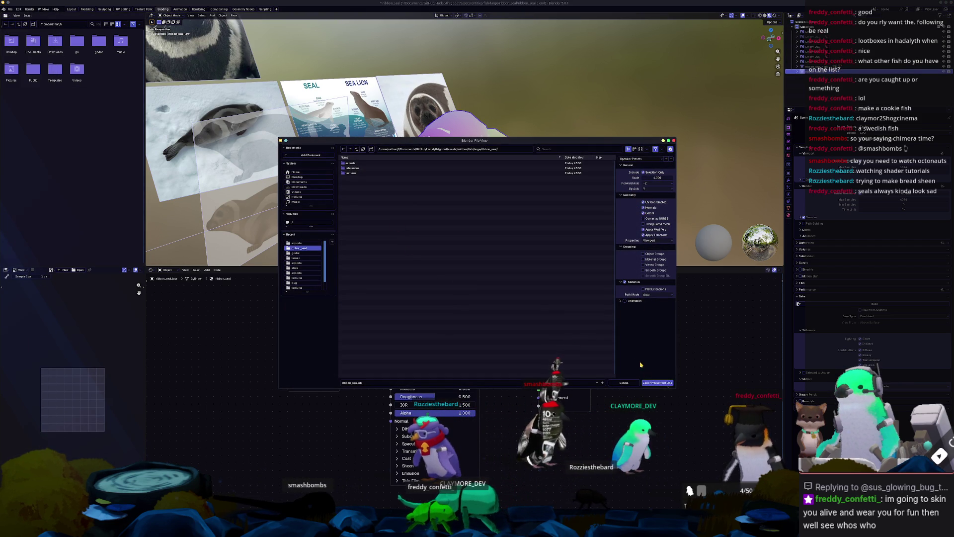
click(658, 383)
key(alt+Tab)
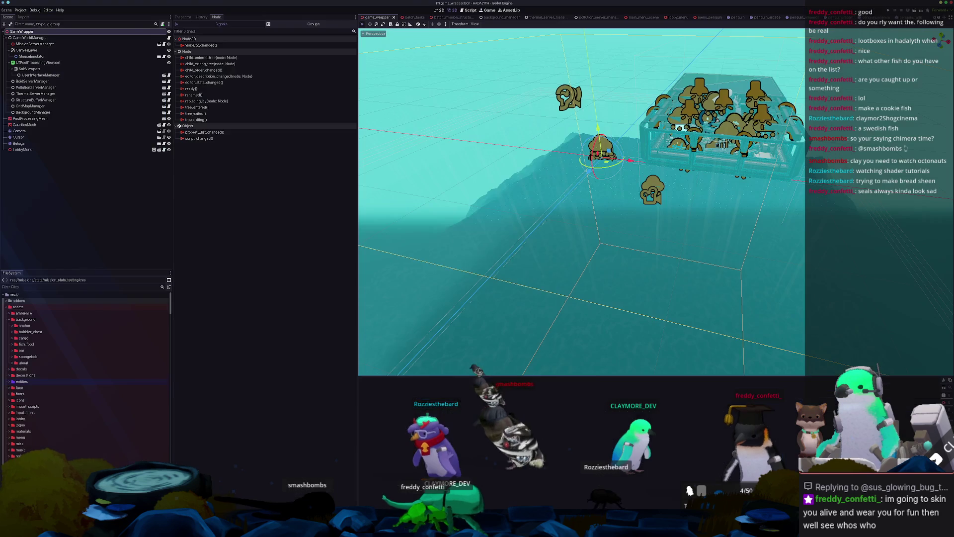
- Collapse the penguin and characters folders, then expand fish and its large fish subfolder
scroll(46, 395, down, 15)
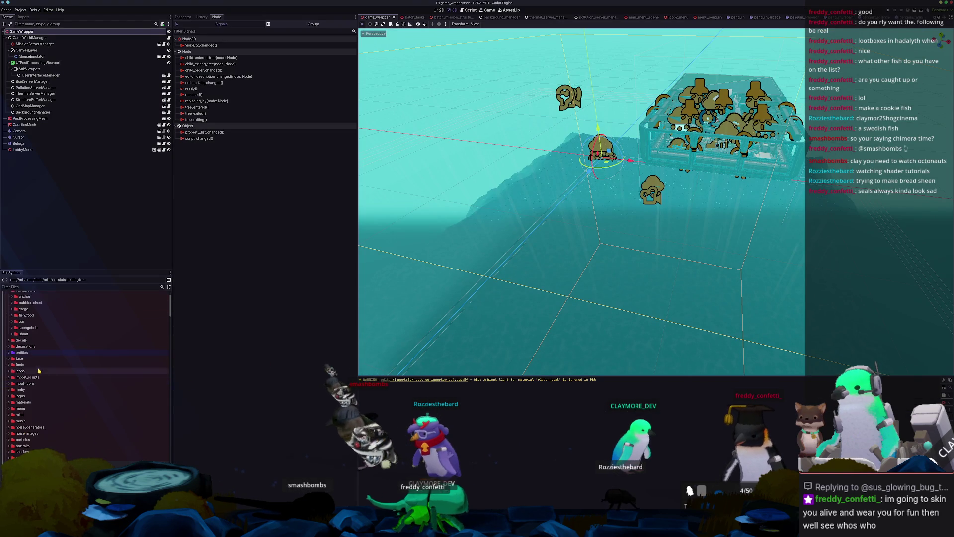
scroll(46, 395, down, 10)
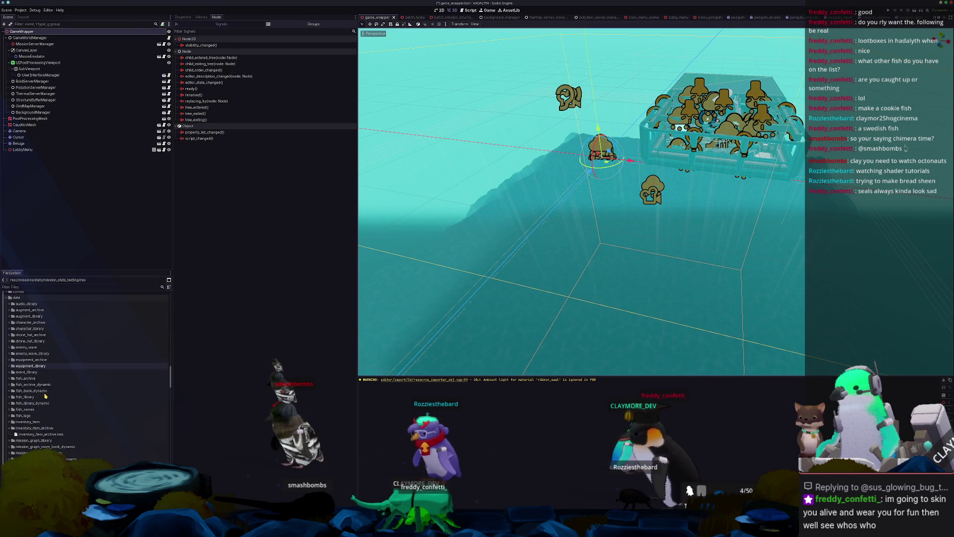
click(38, 371)
scroll(29, 378, down, 10)
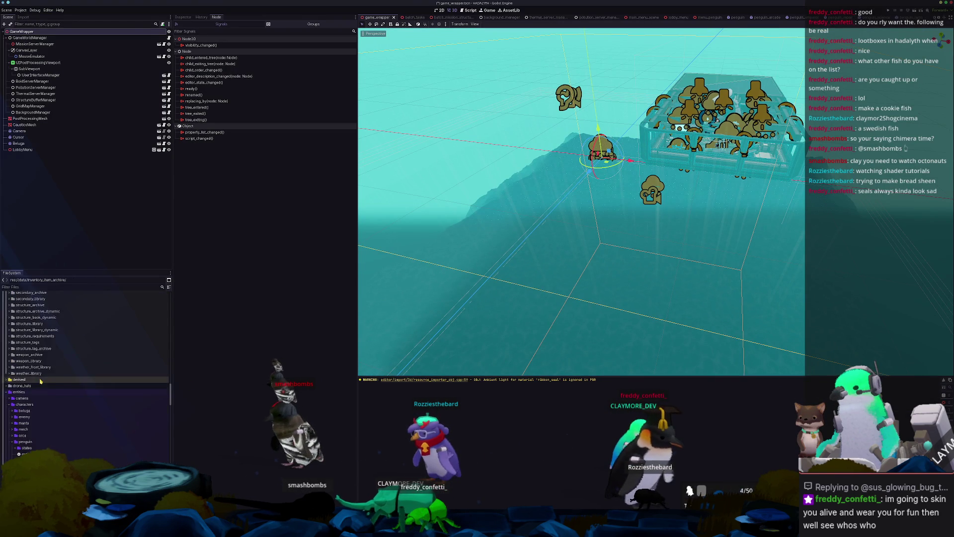
double_click(25, 383)
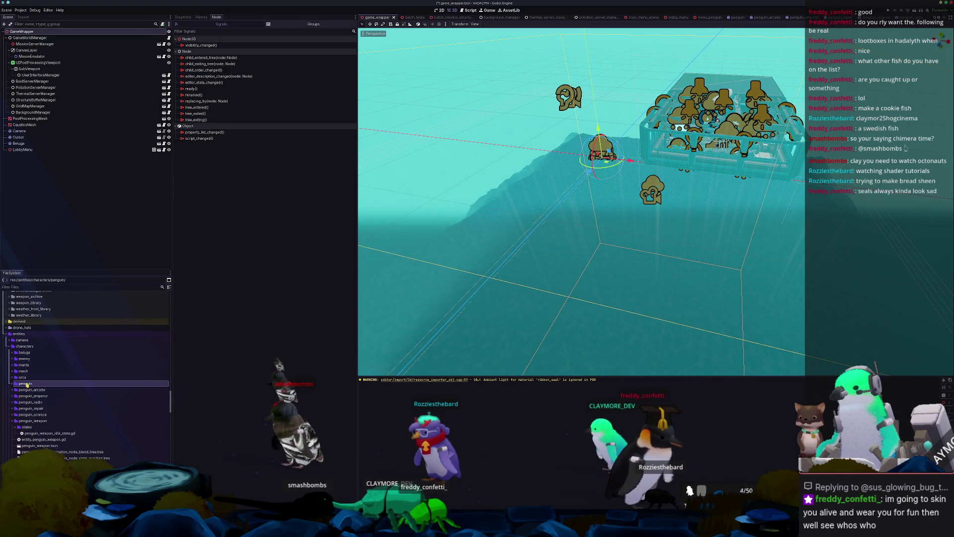
click(32, 420)
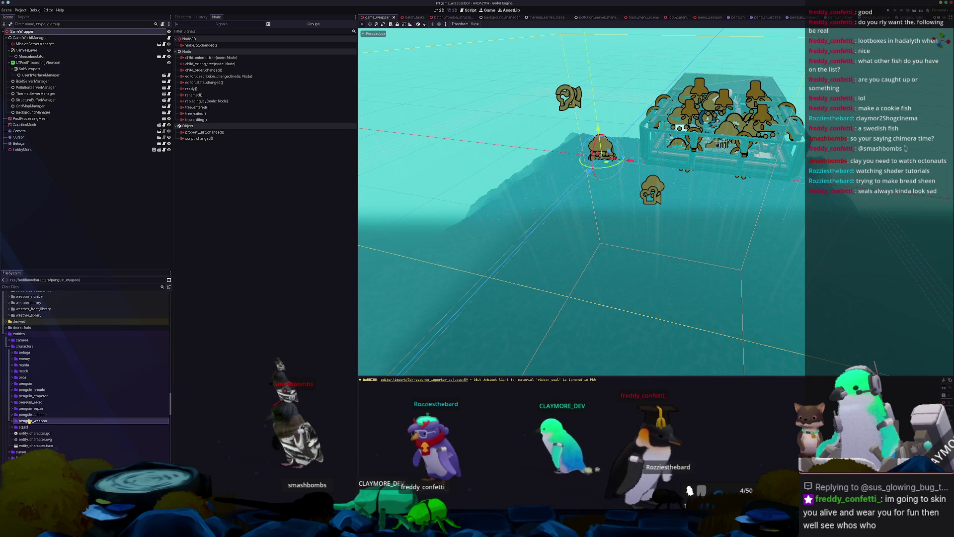
double_click(24, 346)
double_click(22, 359)
double_click(23, 377)
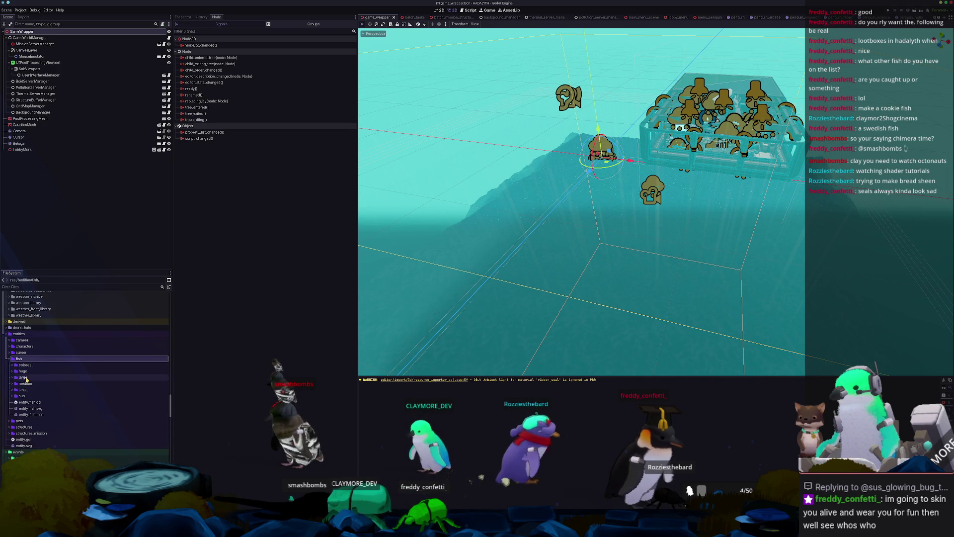
- Duplicate the california_sea_lion folder as ribbon_seal
scroll(50, 391, down, 3)
scroll(50, 394, down, 2)
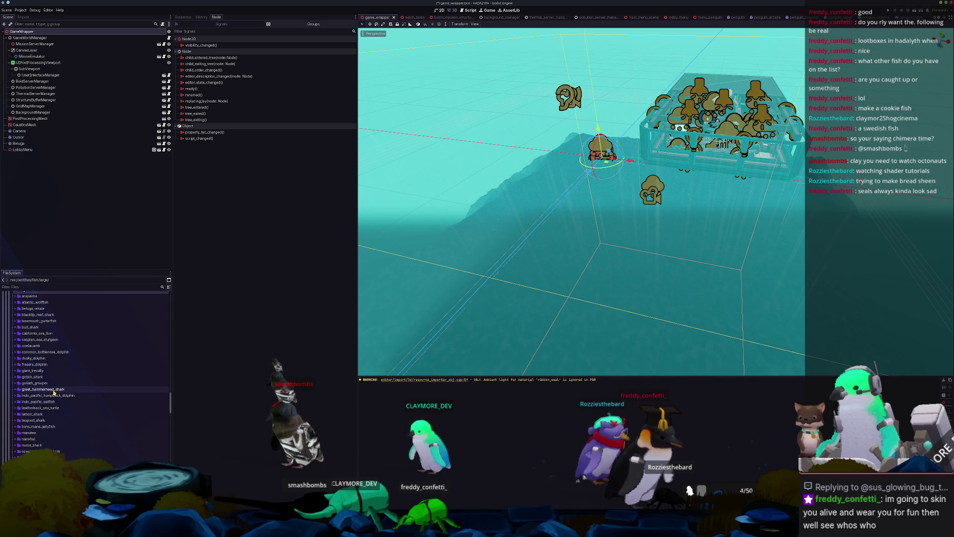
click(60, 334)
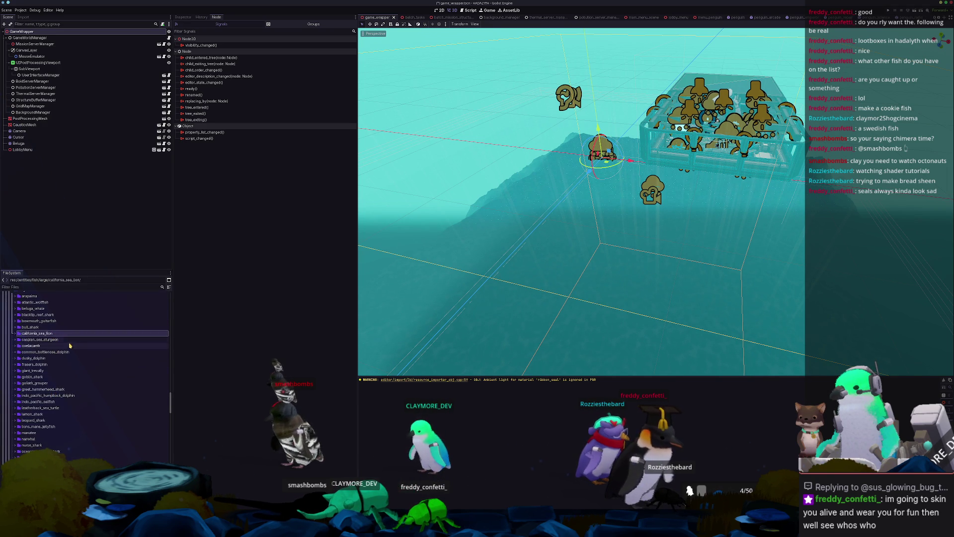
key(ctrl+d)
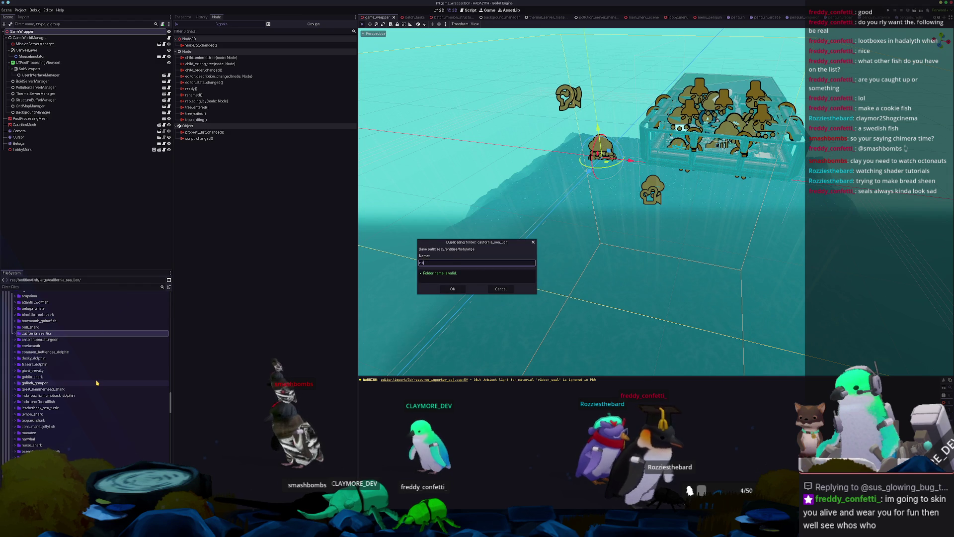
key(Return)
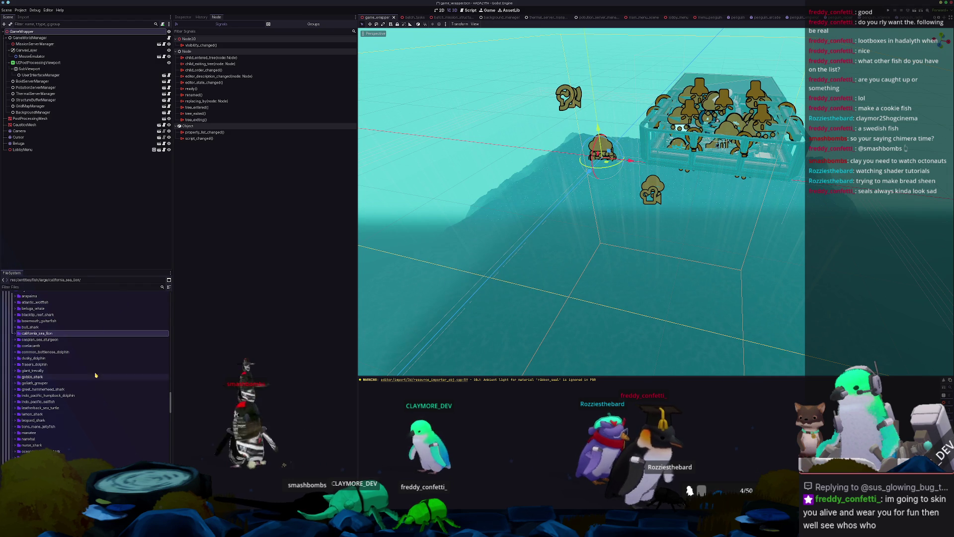
- Rename the copied scene to ribbon_seal.tscn and the stats resource to ribbon_seal_fish_stats.tres
scroll(43, 439, down, 2)
double_click(37, 448)
scroll(61, 422, down, 3)
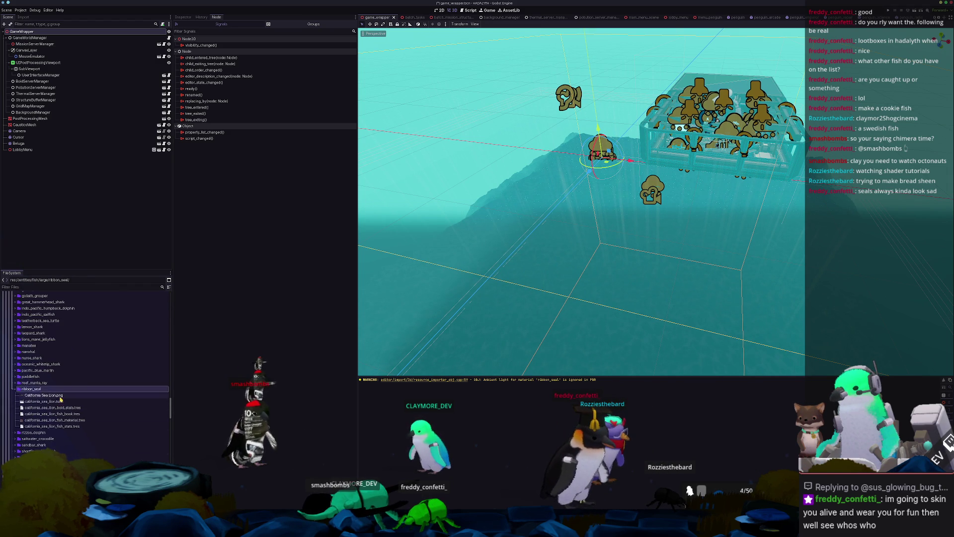
click(60, 401)
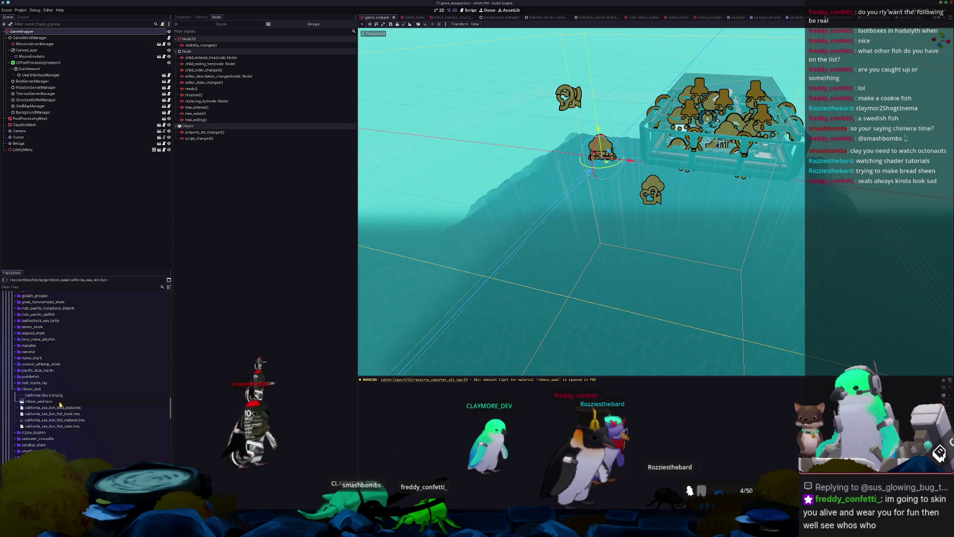
key(Return)
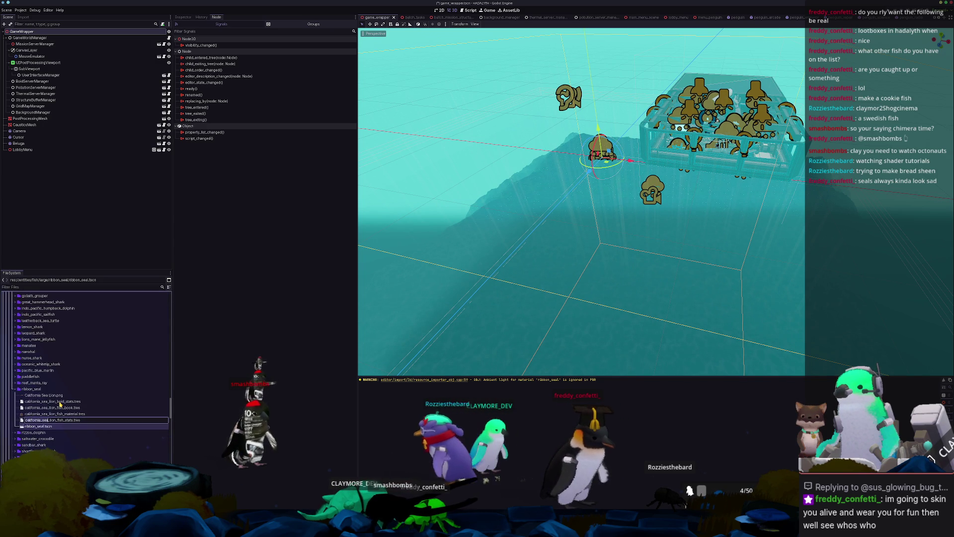
text(ribbon_seal)
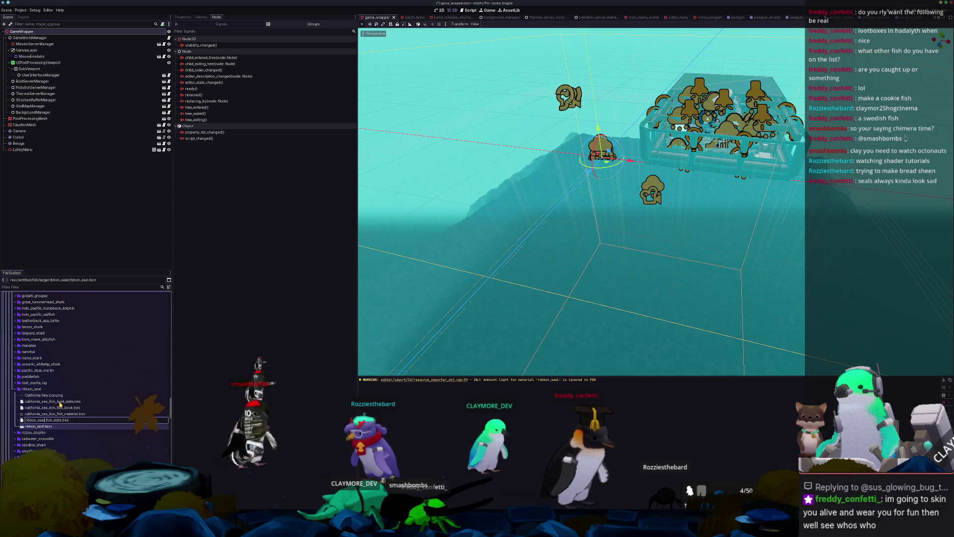
key(Return)
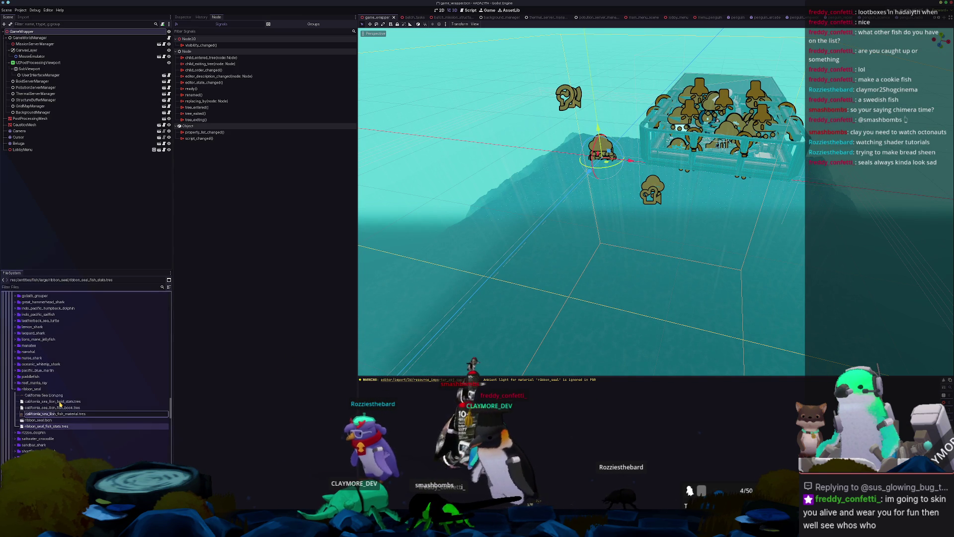
- Rename the fish_material, fish_book and boid_stats resources to ribbon_seal names, then open ribbon_seal.tscn
text(ribbon_seal)
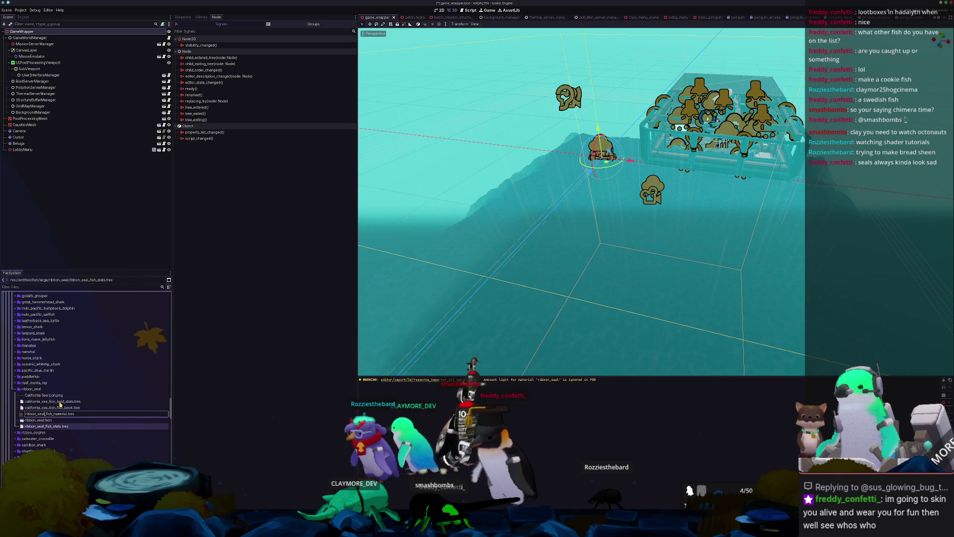
key(Return)
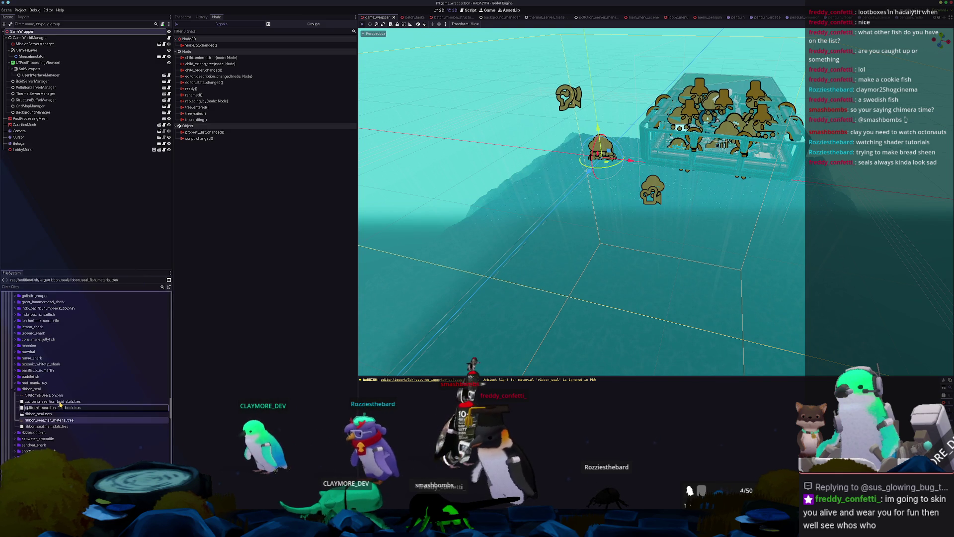
key(Return)
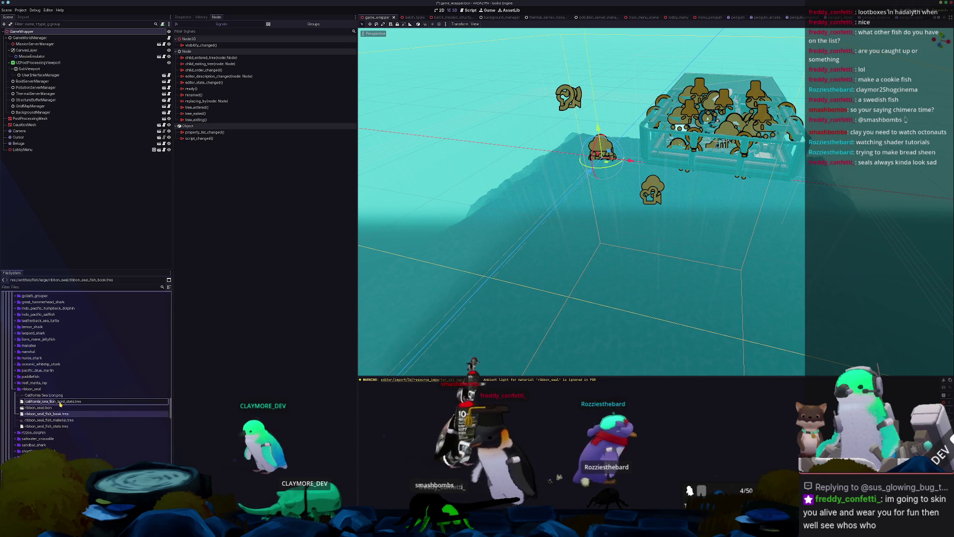
text(ribbon_seal)
key(Return)
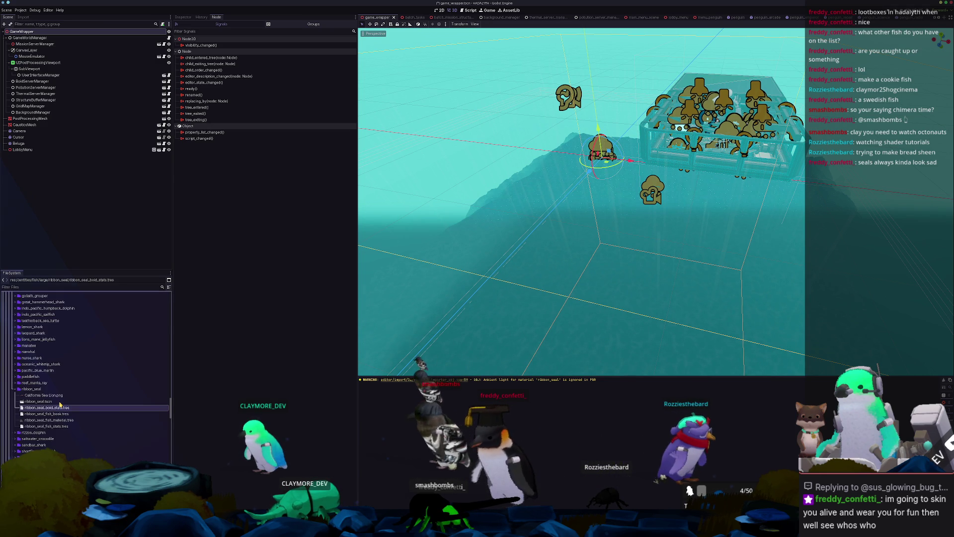
double_click(58, 401)
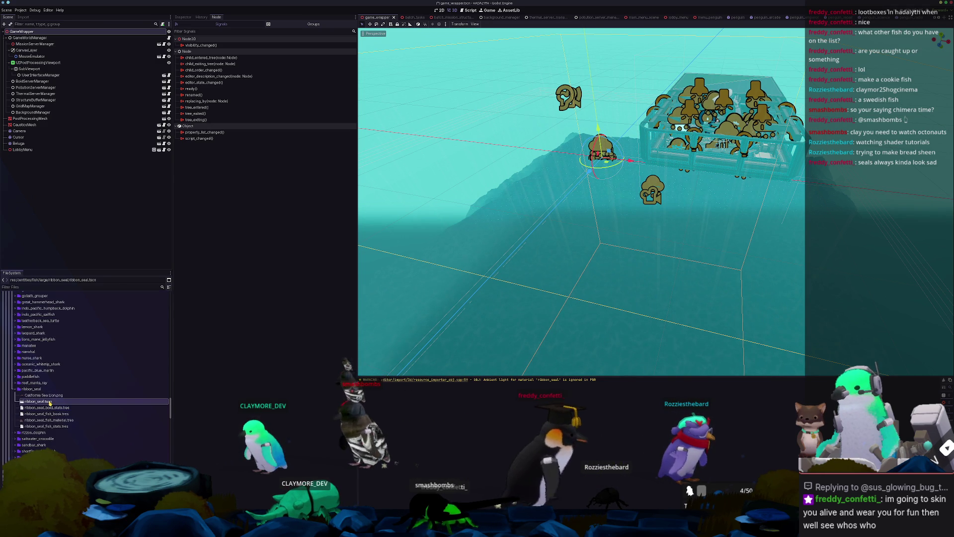
click(76, 31)
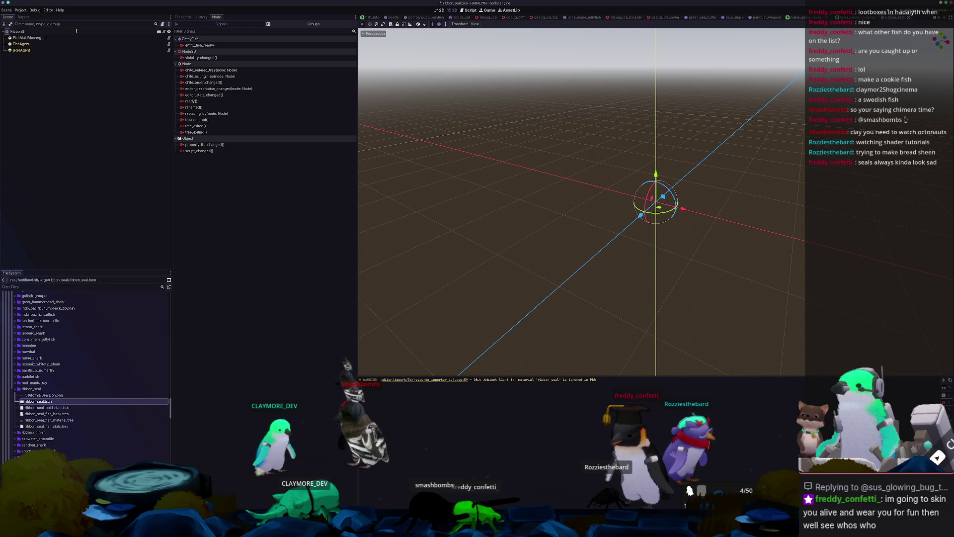
- Rename the root to RibbonSeal and give FishMultiMeshAgent the ribbon_seal.obj mesh
key(Return)
key(ctrl+s)
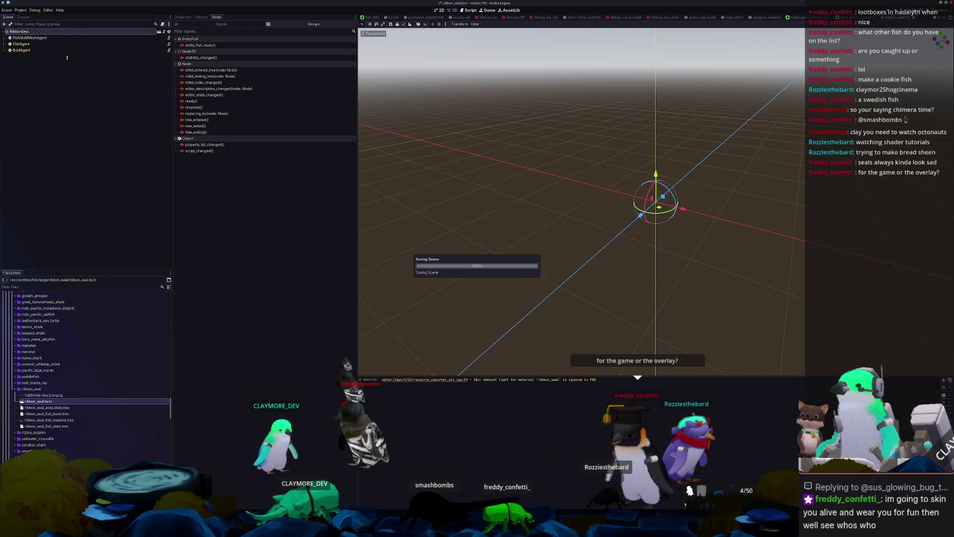
click(42, 39)
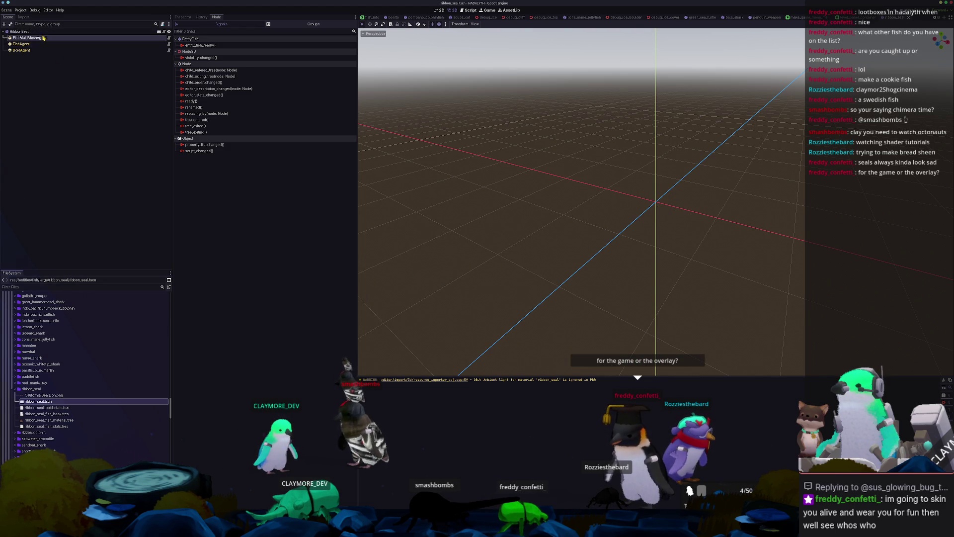
click(191, 18)
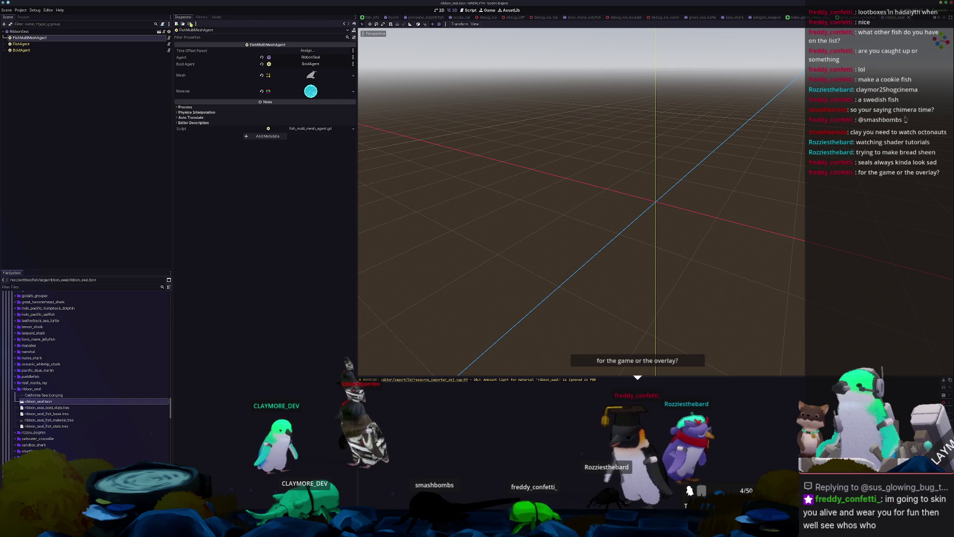
click(354, 76)
click(336, 184)
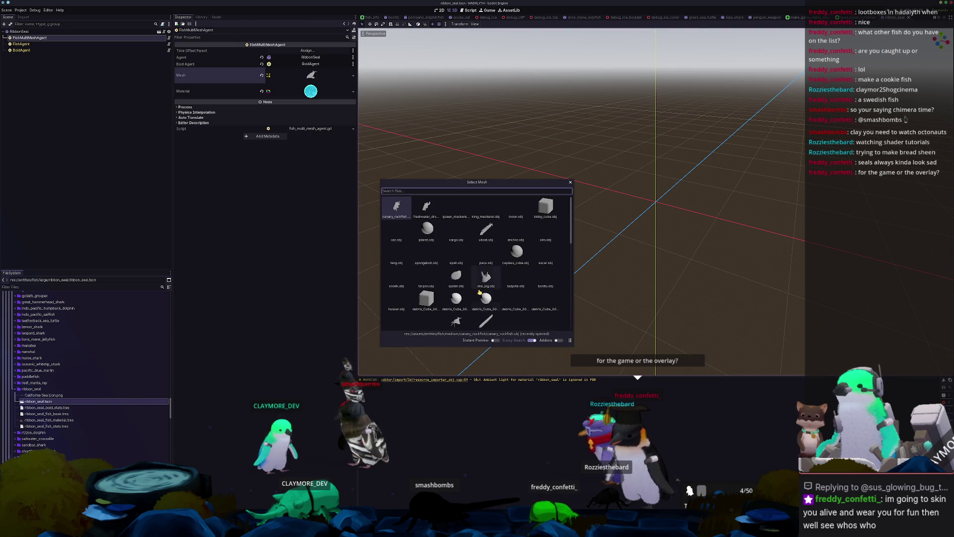
text(ribbon_seal)
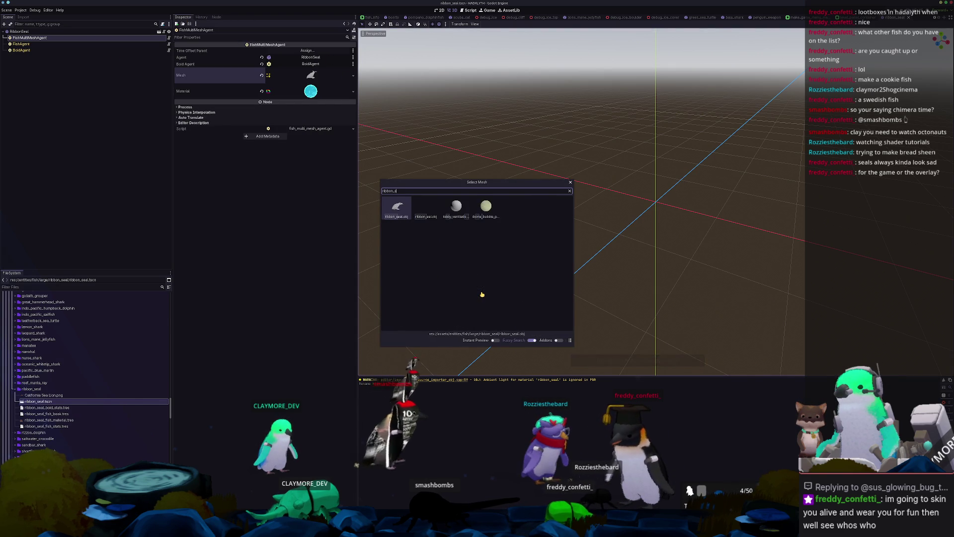
key(Return)
- Load the ribbon seal base-colour texture into the material's Albedo and save the scene
click(311, 91)
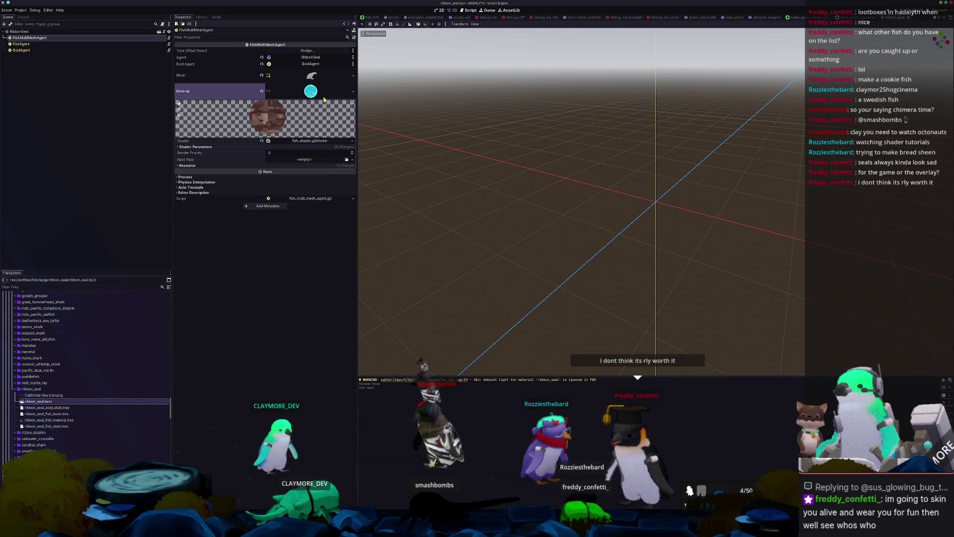
click(298, 147)
click(351, 157)
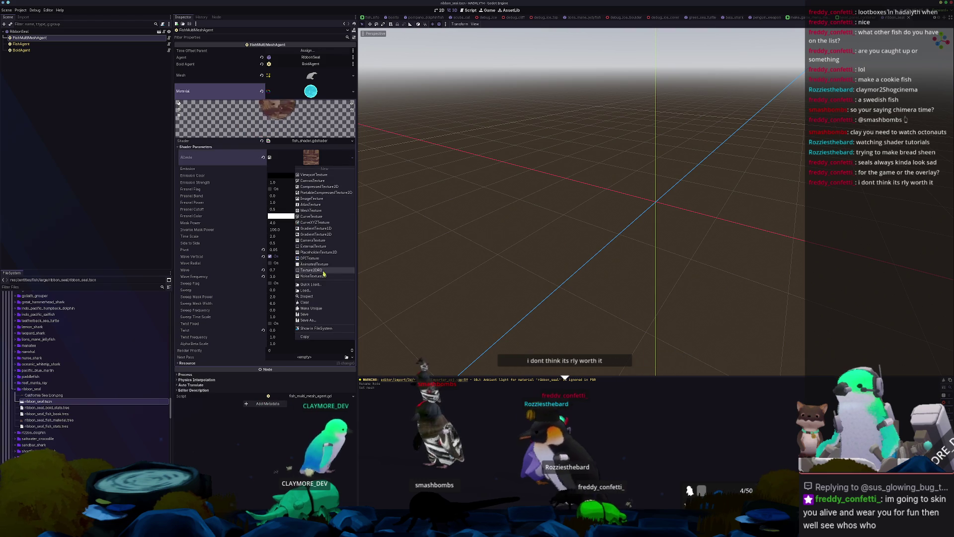
click(323, 288)
text(ribbon_seal)
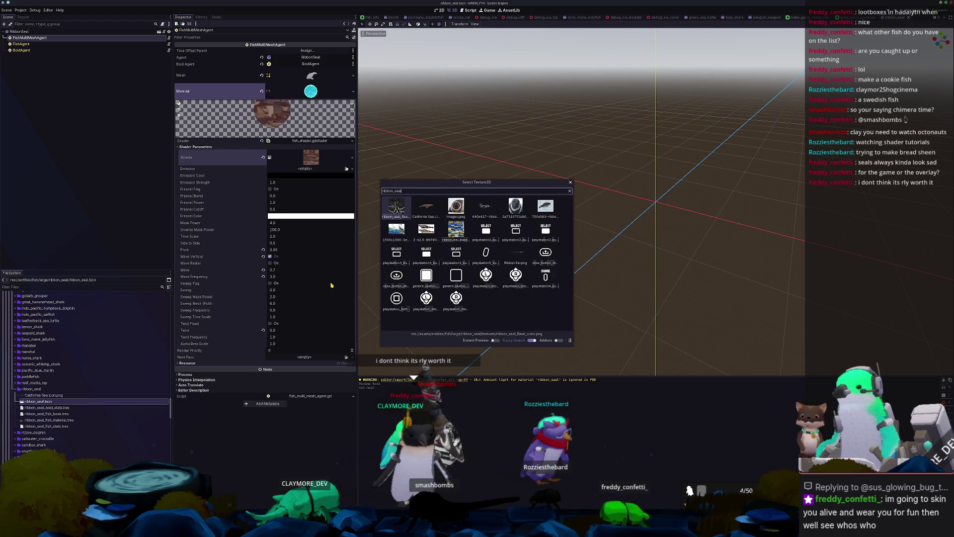
key(Return)
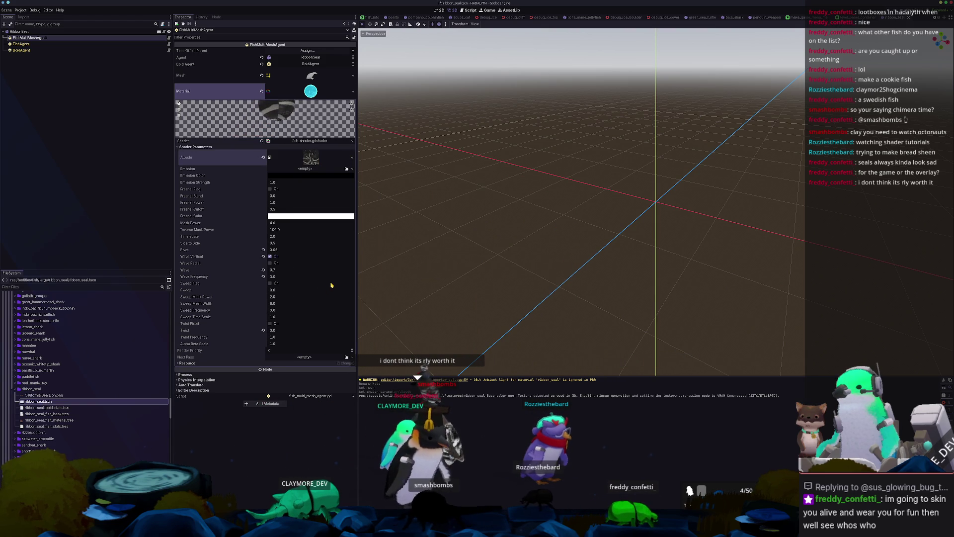
key(ctrl+s)
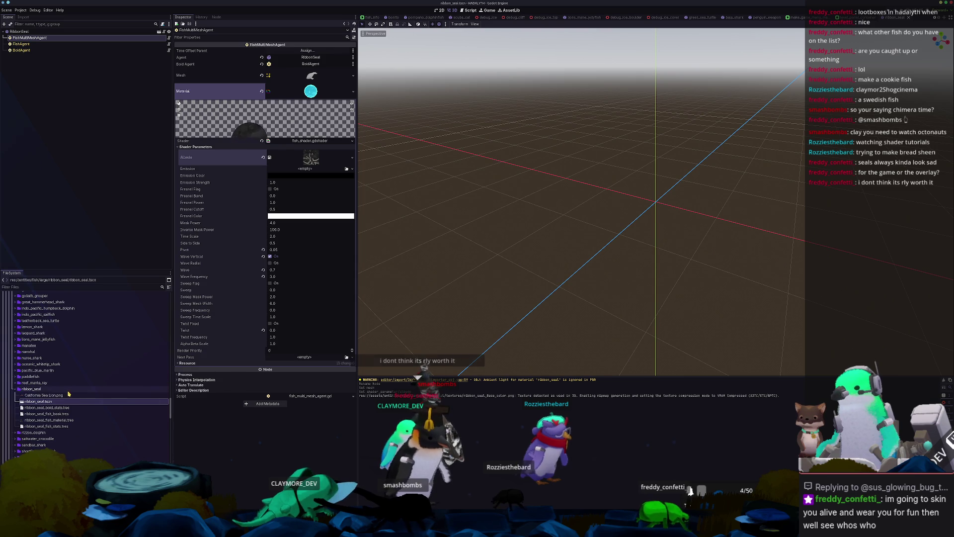
click(50, 426)
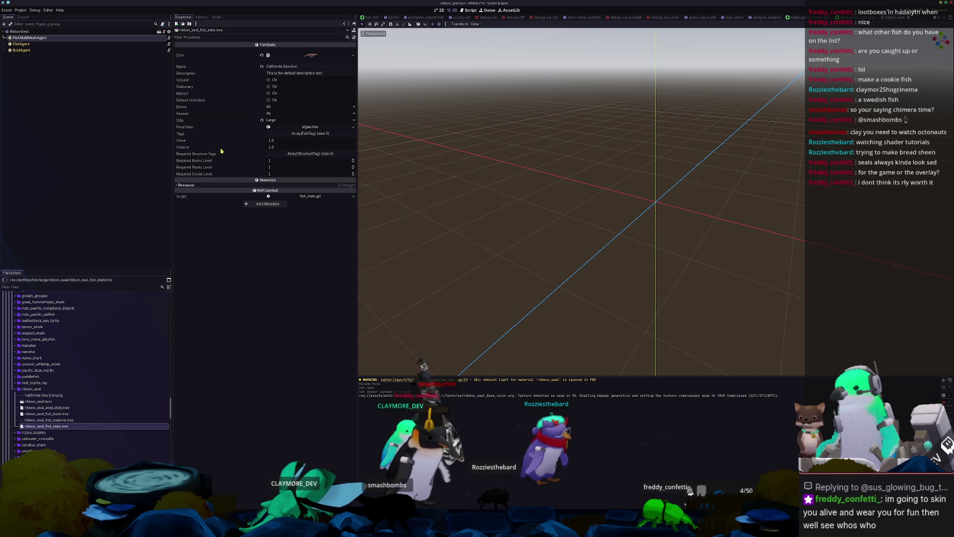
- Edit and save the fish display name, then review the ribbon seal fish material and boid stats
click(307, 66)
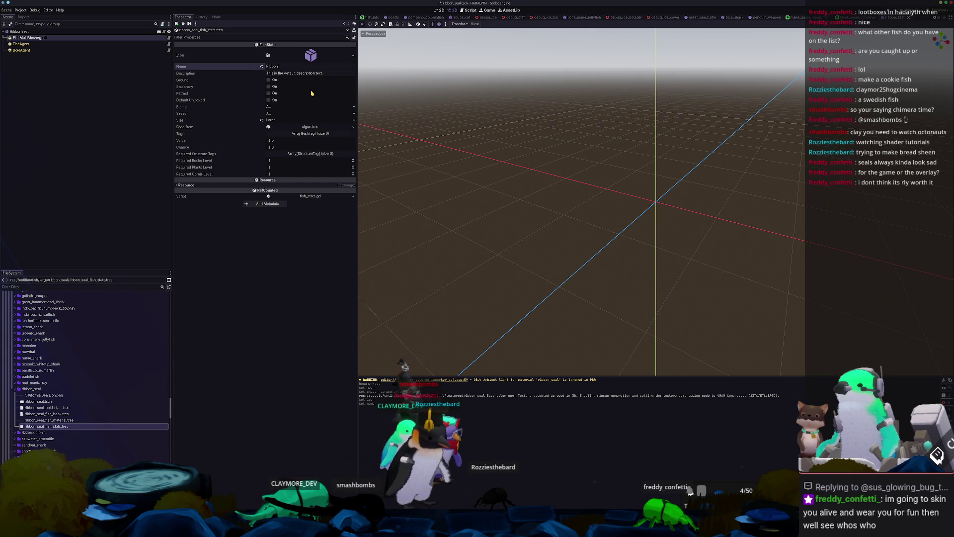
key(ctrl+s)
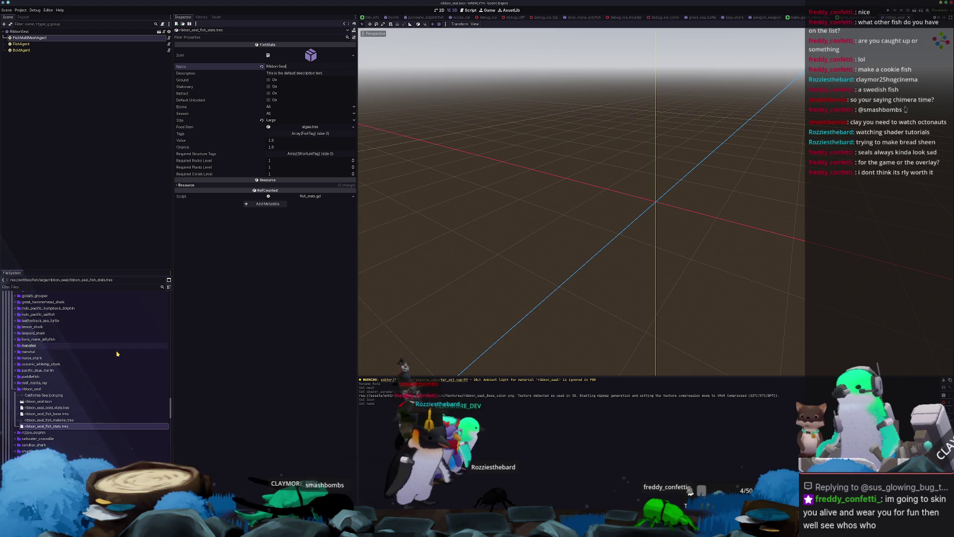
double_click(49, 420)
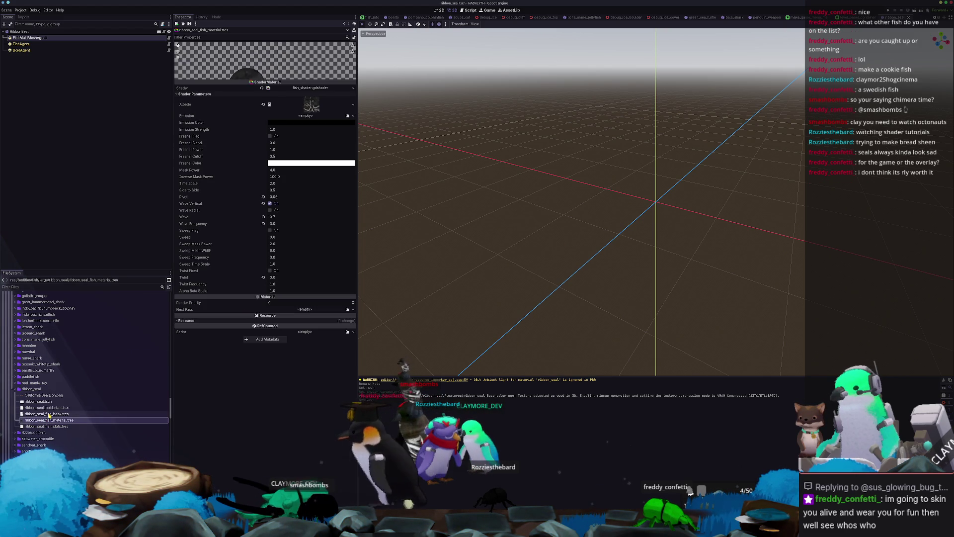
double_click(53, 408)
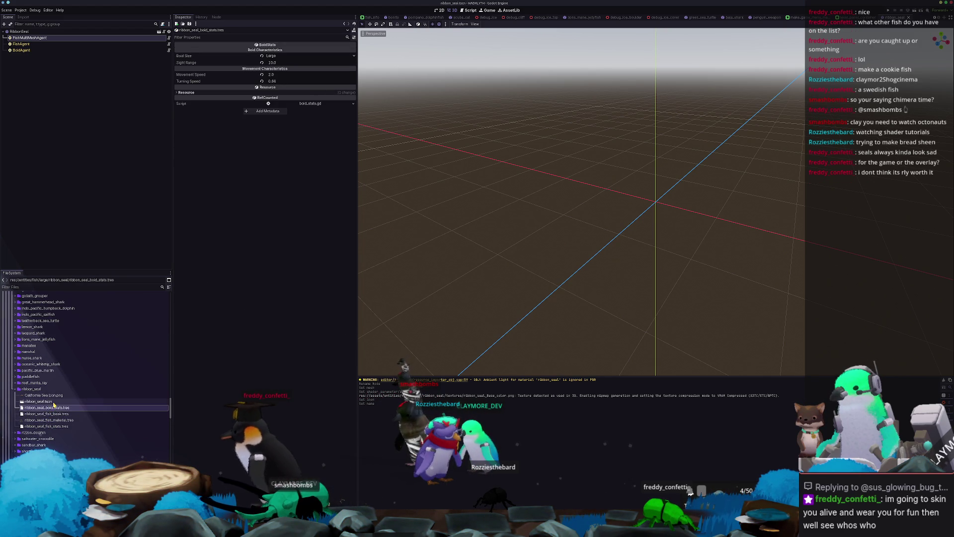
- Delete the leftover California Sea Lion.png from the ribbon_seal folder
click(50, 395)
key(Delete)
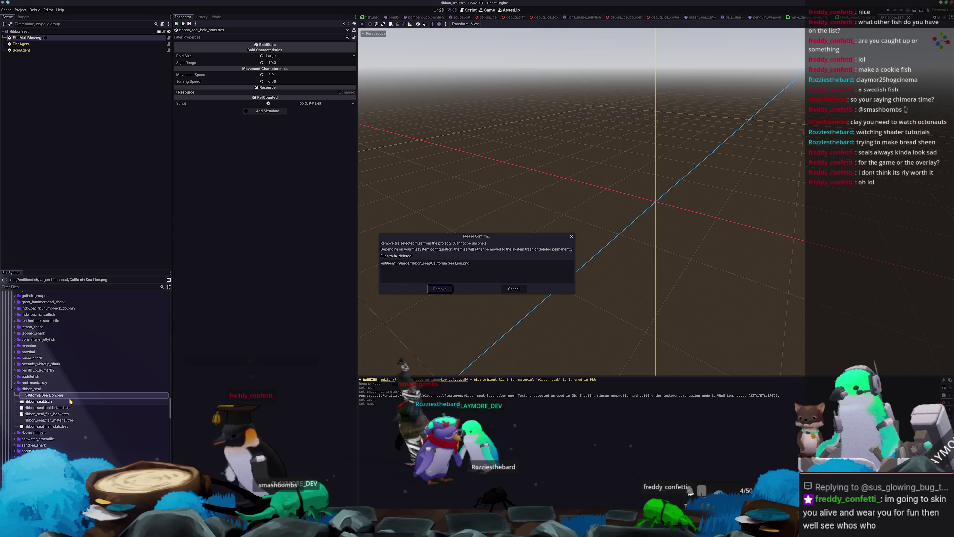
key(Return)
click(81, 39)
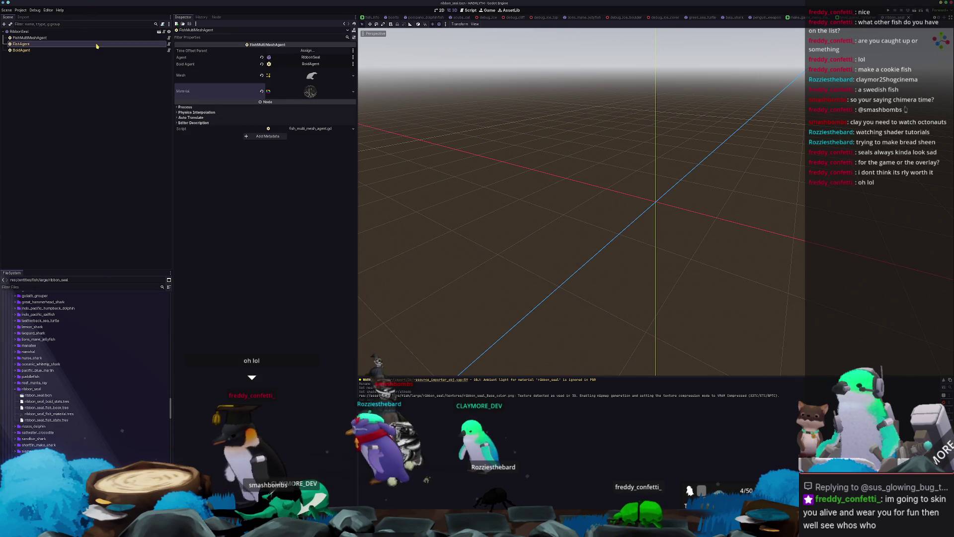
- Review the FishAgent and BoidAgent node settings in the Inspector
click(97, 44)
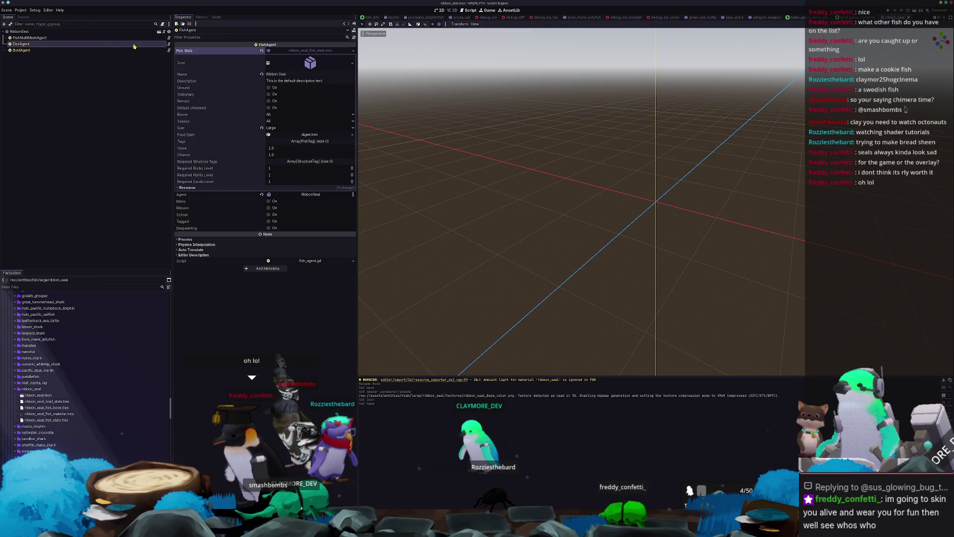
click(40, 50)
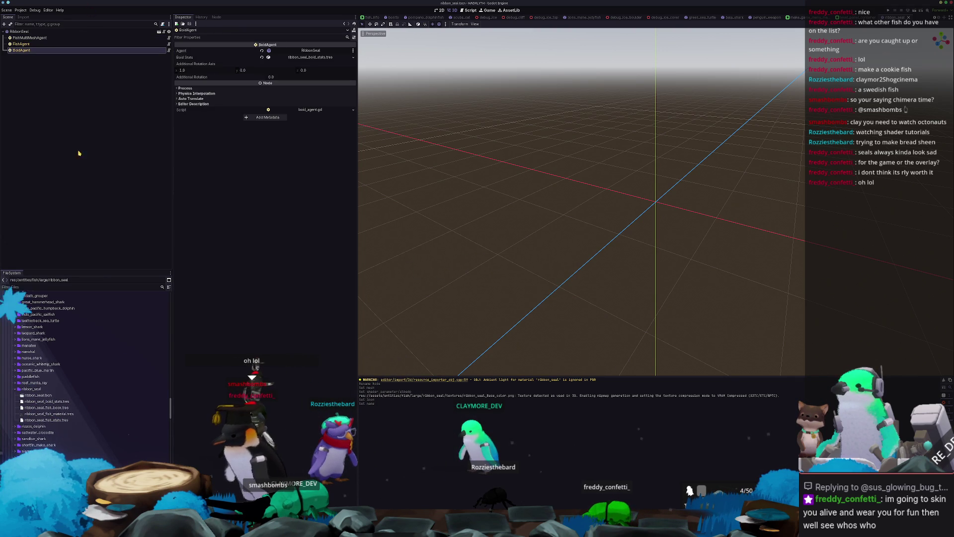
scroll(46, 407, up, 10)
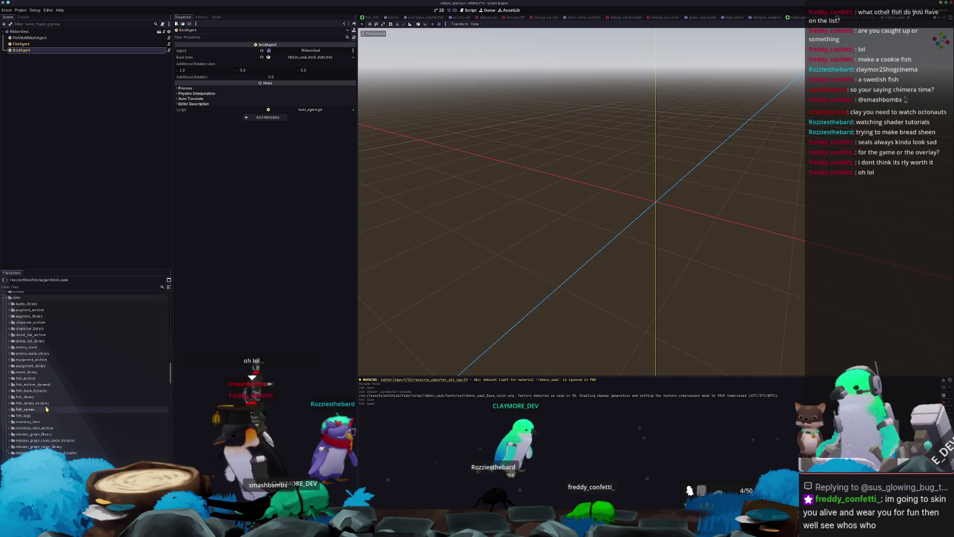
- Open large_fish_library.tres and go to the last page of fish book entries
scroll(37, 378, down, 5)
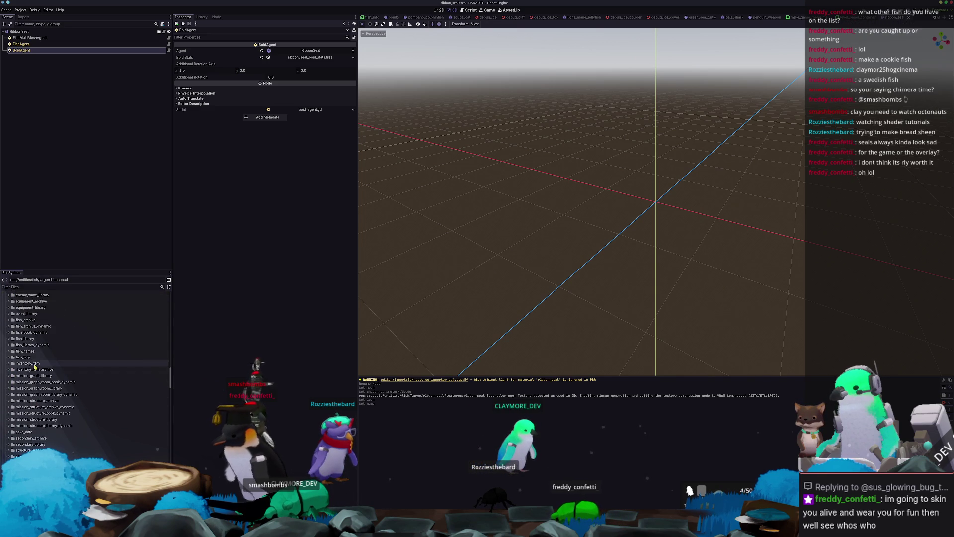
double_click(39, 338)
double_click(36, 357)
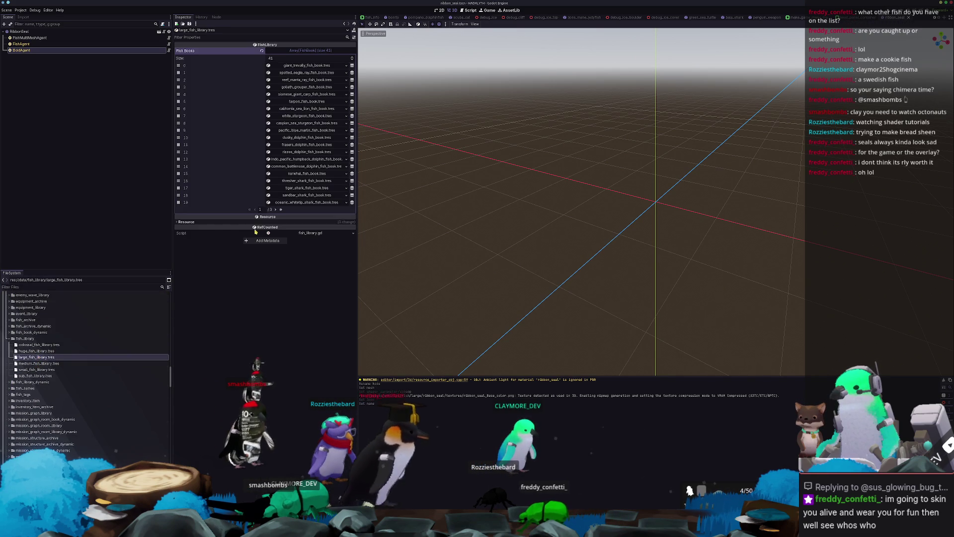
click(281, 209)
click(274, 66)
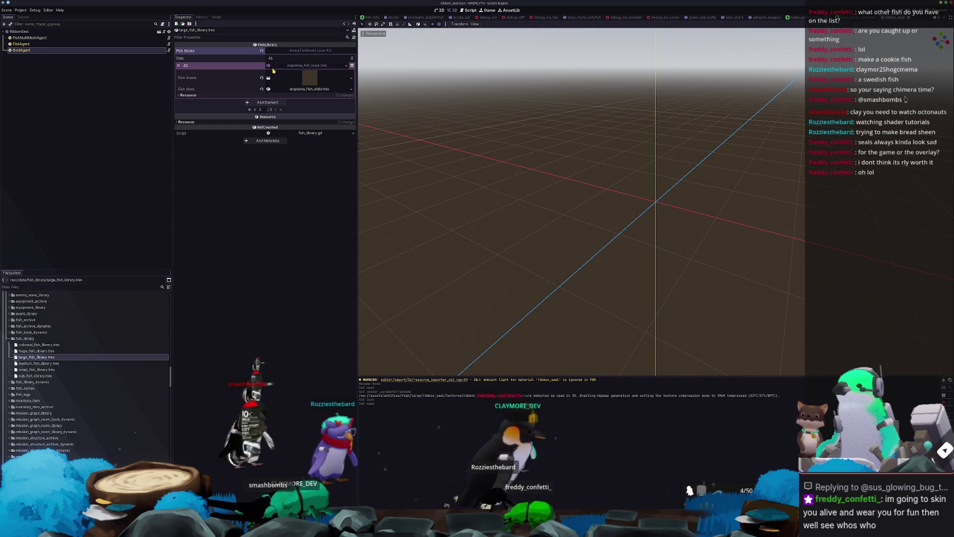
- Add ribbon_seal_fish_book.tres as a new library entry, then open batch_tasks.tscn
click(266, 102)
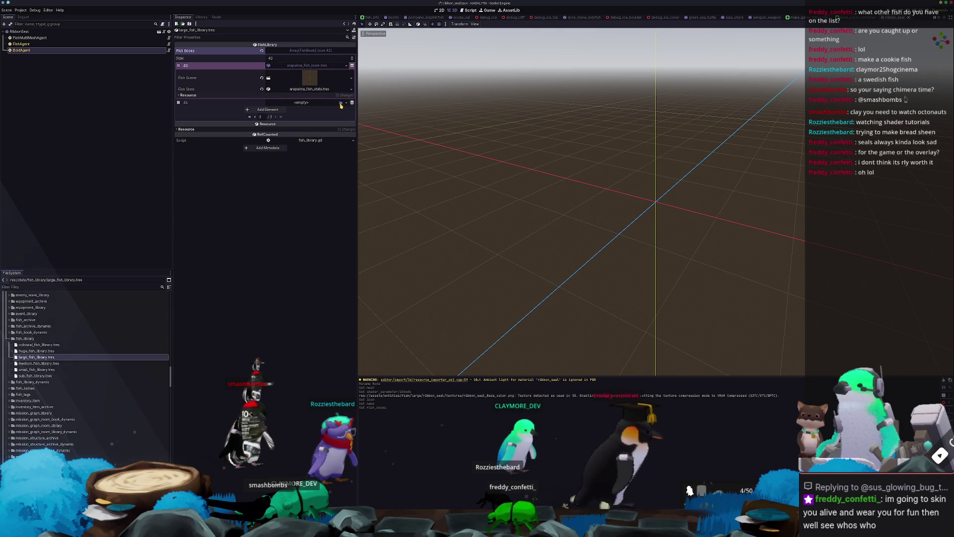
click(340, 103)
text(ribbon_seal)
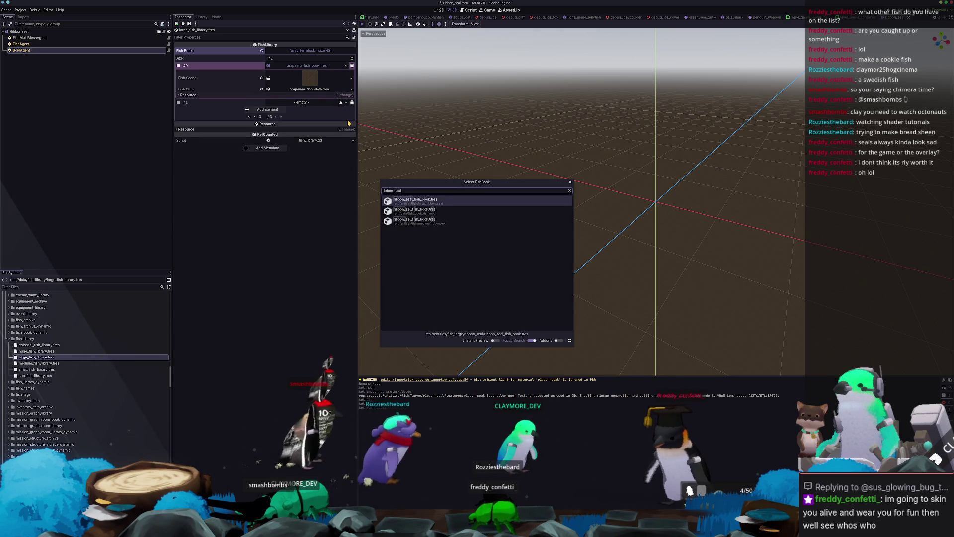
key(Return)
key(alt+shift+o)
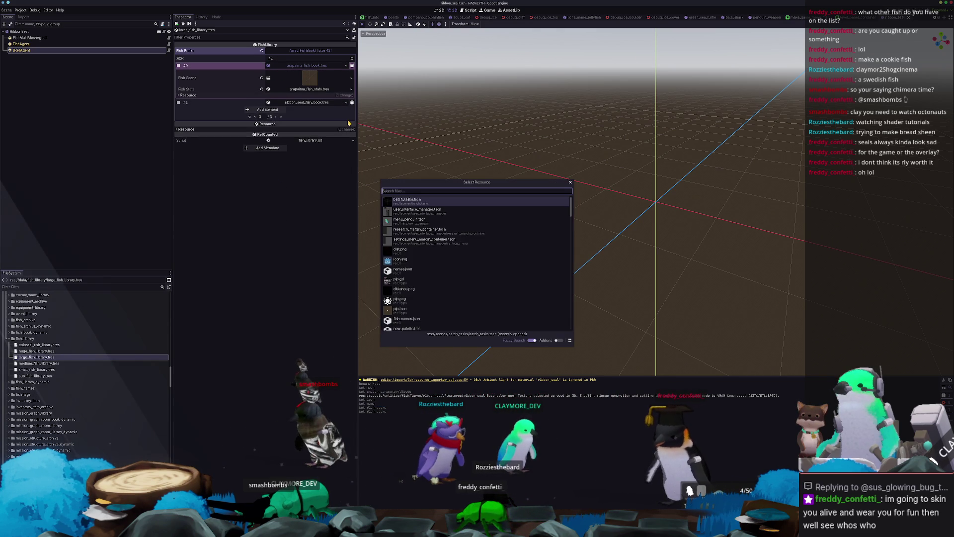
key(Return)
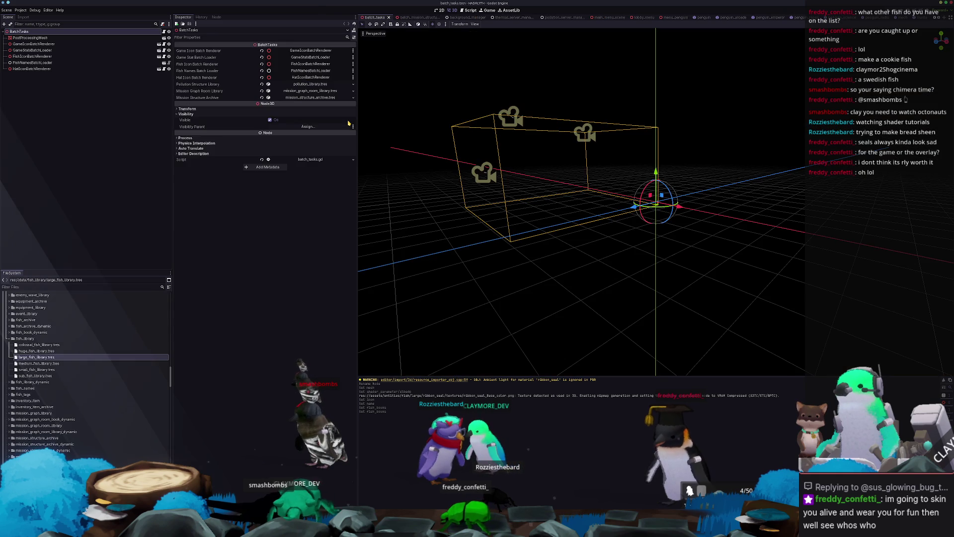
- Run the batch_tasks scene to reimport assets, then launch Hadalyth to its title menu
key(F6)
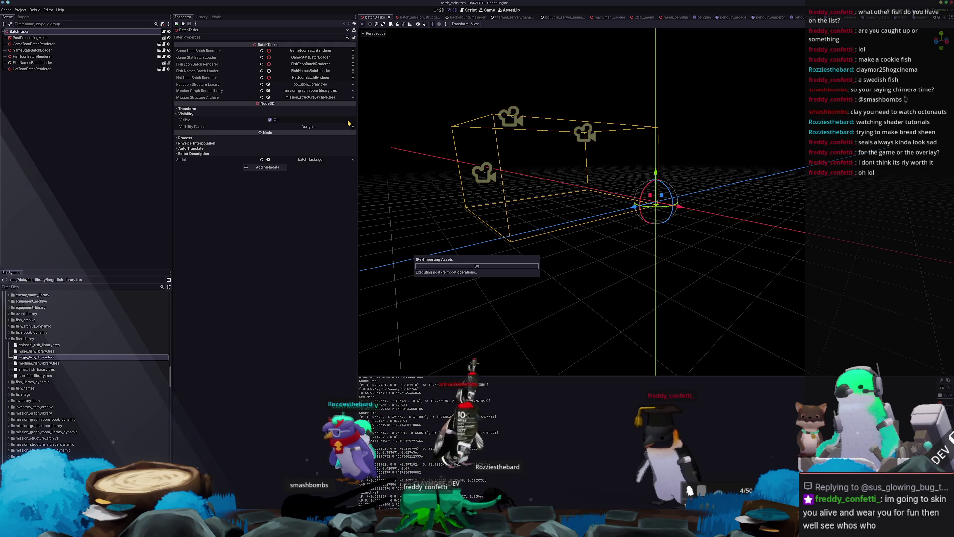
key(F6)
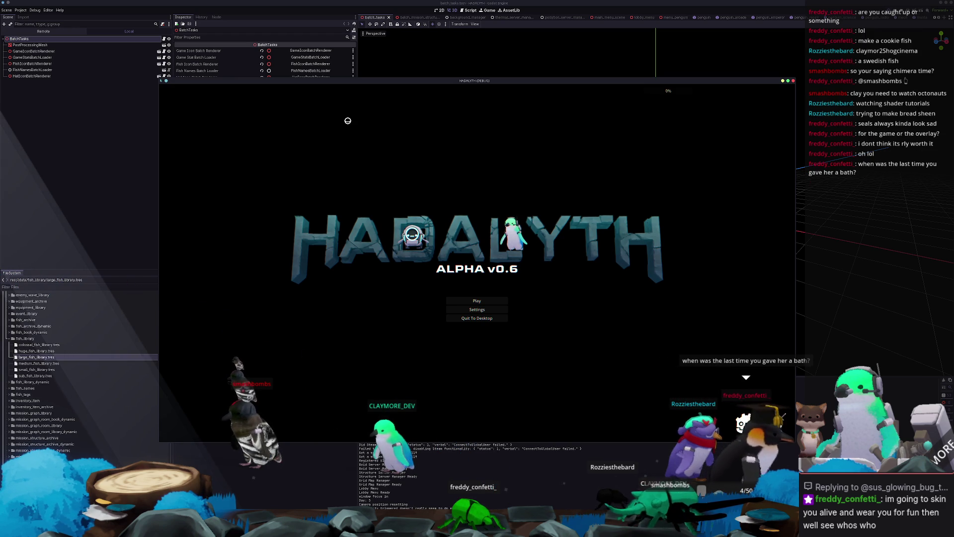
- Load the game from save slot 1 and enter the underwater base view
click(475, 301)
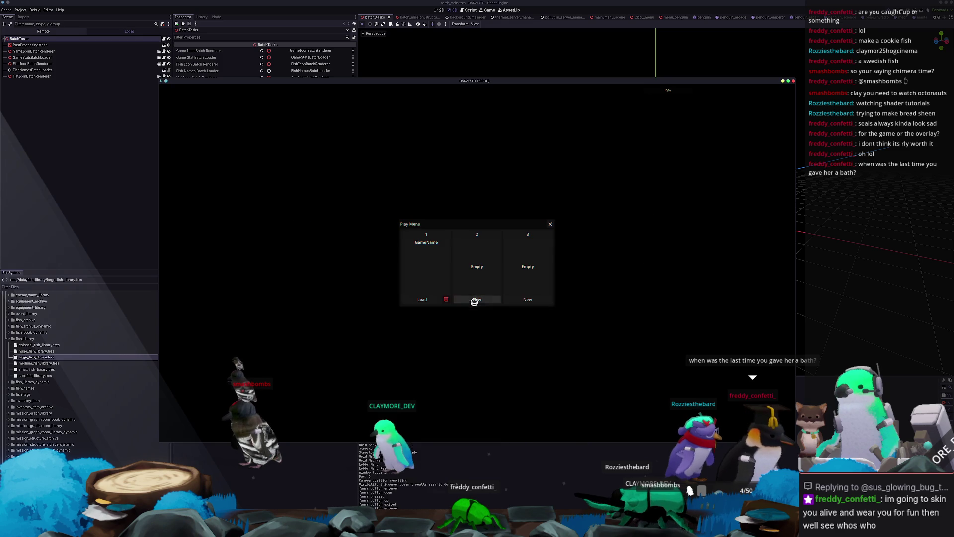
click(433, 298)
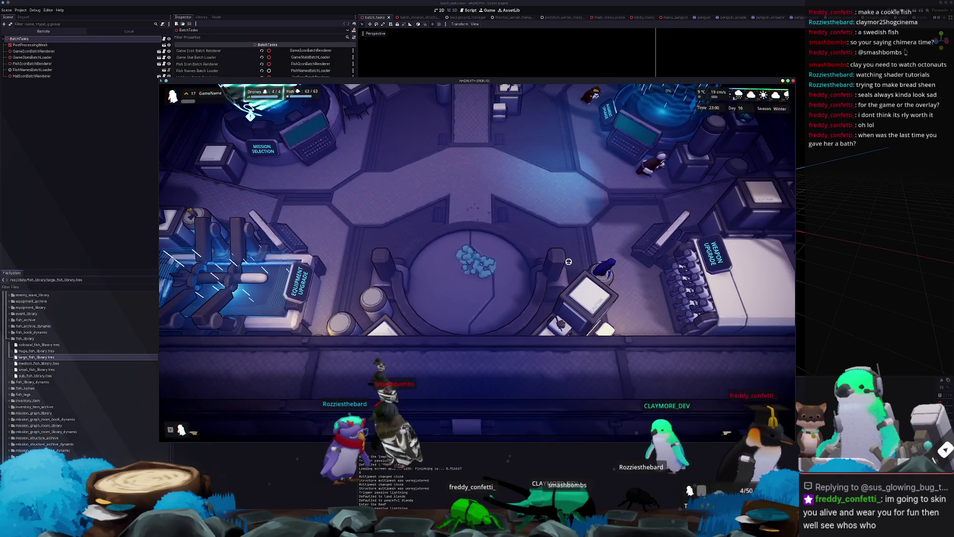
key(b)
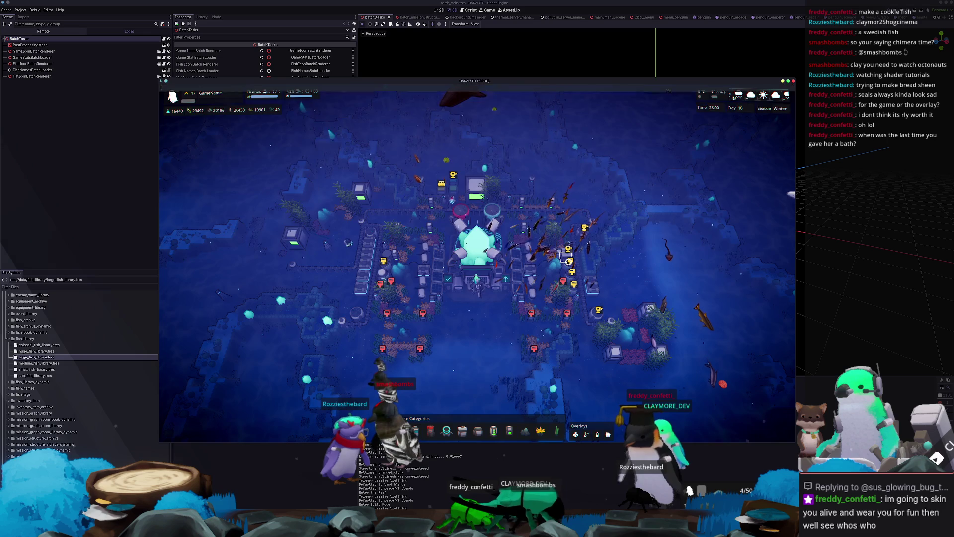
key(grave)
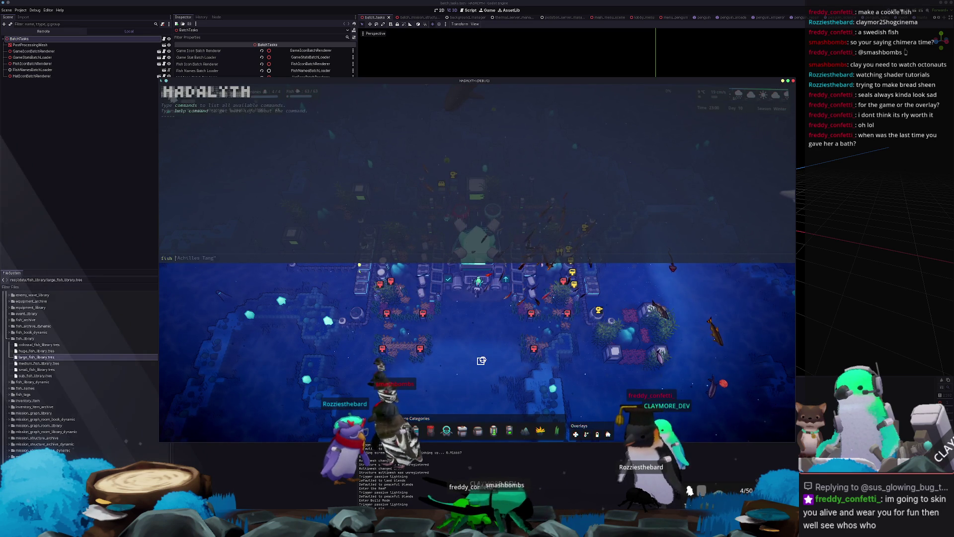
- Spawn ten Ribbon Seals with the console command fish "Ribbon Seal" 10
text(Ribbon Seal" 10)
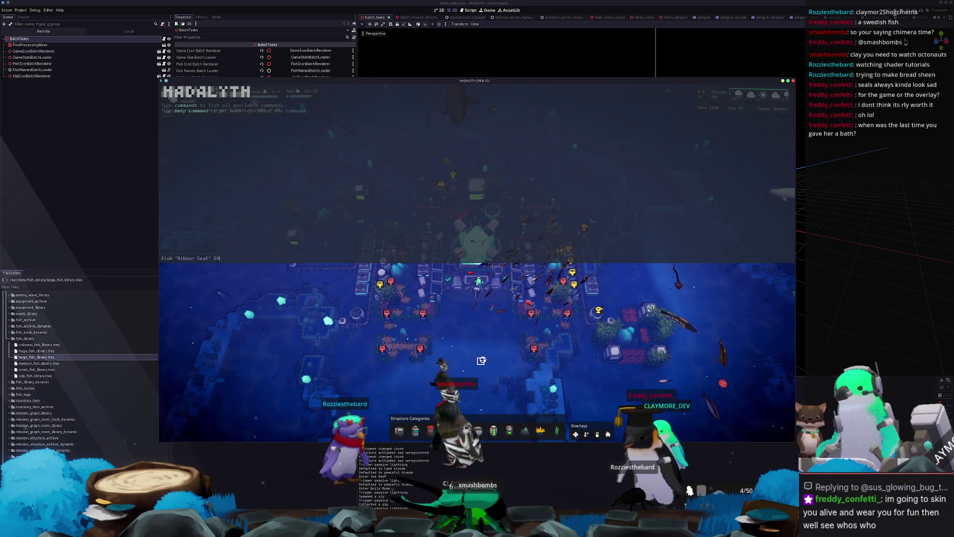
key(Return)
key(grave)
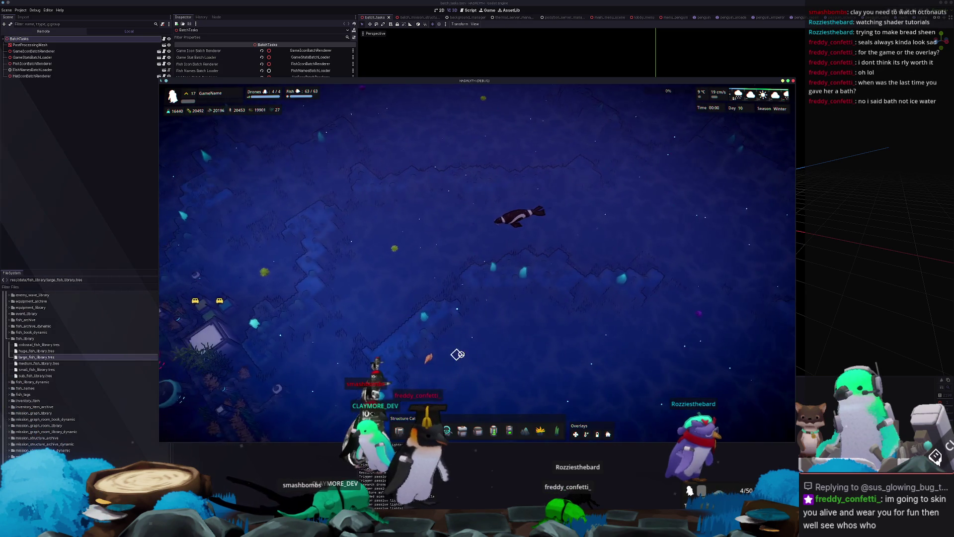
- Move the game window aside, show the F3 performance overlay, and centre the camera on the base core
drag(406, 79, 513, 93)
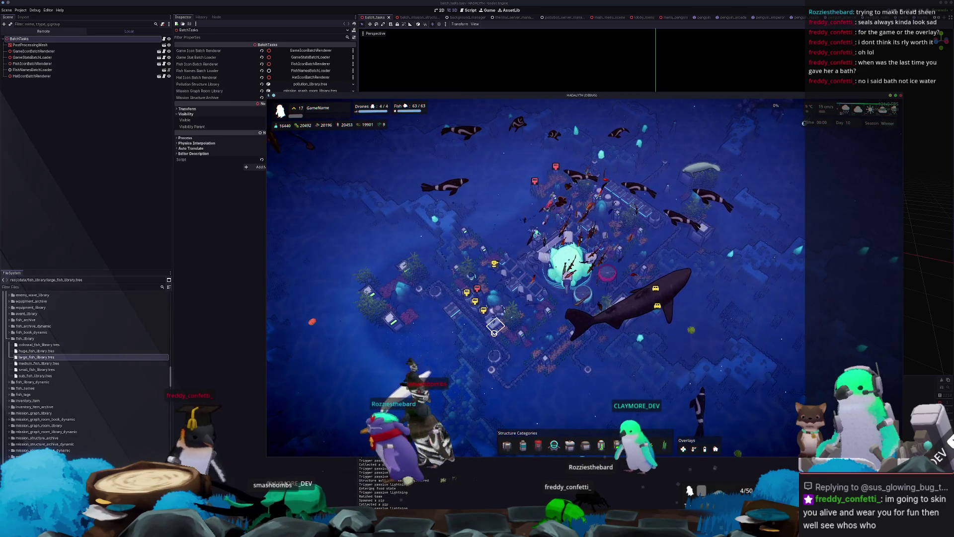
key(F3)
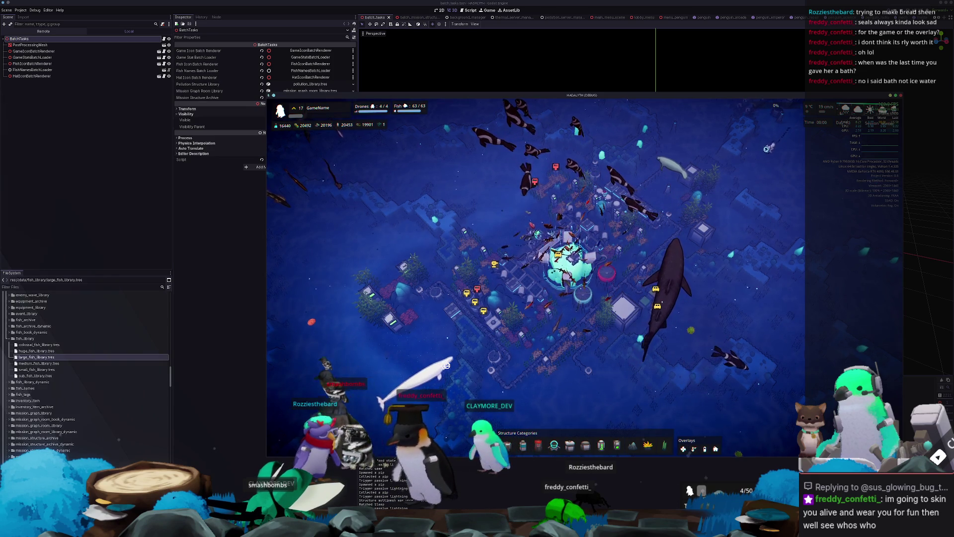
key(w)
key(a)
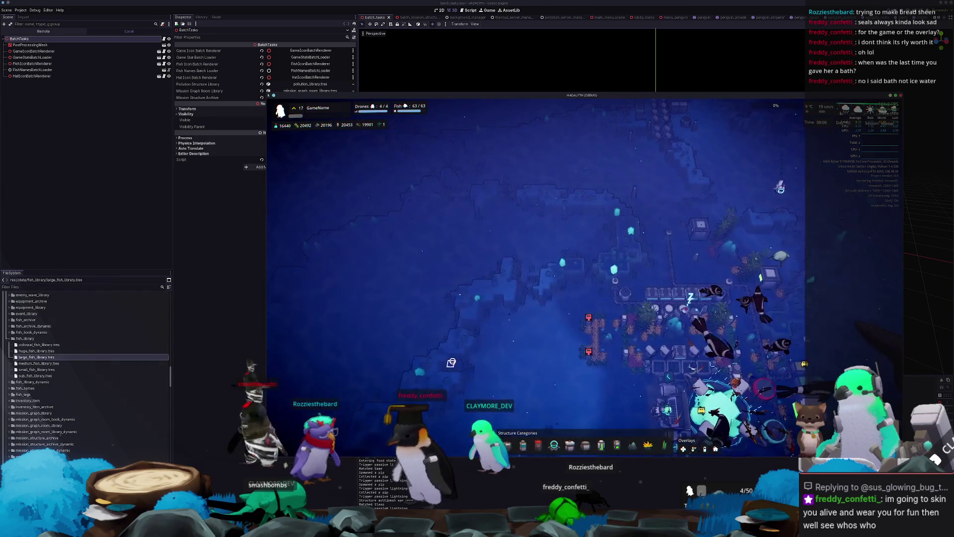
key(space)
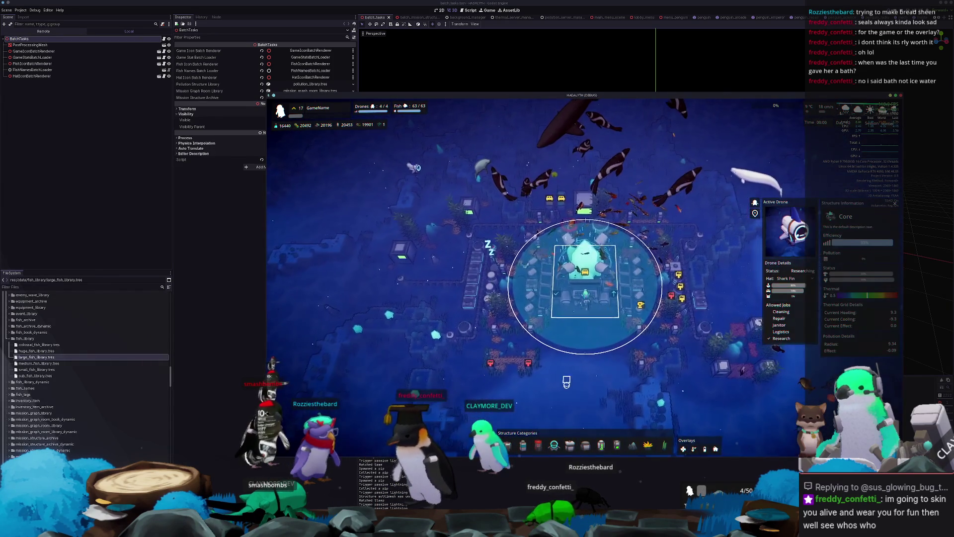
- Deselect the core and zoom in to watch the Ribbon Seals, then switch to OBS Studio
click(570, 376)
scroll(567, 382, up, 3)
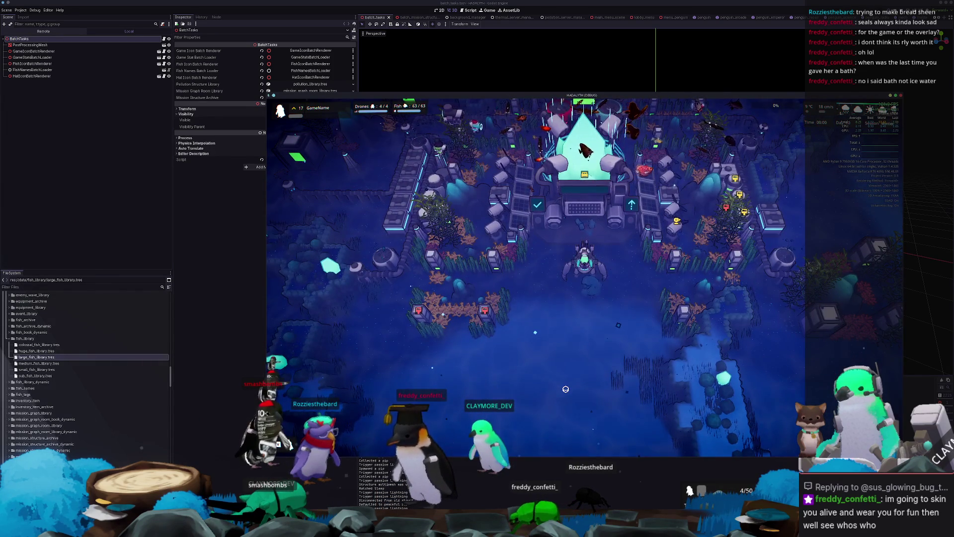
key(d)
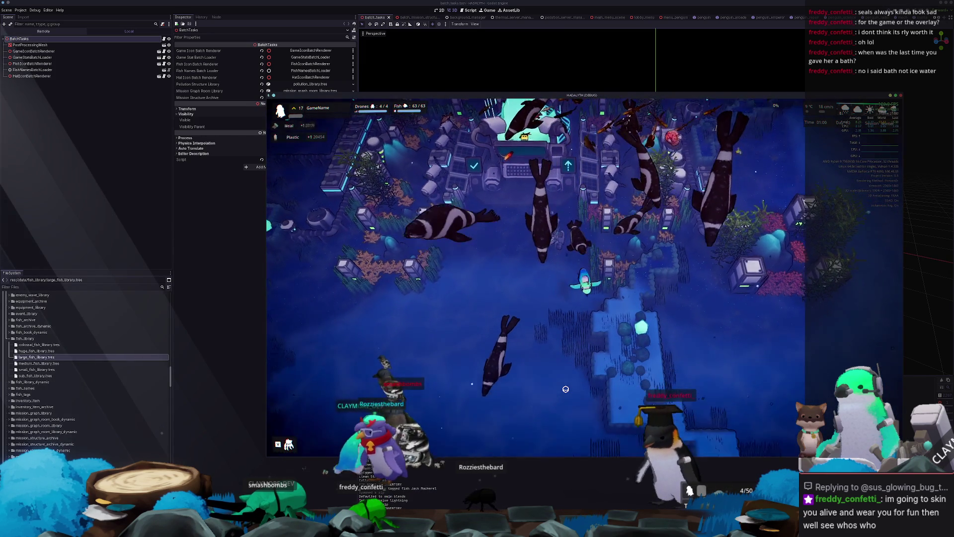
key(Print)
key(Return)
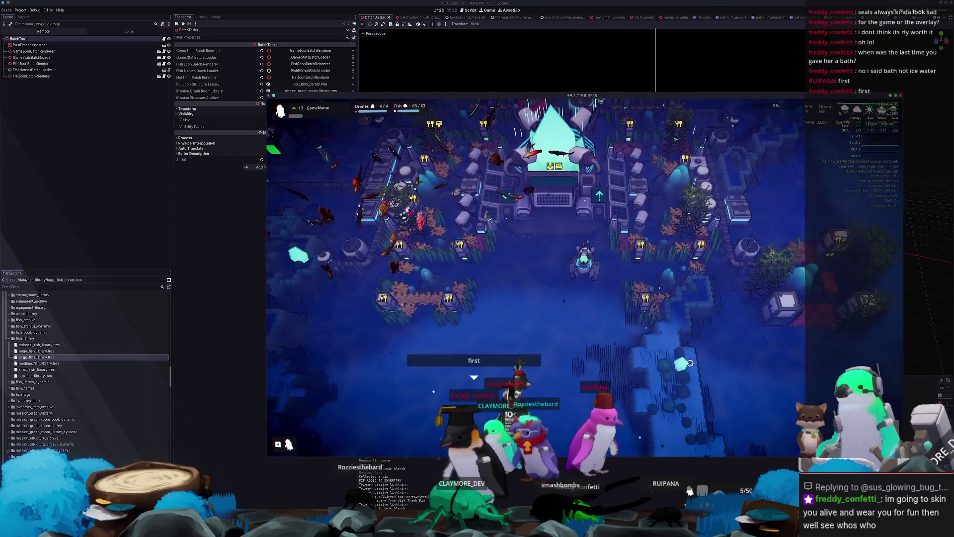
scroll(690, 364, down, 3)
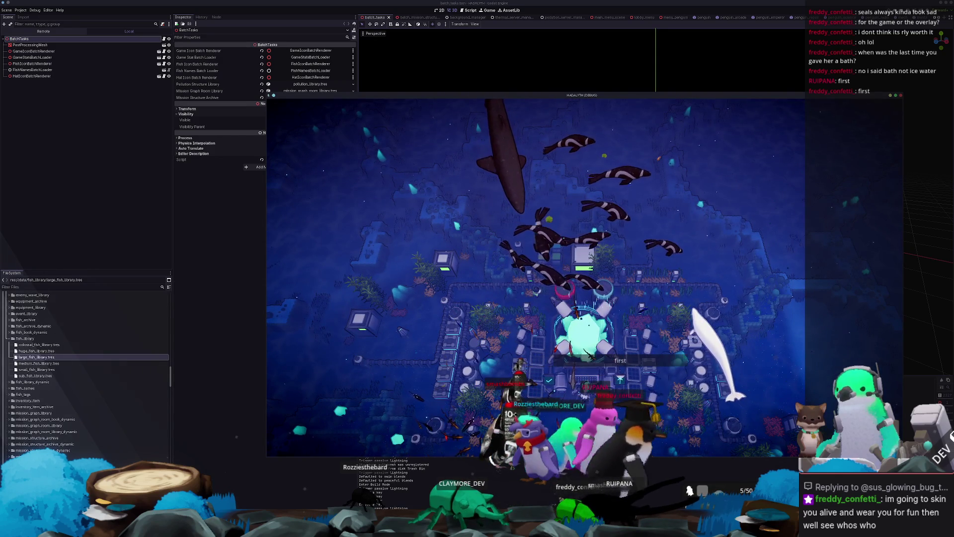
key(alt+Tab)
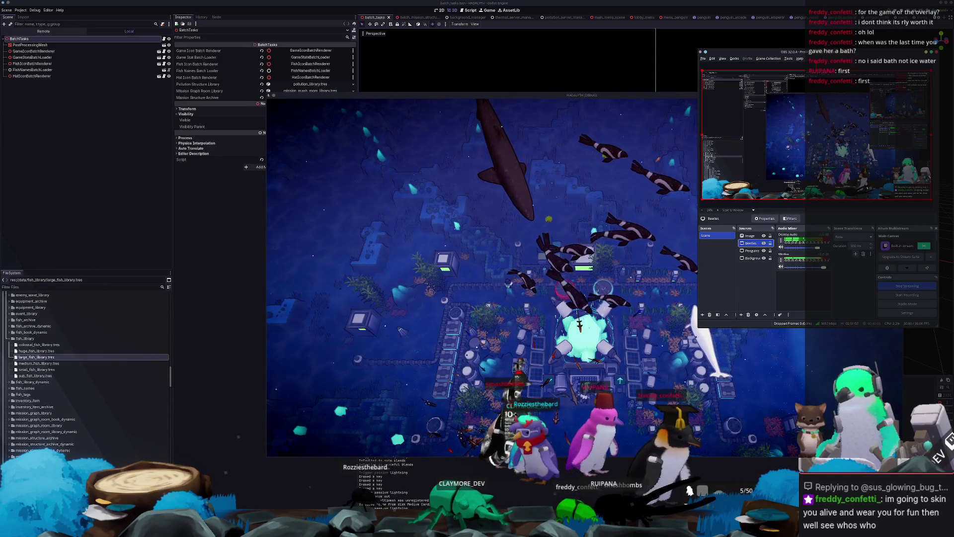
- Reselect the Background source's capture target in its properties and confirm with OK
drag(639, 96, 518, 99)
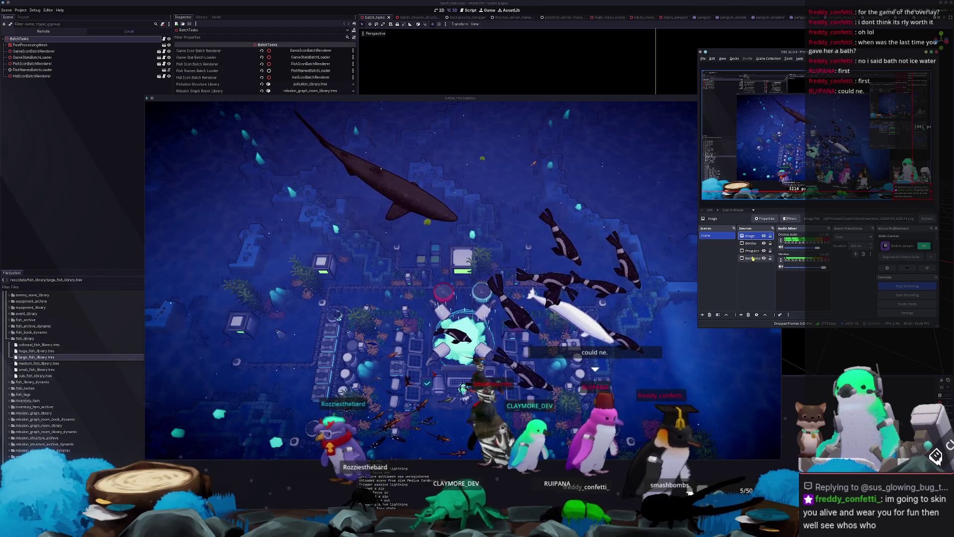
double_click(752, 258)
click(753, 194)
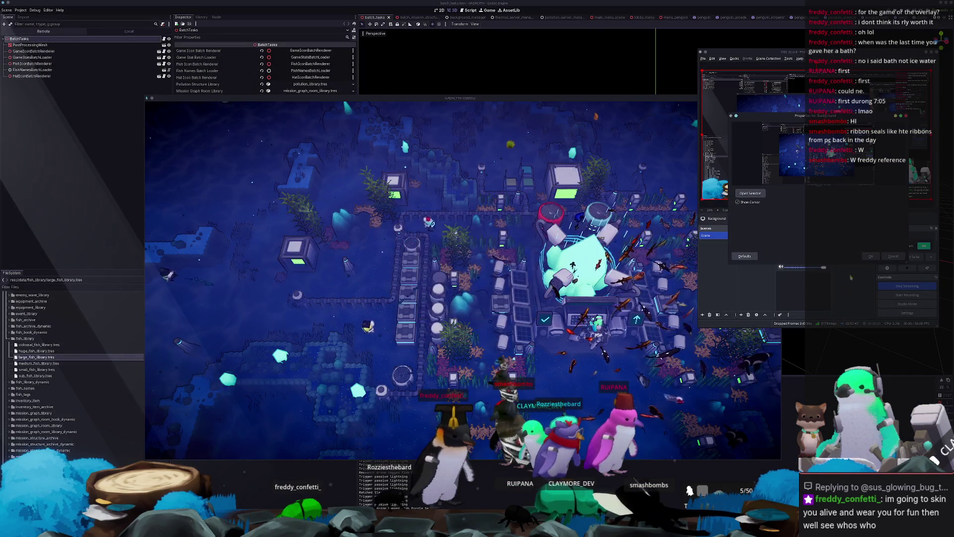
click(870, 256)
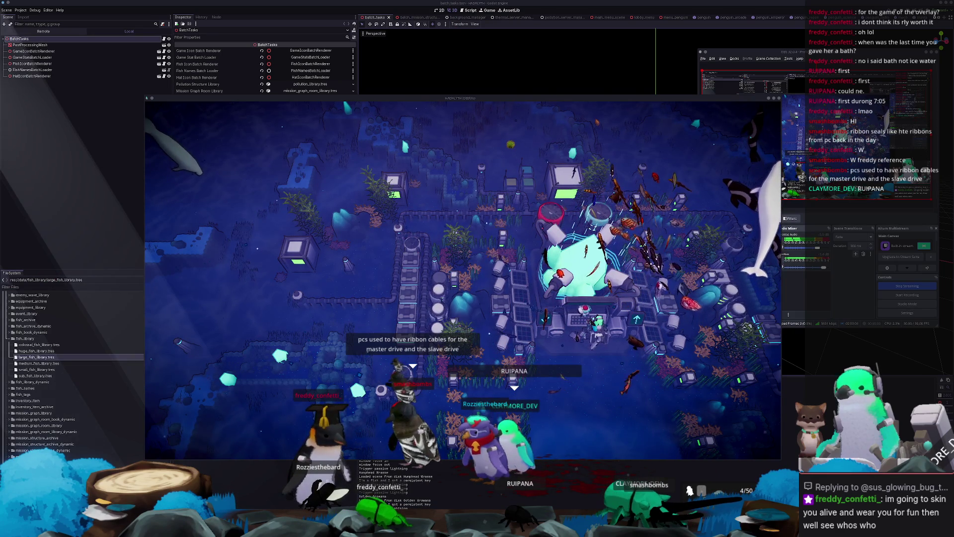
- Stop the Hadalyth debug game with F8, returning to the batch_tasks scene in the editor
click(851, 309)
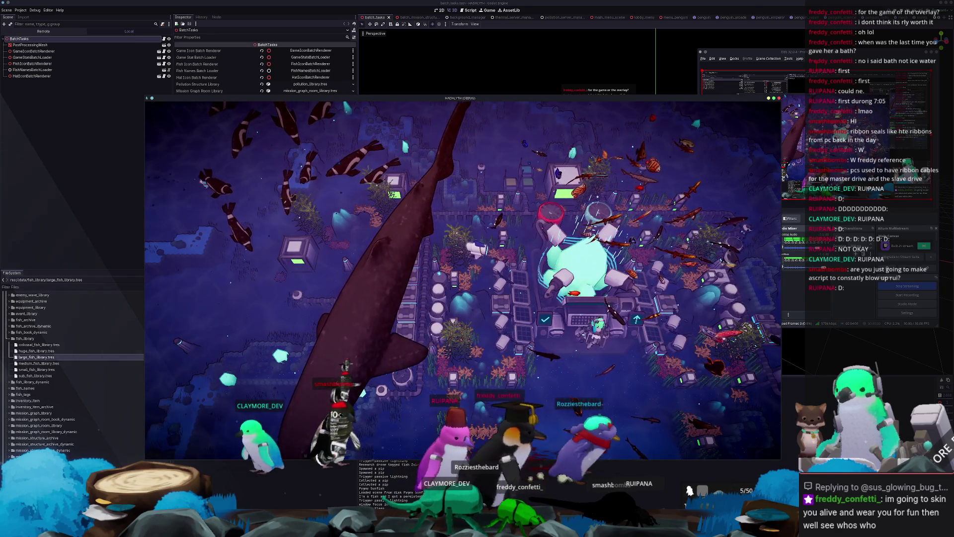
key(F8)
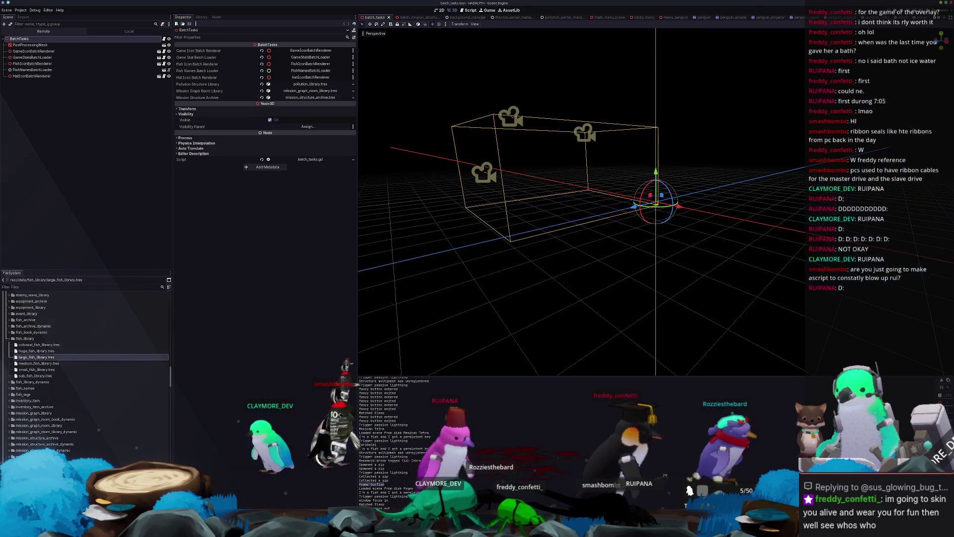
- Launch Kdenlive from the app launcher and start a new project from its welcome screen
text(ve)
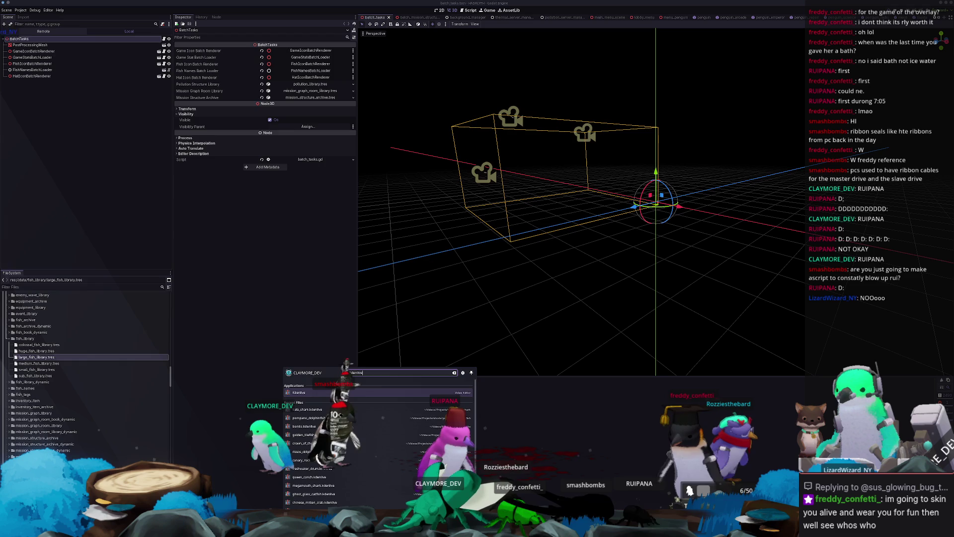
key(Return)
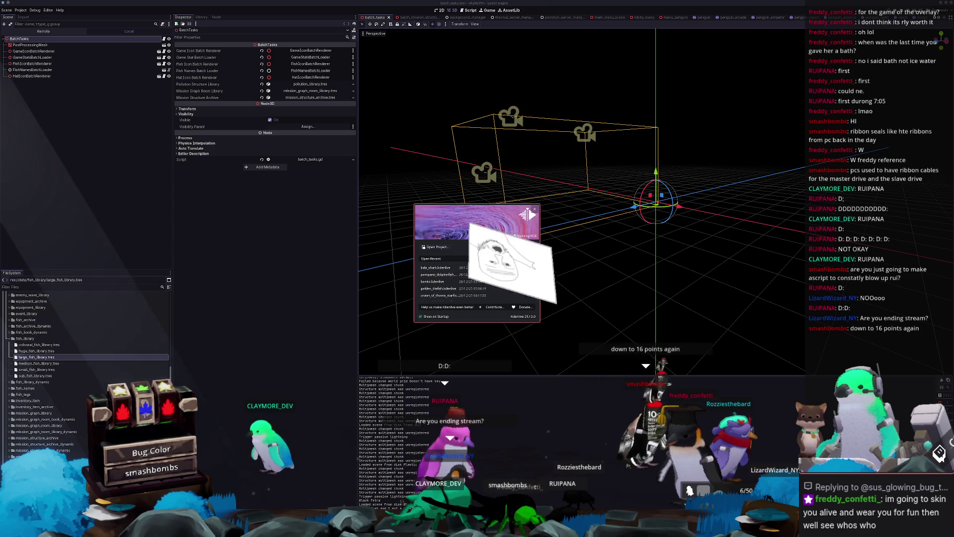
click(513, 247)
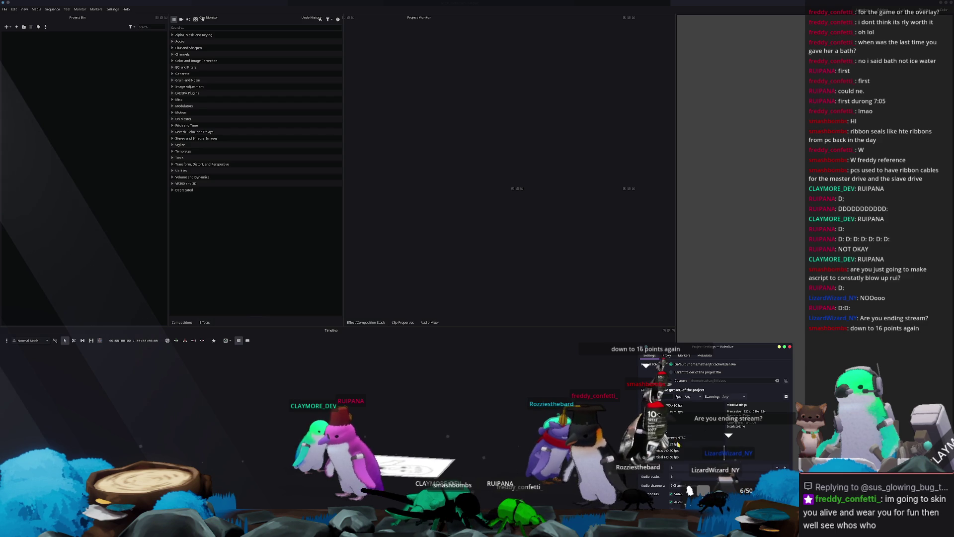
- Accept the vertical HD project settings and place a file manager on the bug textures folder beside Kdenlive
key(Return)
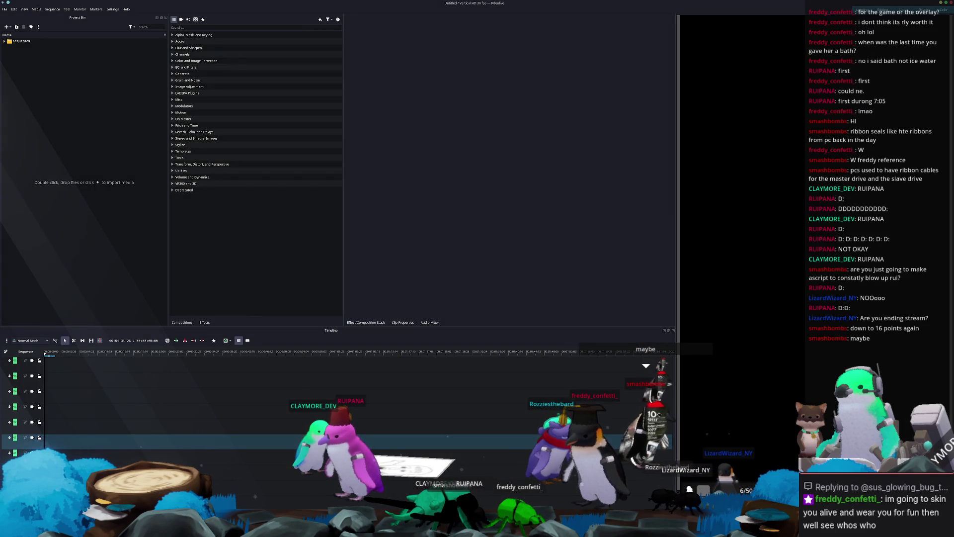
key(alt+Tab)
drag(532, 135, 596, 205)
click(593, 200)
click(565, 198)
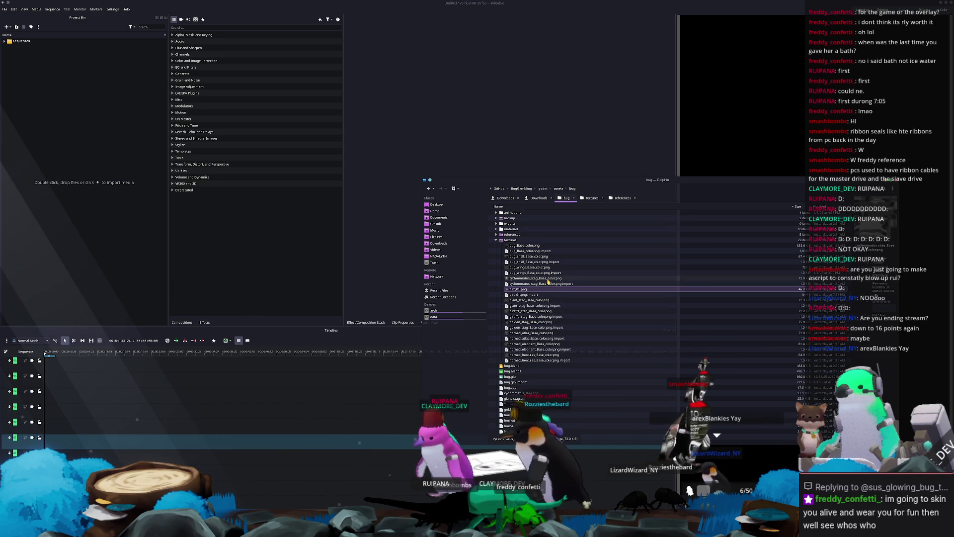
click(592, 198)
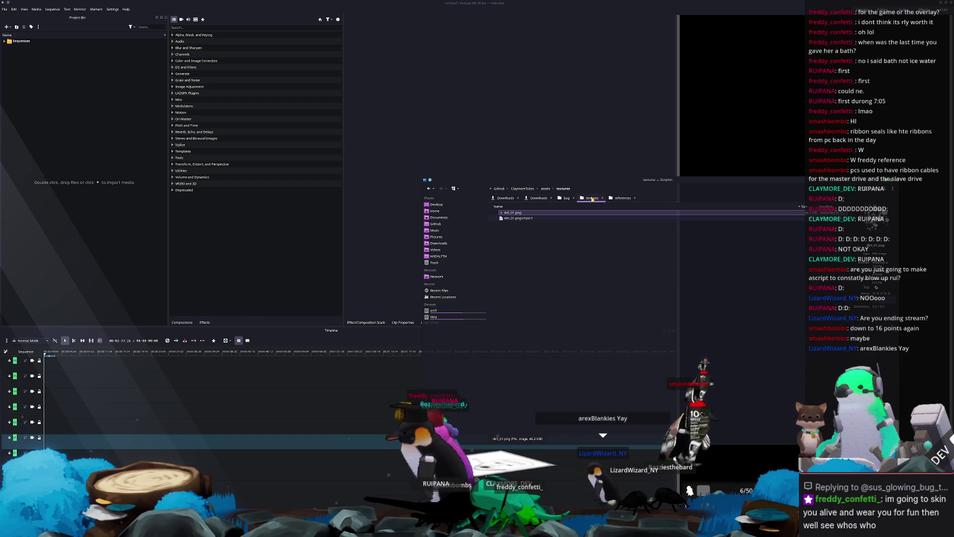
click(436, 250)
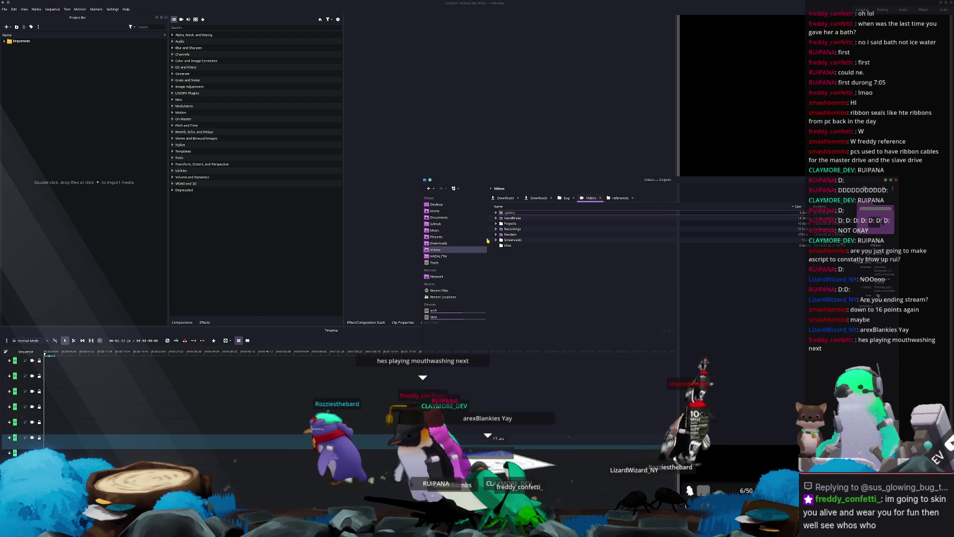
double_click(513, 230)
scroll(571, 323, down, 10)
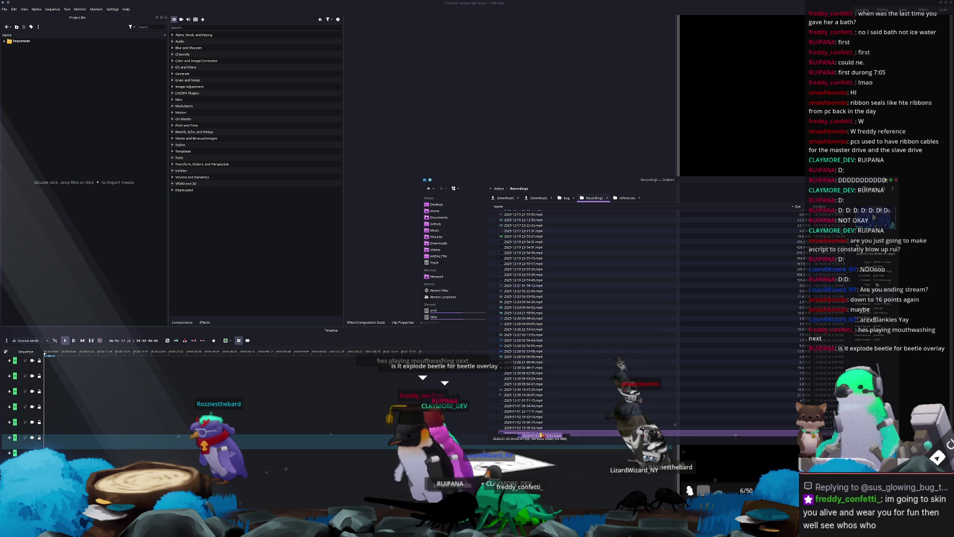
mouse_move(543, 433)
mouse_down()
mouse_move(643, 411)
mouse_move(670, 354)
mouse_move(574, 314)
mouse_move(107, 194)
mouse_move(107, 212)
mouse_up()
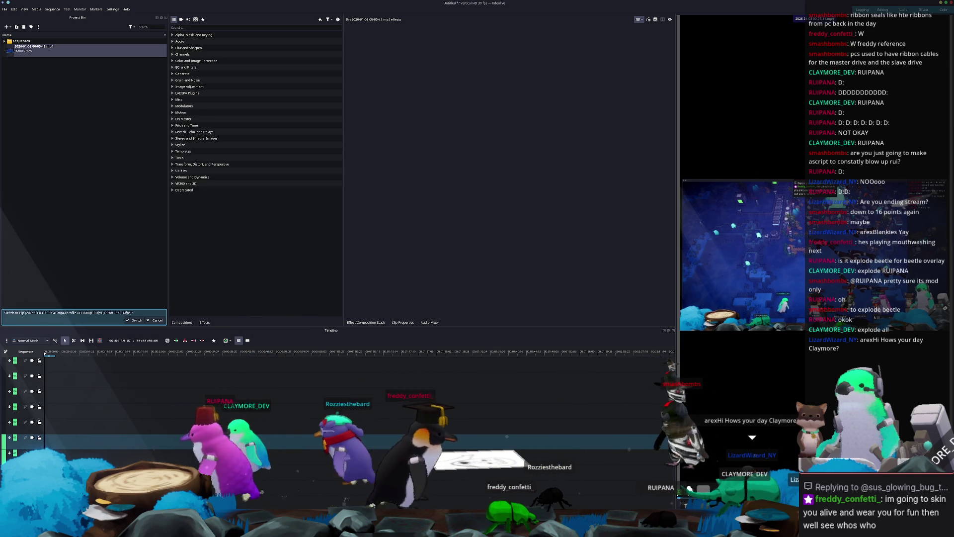
mouse_move(35, 48)
mouse_down()
mouse_move(99, 209)
mouse_move(77, 442)
mouse_up()
- Apply a Position and Zoom effect to the timeline clip at 330% scale
click(221, 28)
text(zoom)
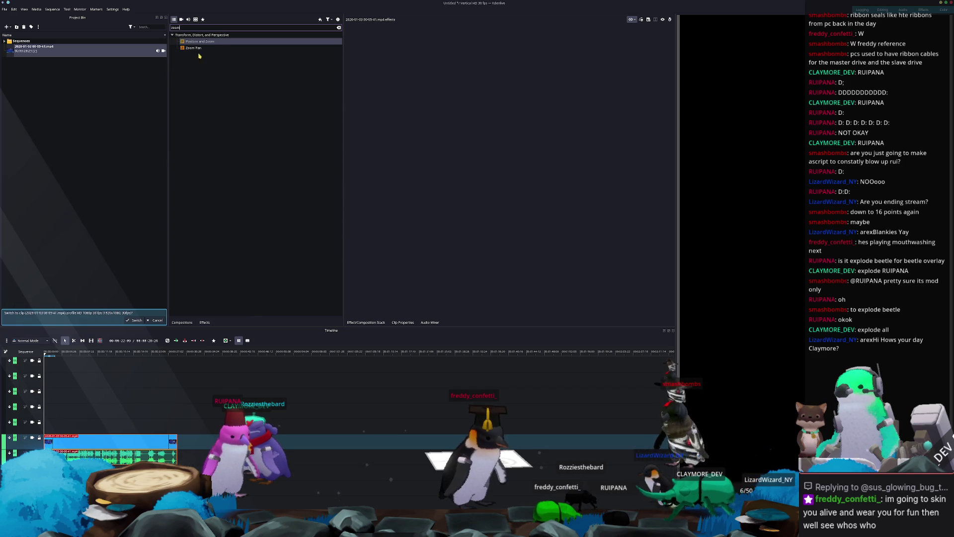
mouse_move(211, 46)
mouse_down()
mouse_move(149, 417)
mouse_move(131, 438)
mouse_up()
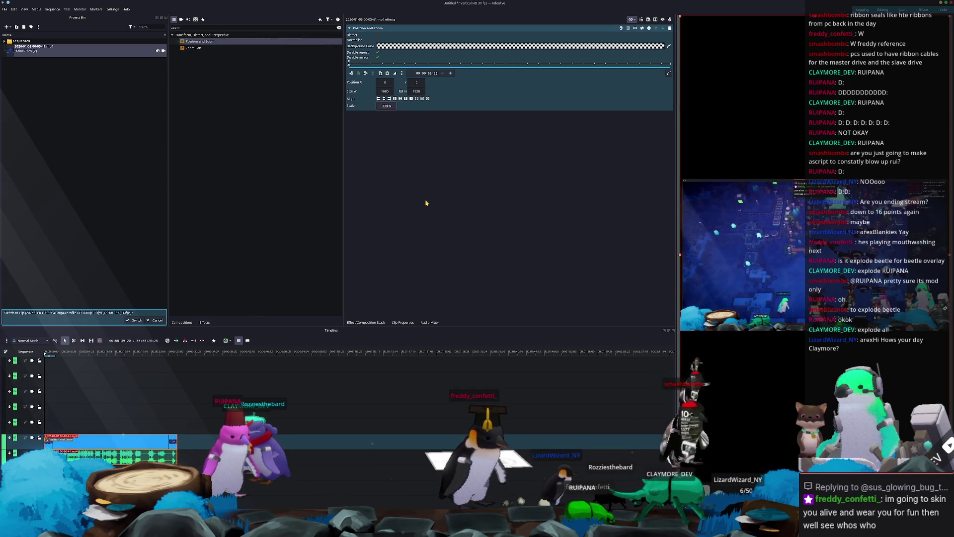
key(Return)
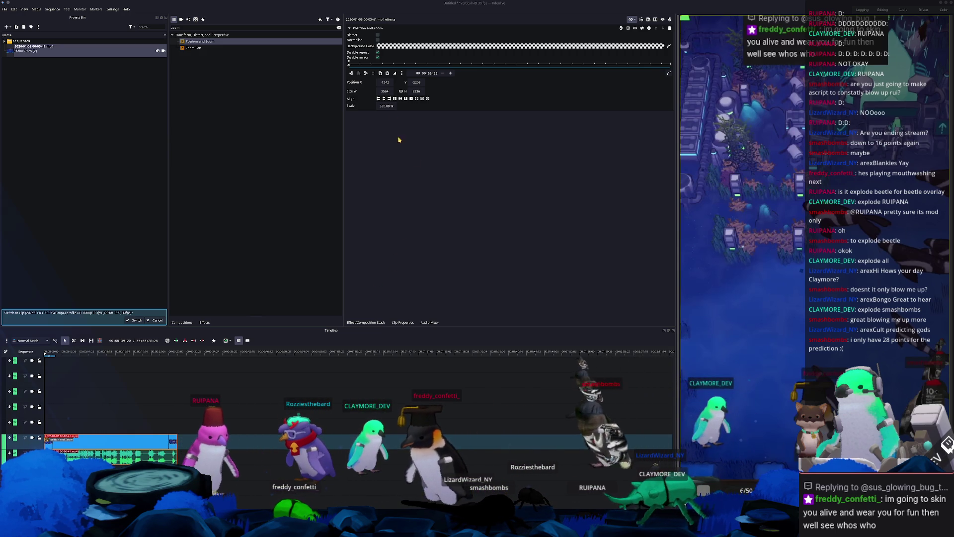
- Play the timeline to preview the zoomed clip, then deselect the clip
click(459, 194)
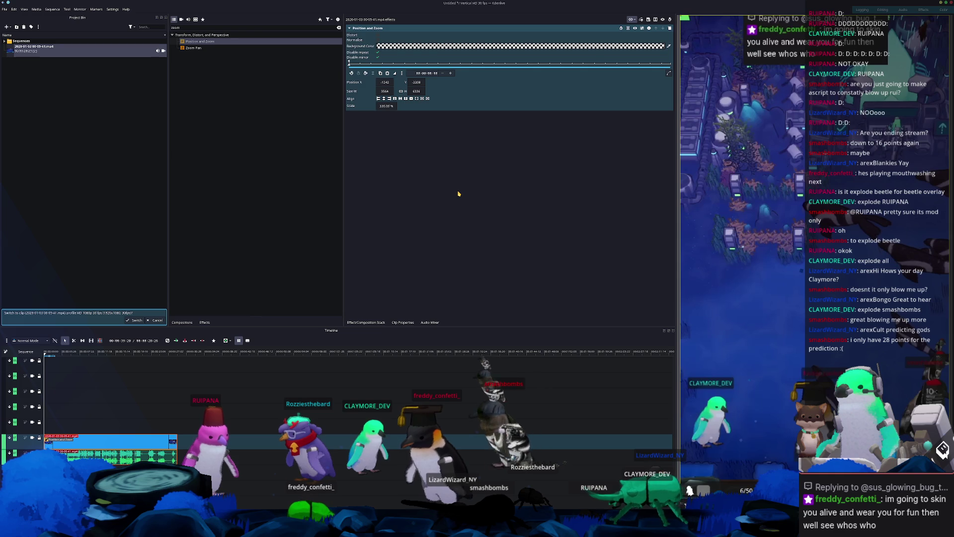
key(space)
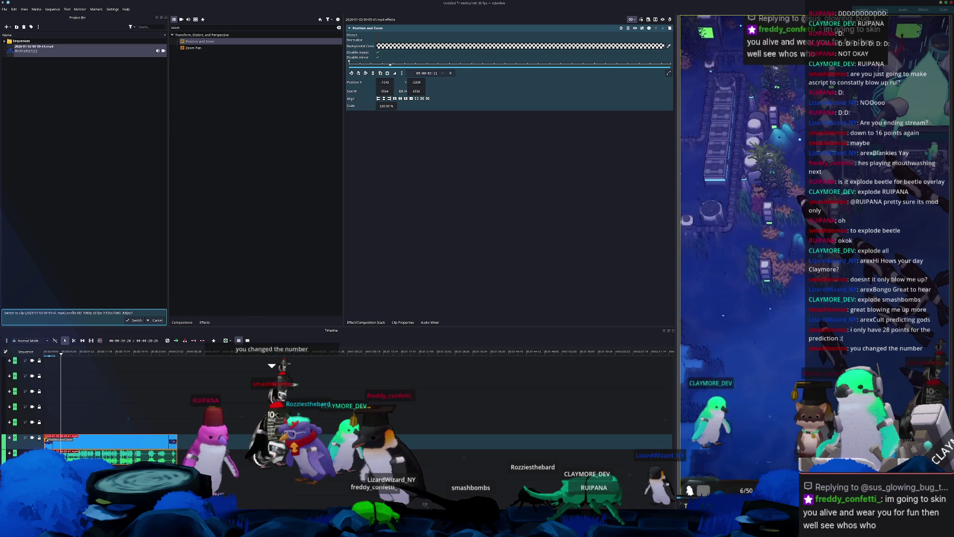
key(alt+Tab)
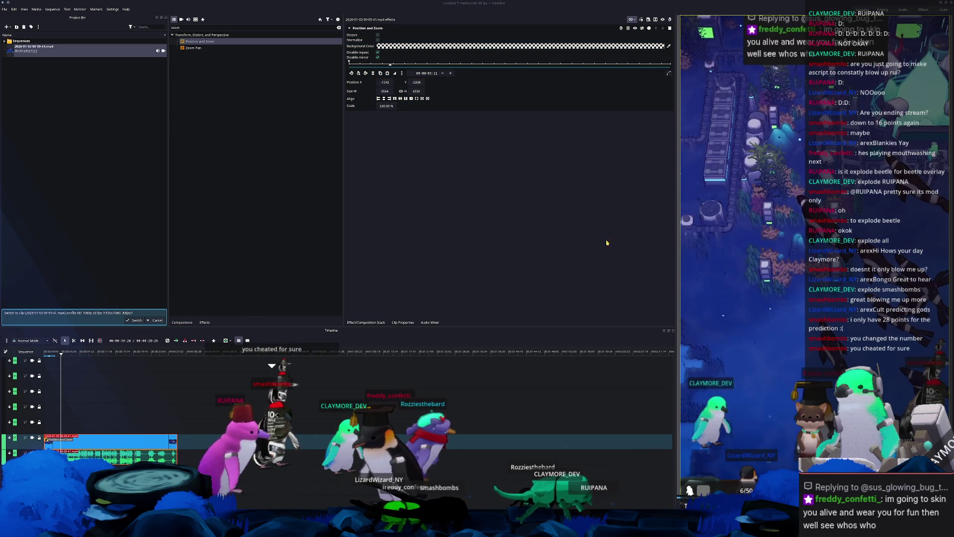
click(117, 136)
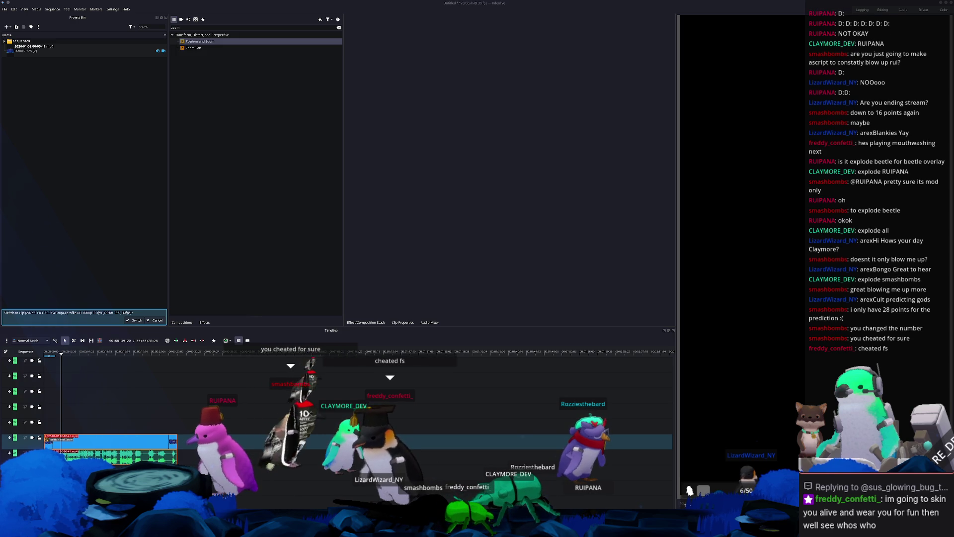
- Save the project as ribbon_seal inside a newly created Videos/Projects/shorts/ribbon_seal folder
click(5, 9)
key(ctrl+s)
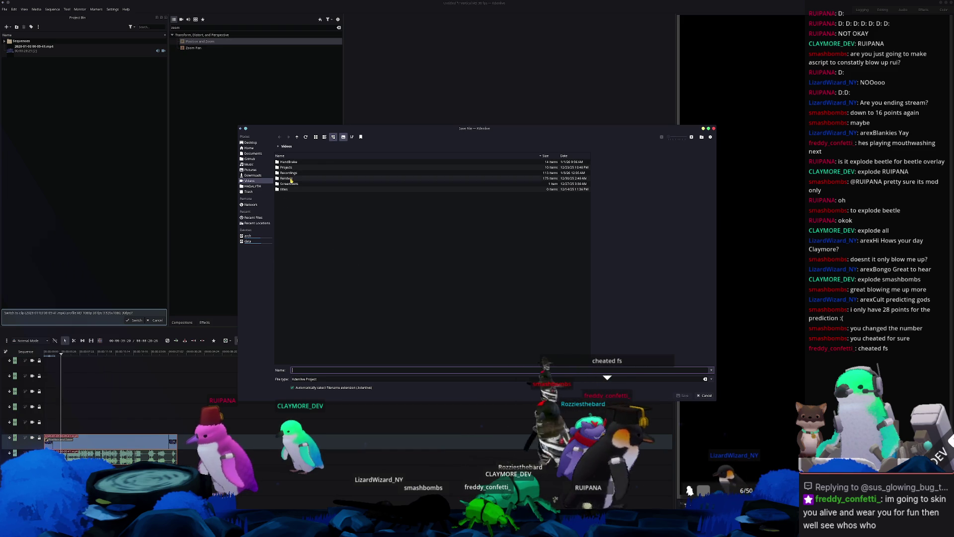
double_click(532, 167)
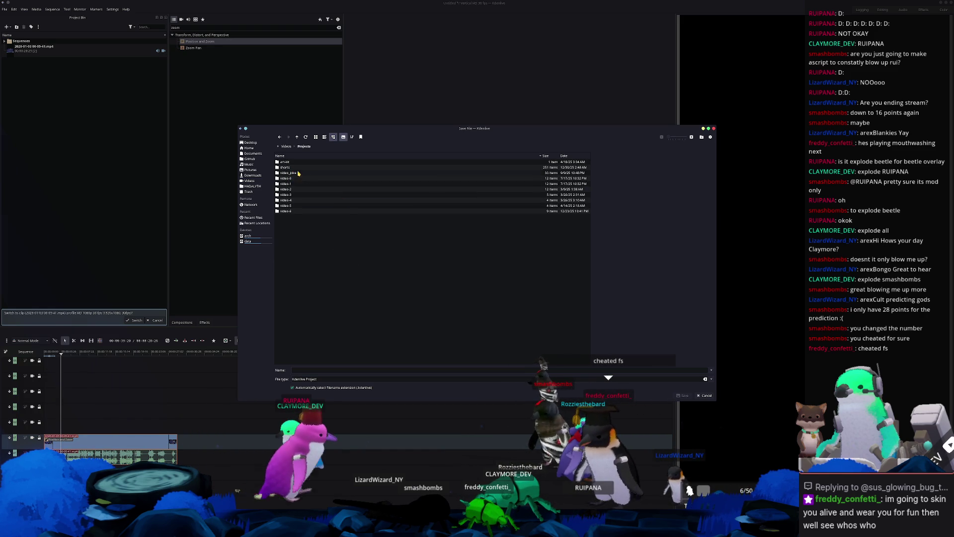
double_click(297, 167)
click(702, 138)
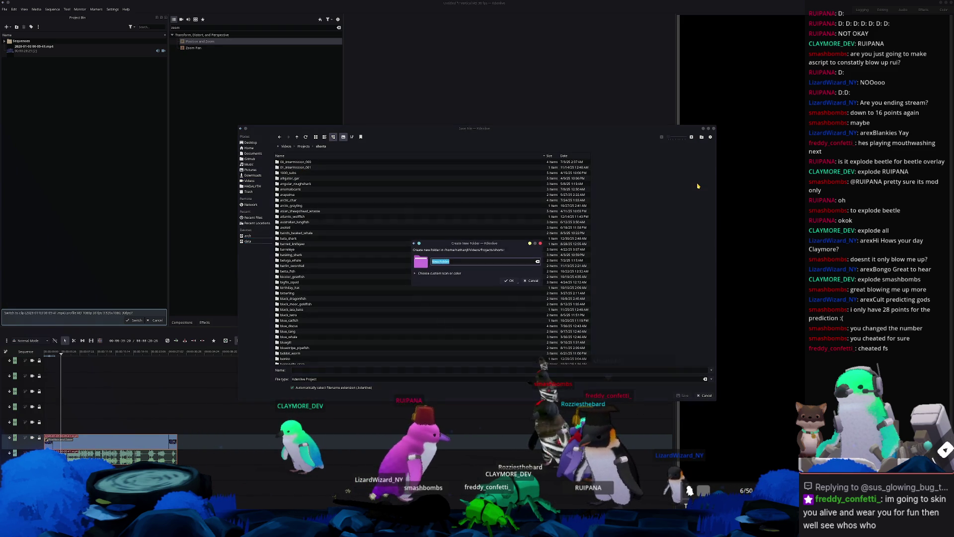
text(eal)
key(Return)
click(365, 371)
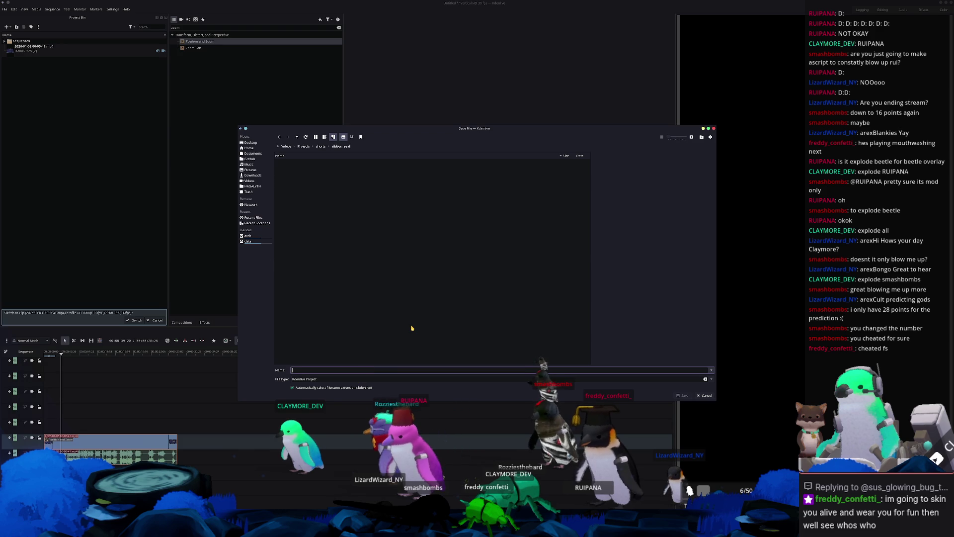
key(Return)
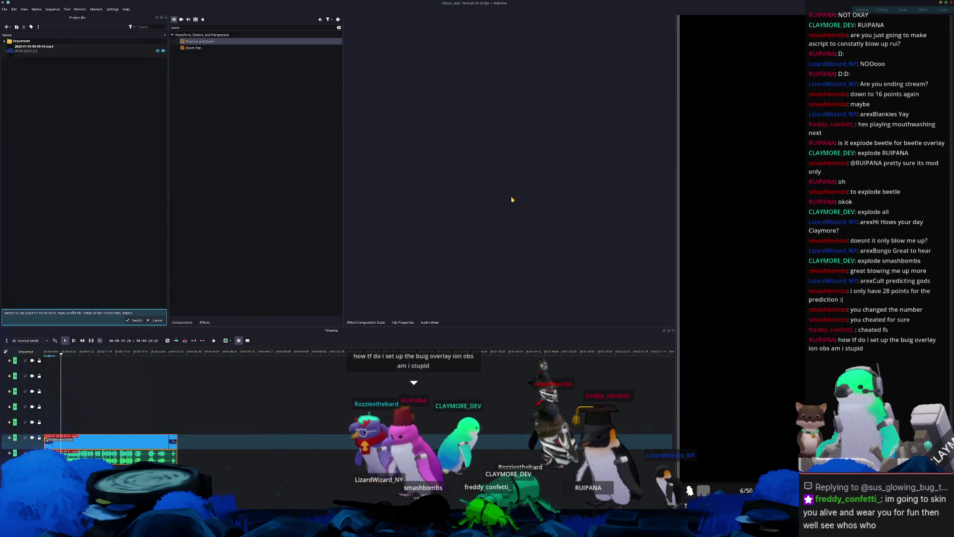
- Bring OBS Studio forward and select the Background source
click(749, 259)
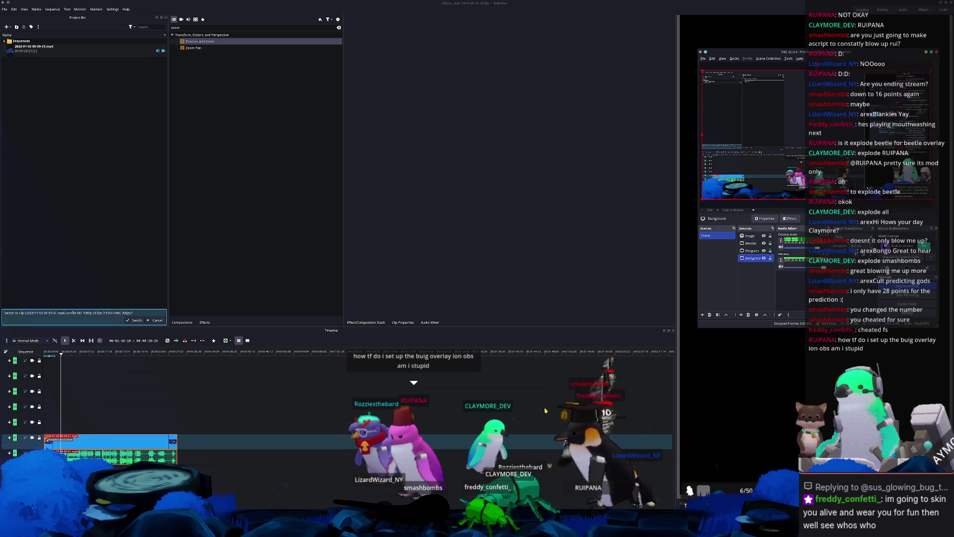
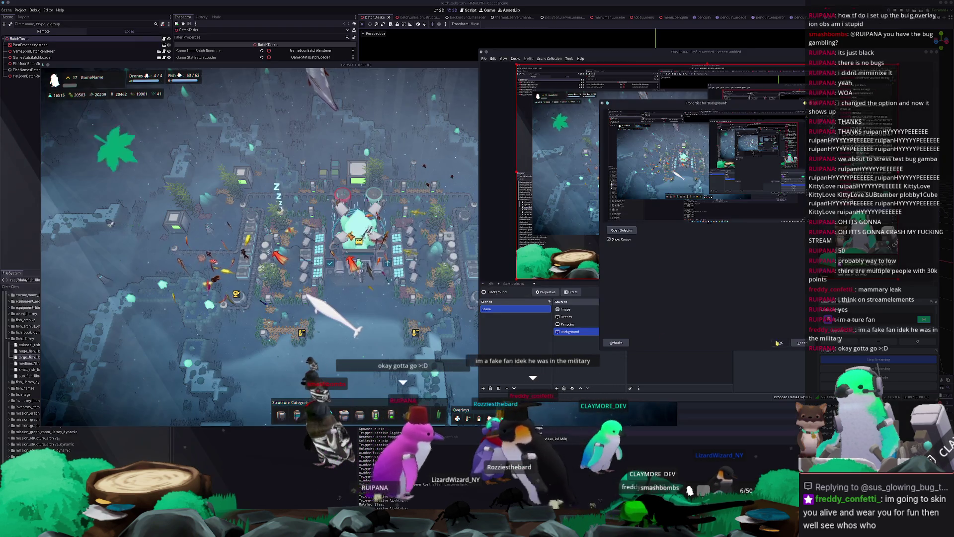
- Close the OBS Background source properties, then return to Godot and save the open scene
click(780, 342)
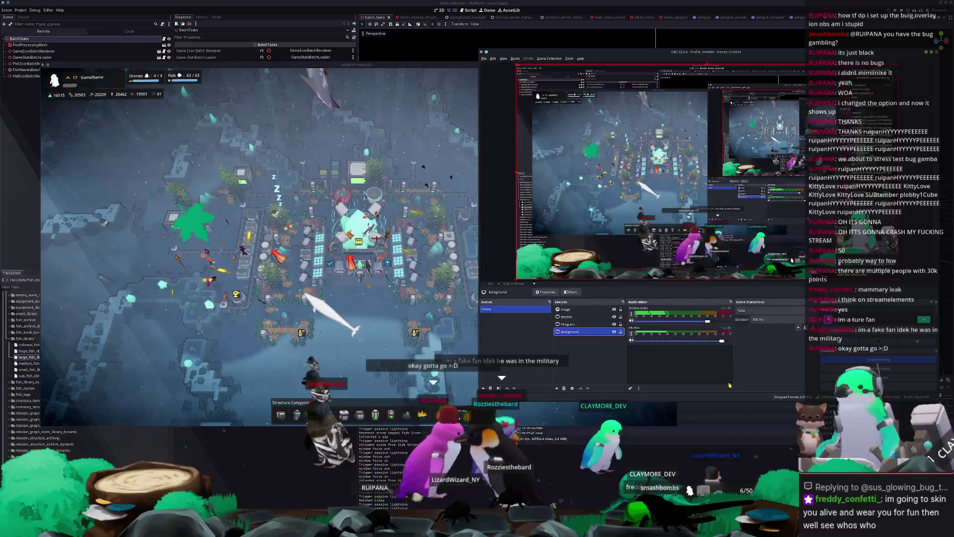
click(675, 441)
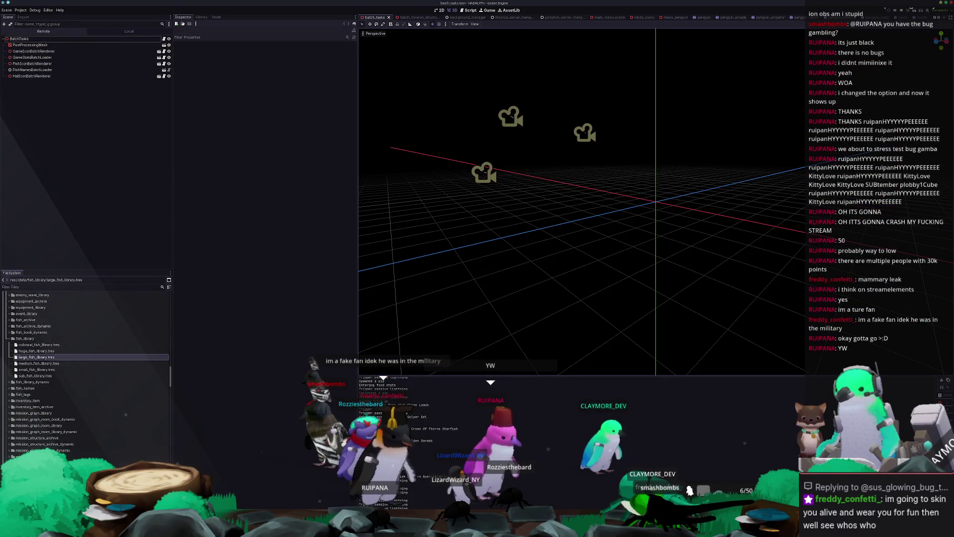
key(alt+Tab)
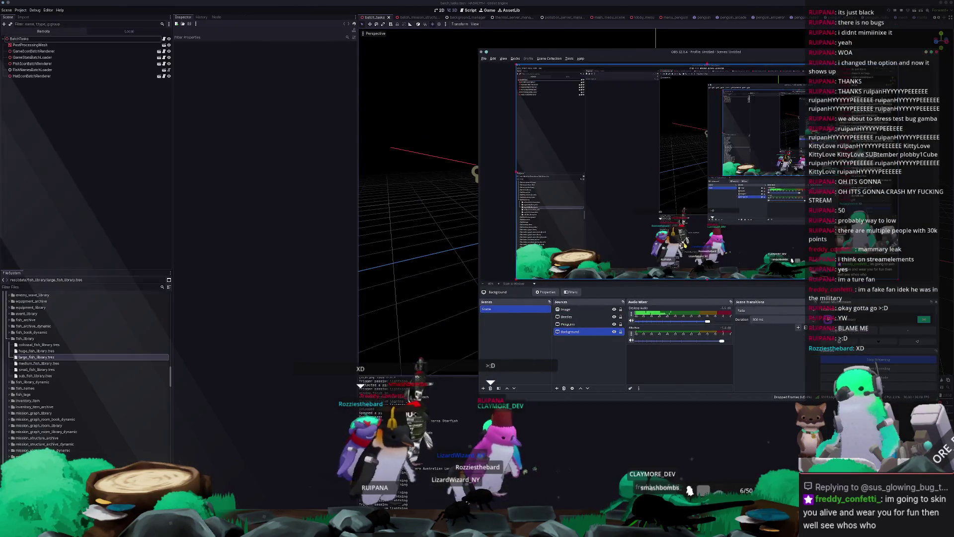
click(587, 463)
key(ctrl+s)
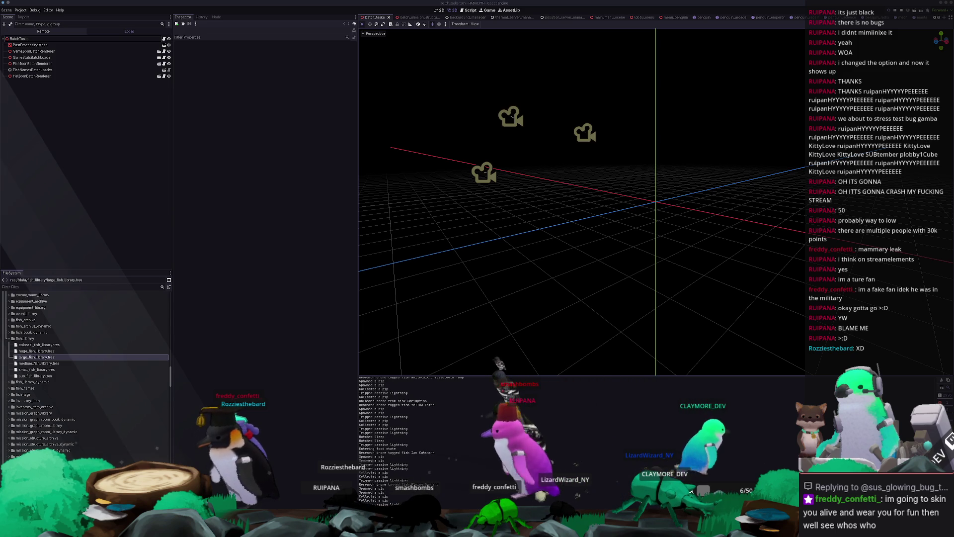
mouse_move(950, 184)
mouse_down()
mouse_move(730, 184)
mouse_move(694, 194)
mouse_move(606, 149)
mouse_move(539, 228)
mouse_up()
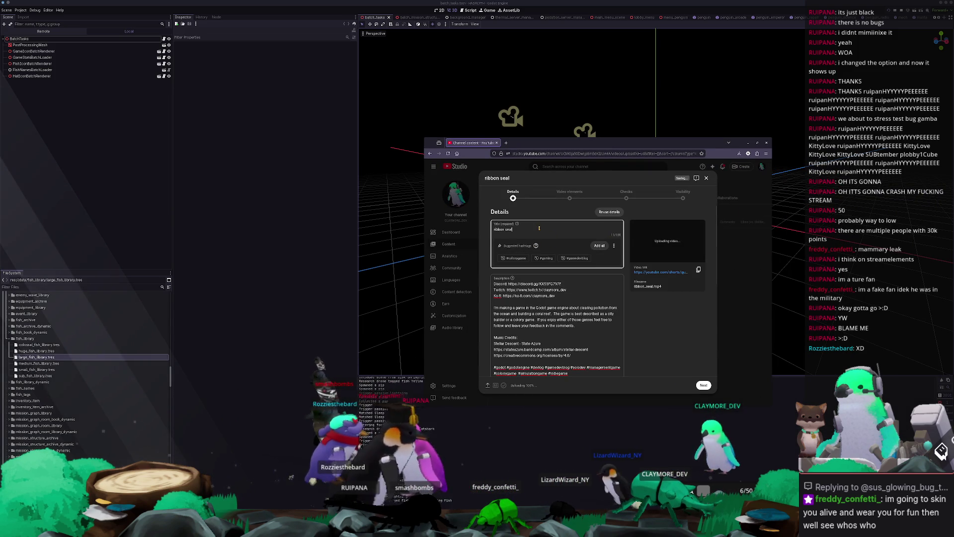
- Edit the title with 'USING DARK MAGIC AND' and '#godot', and add it to the HADALYTH Shorts playlist
text(MAKING MYSELF INTO A RIBBON SEA)
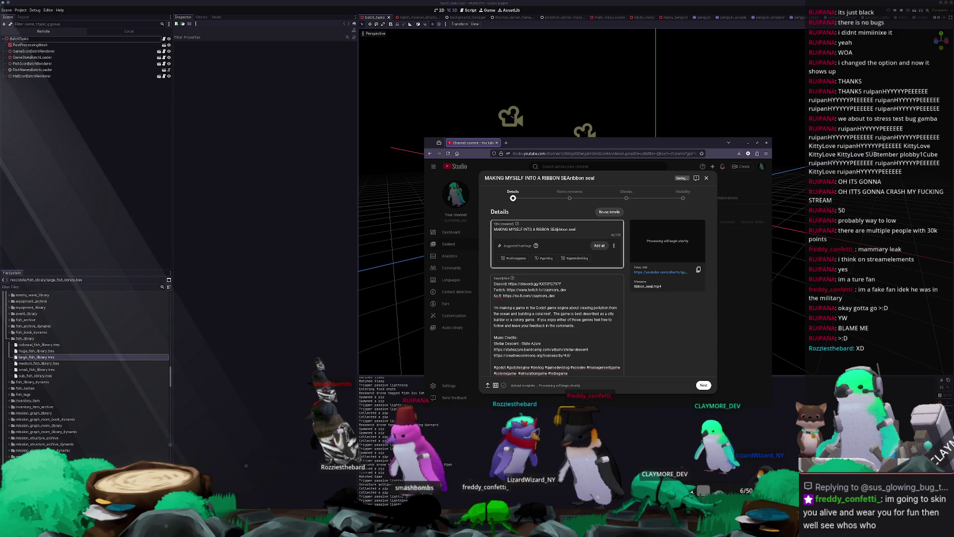
text(USING DARK MAGI)
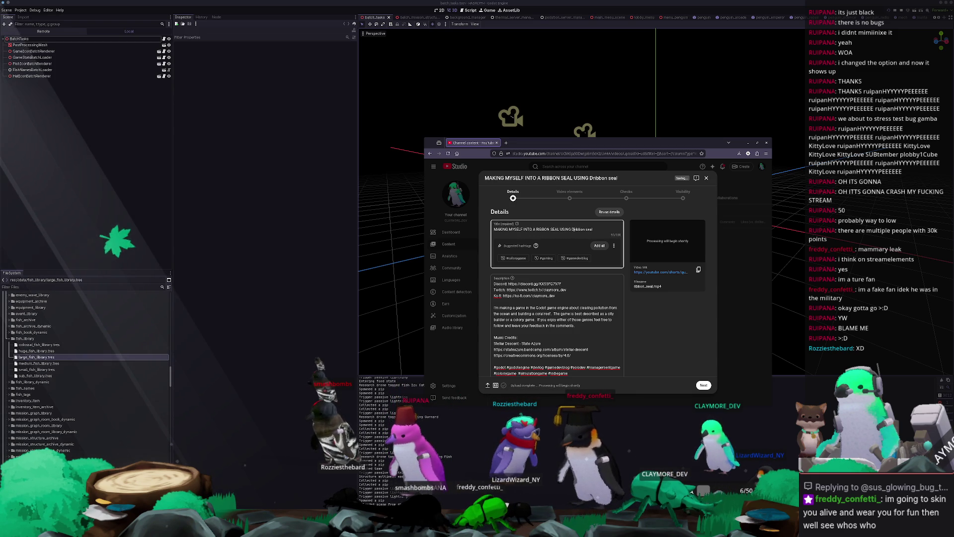
text(C AND REDDIT POSTS)
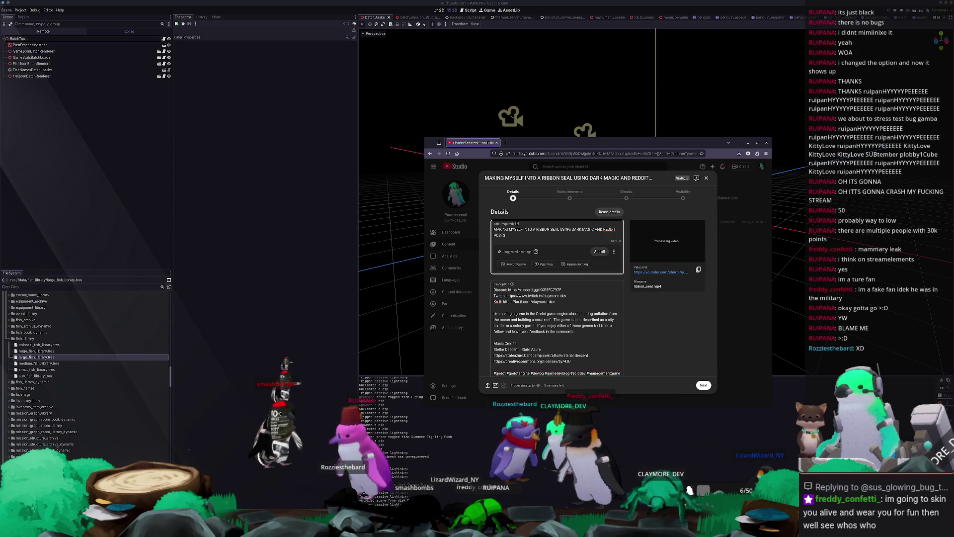
text(#godot)
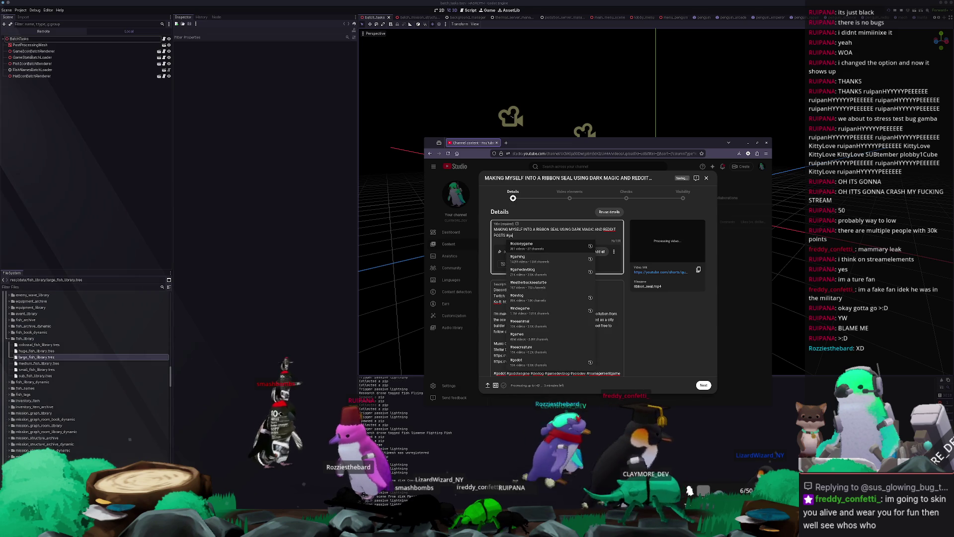
scroll(572, 268, down, 3)
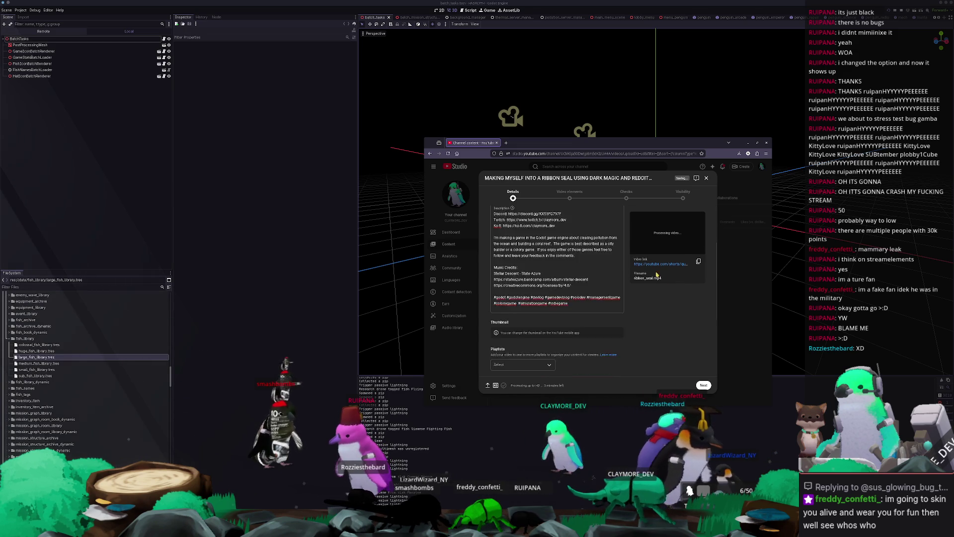
click(542, 291)
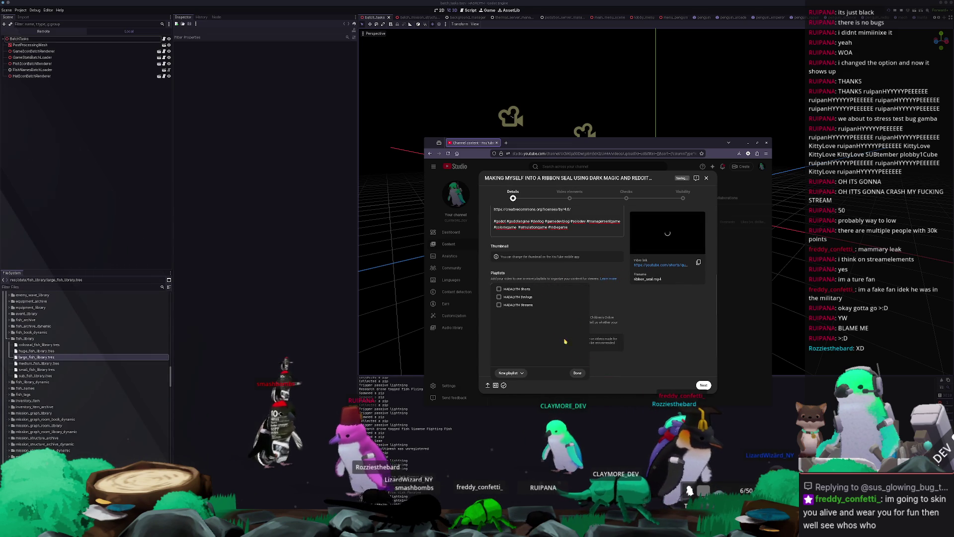
click(512, 292)
click(577, 373)
- Link the bala shark video as the related video
scroll(594, 326, down, 1)
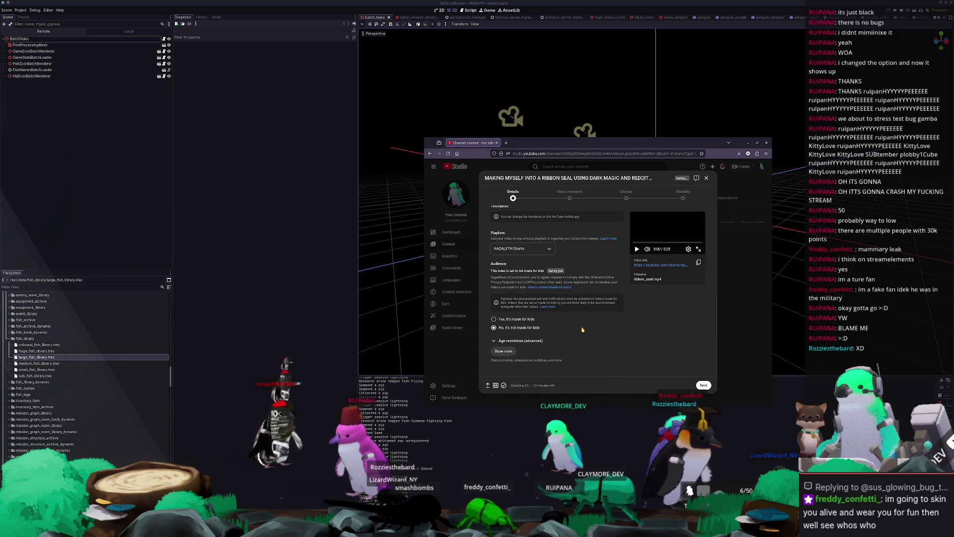
click(496, 350)
scroll(632, 327, down, 10)
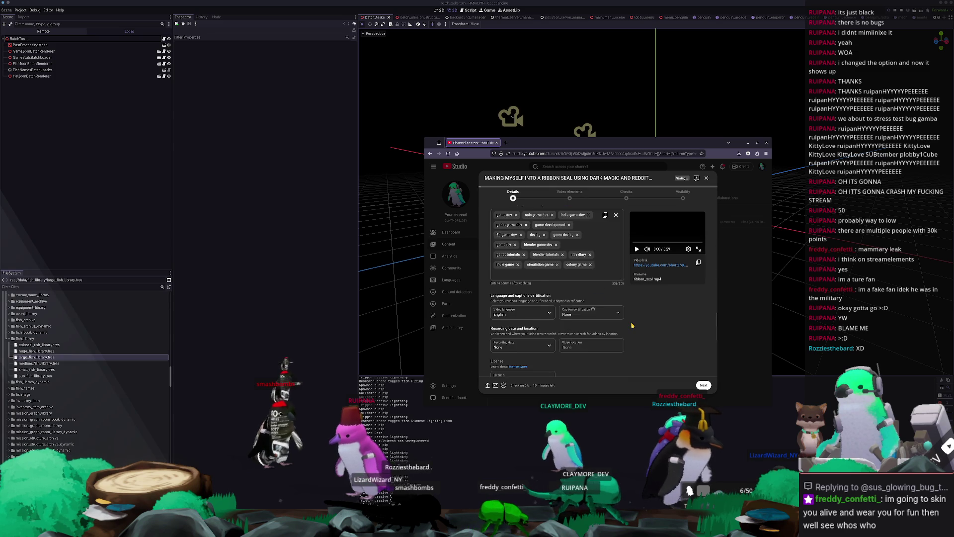
click(705, 386)
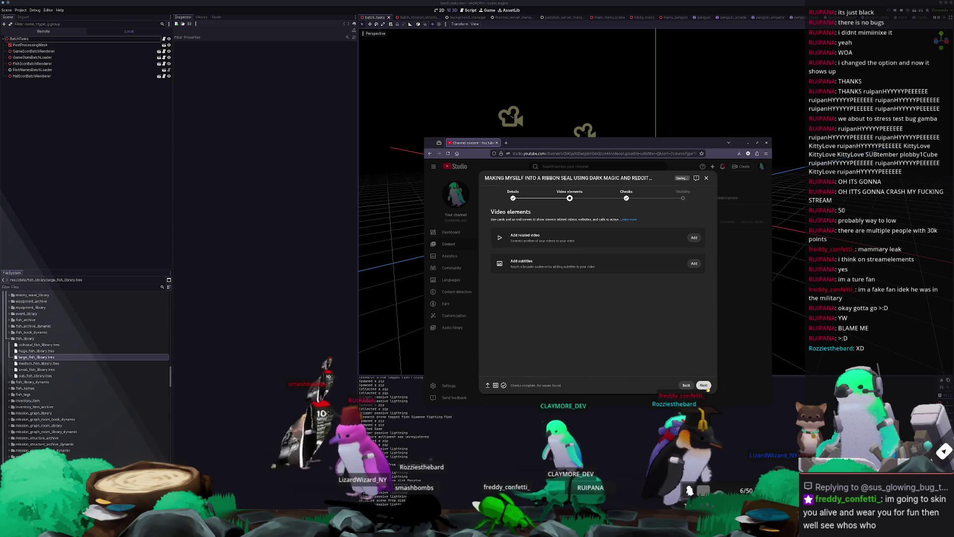
click(695, 241)
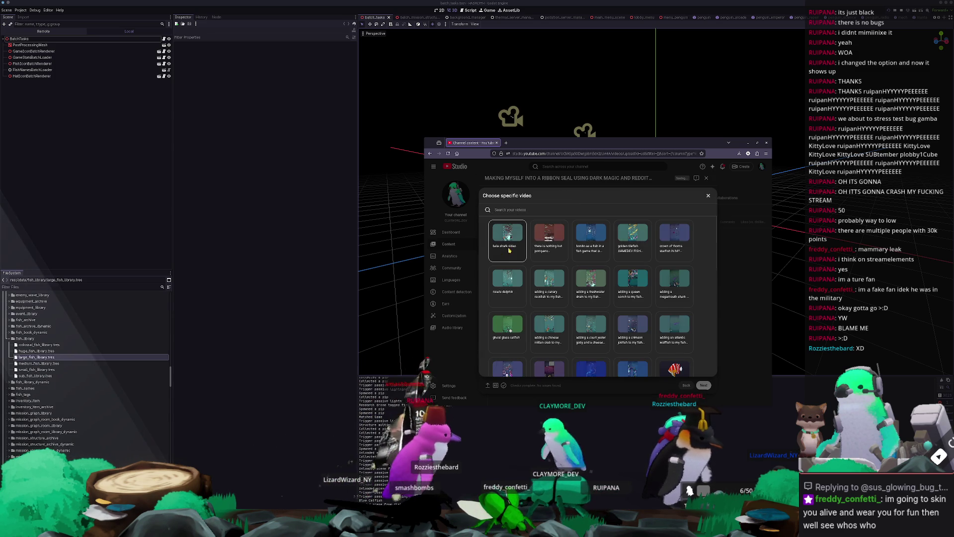
click(508, 244)
- Publish the video as Public and dismiss the published confirmation
click(704, 386)
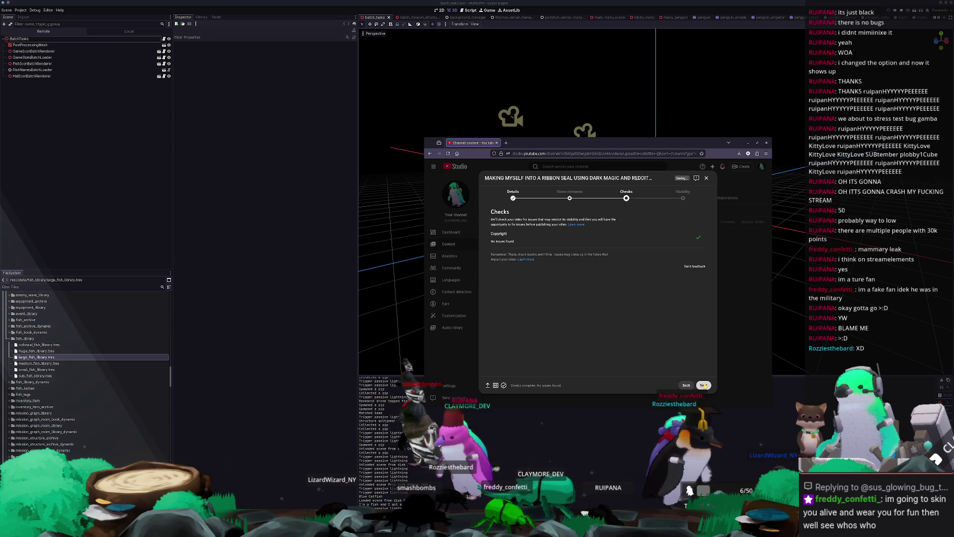
click(704, 385)
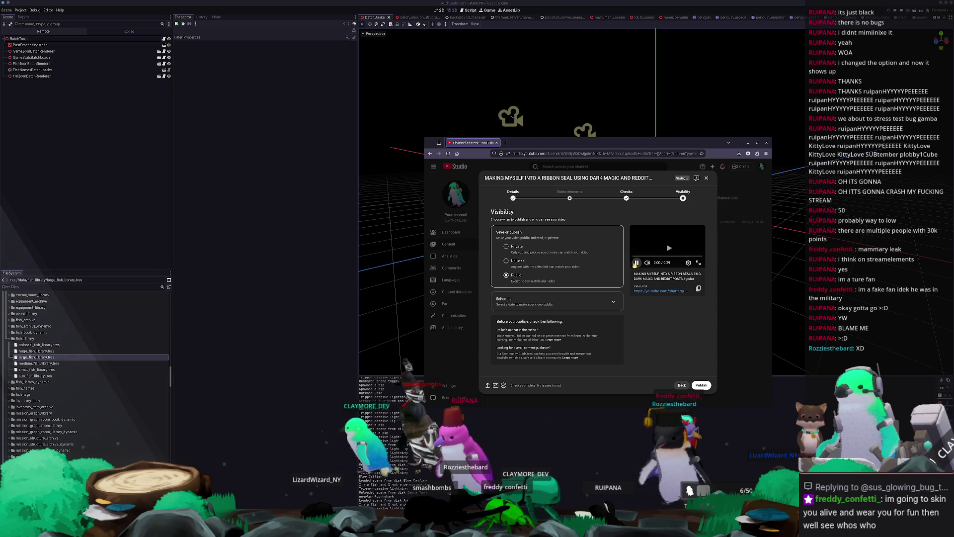
click(636, 263)
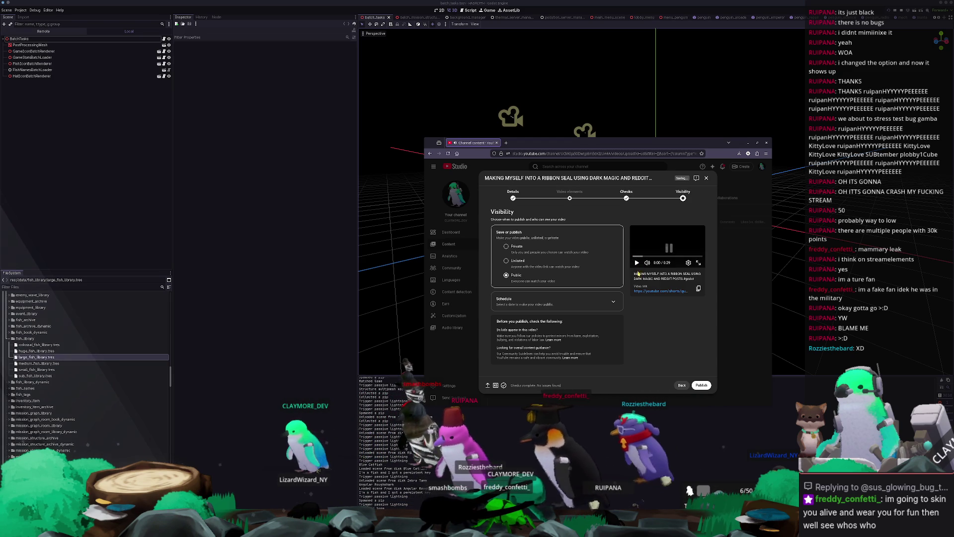
click(701, 385)
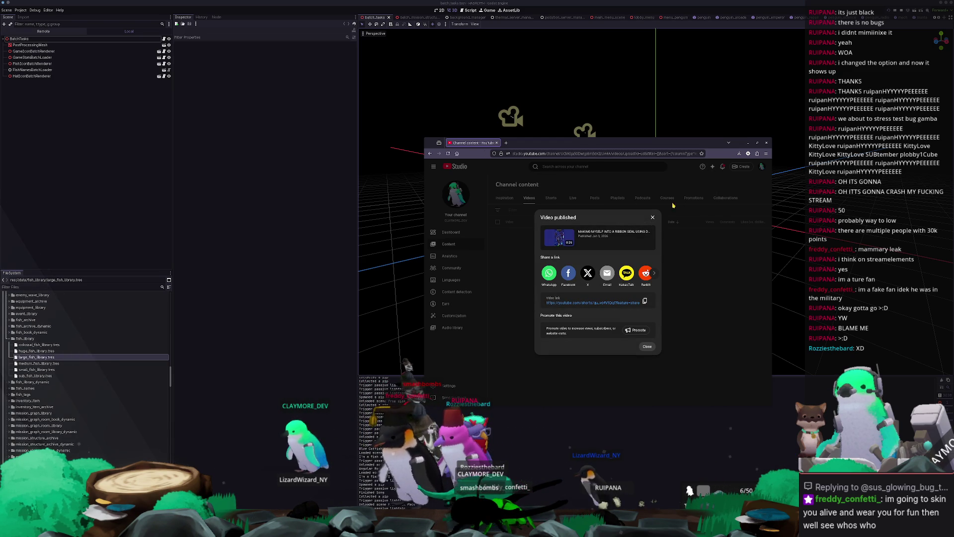
click(651, 217)
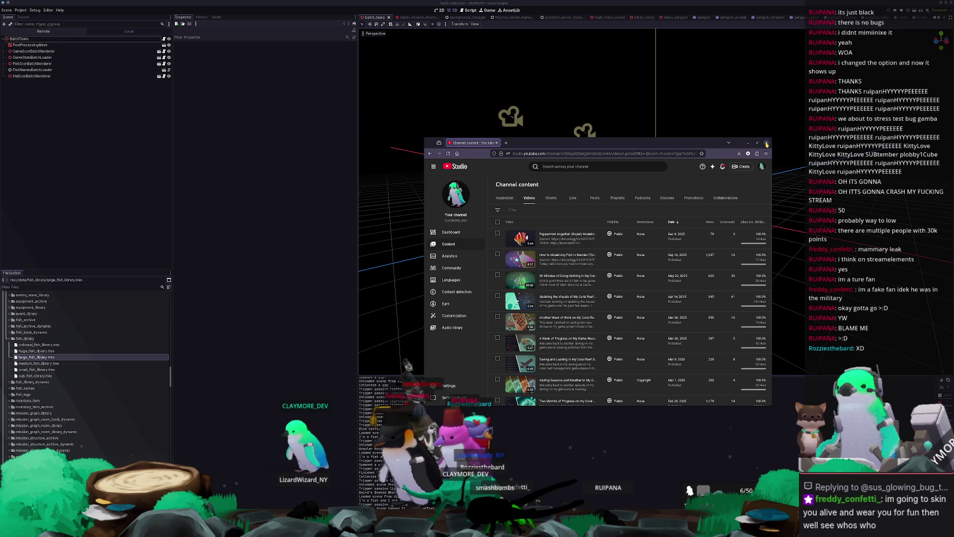
- Move the YouTube Studio window aside and switch to the ReefManager Tasks board
drag(751, 144, 756, 153)
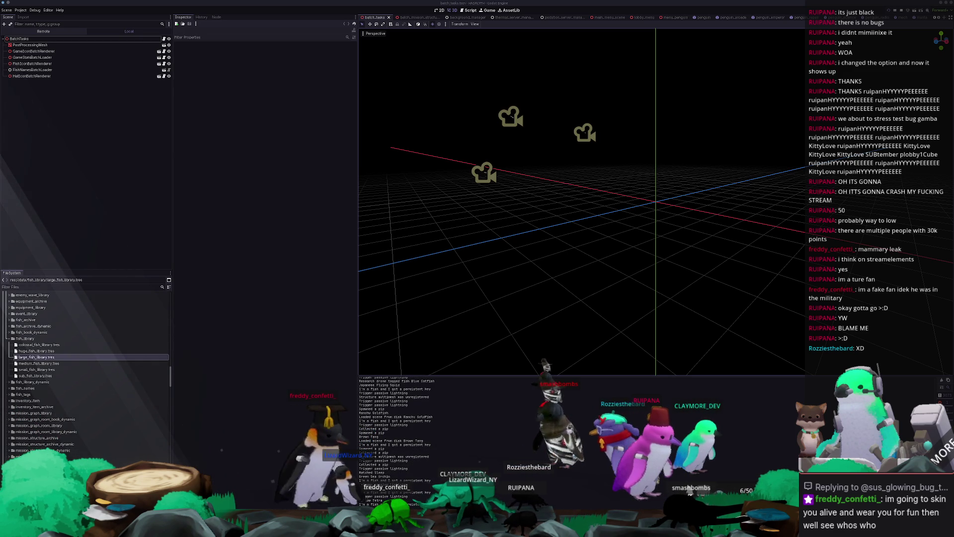
key(alt+Tab)
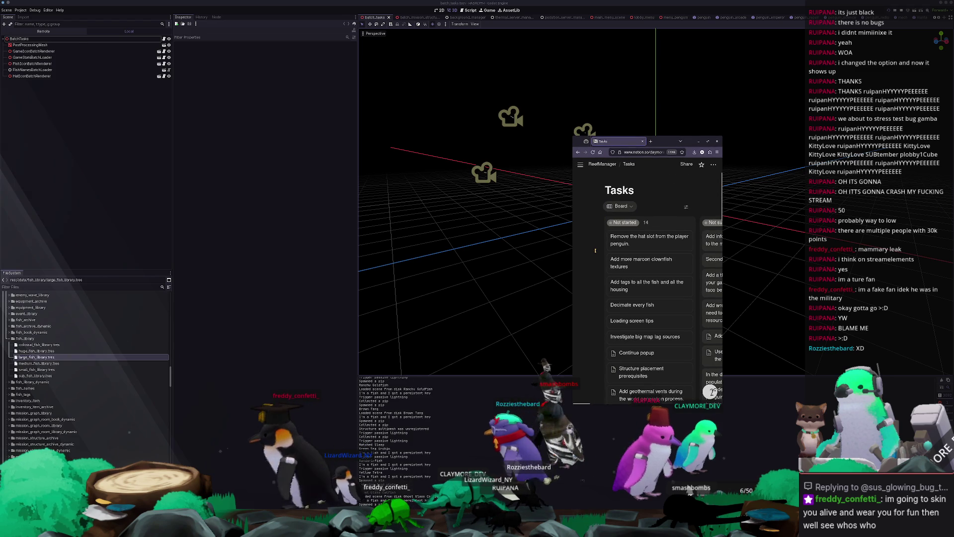
scroll(605, 258, right, 4)
scroll(605, 259, right, 4)
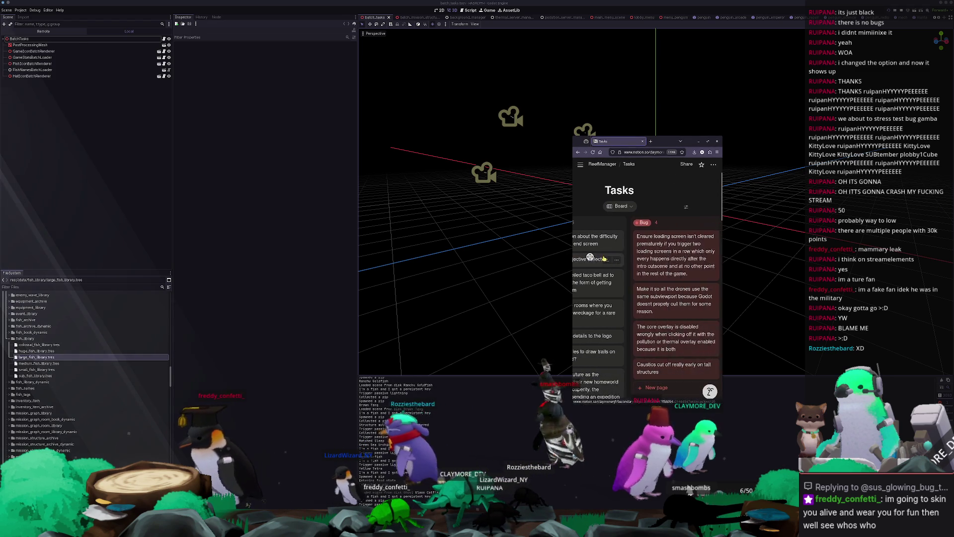
scroll(658, 212, right, 4)
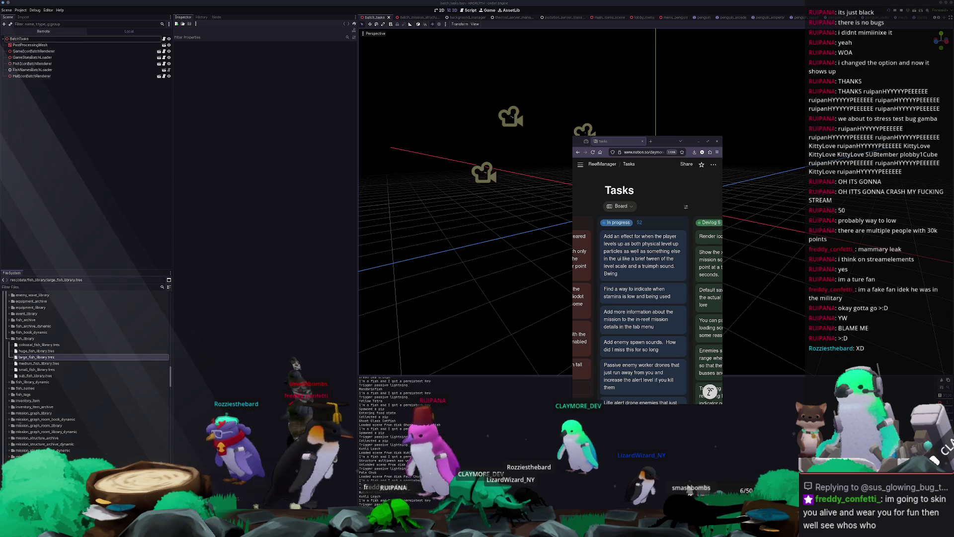
click(485, 279)
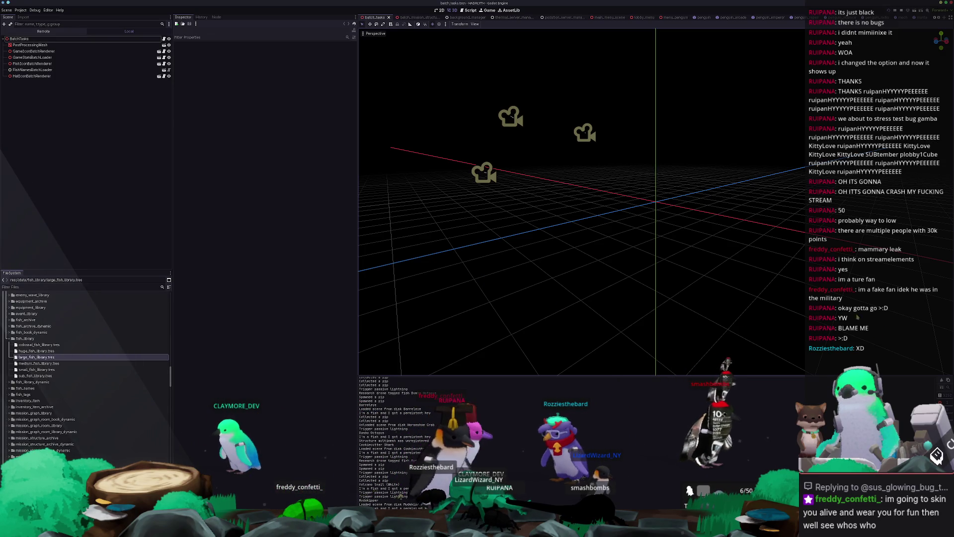
- Quick-open mech.tscn and select the CollisionShape3D under LockOnArea3D
key(alt+shift+o)
text(player)
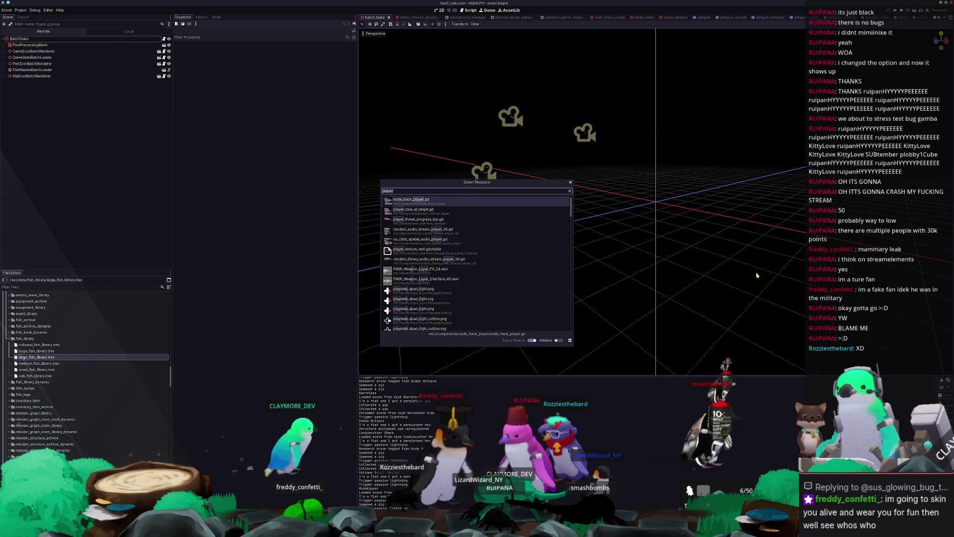
key(BackSpace)
key(BackSpace)
key(BackSpace)
text(mech)
key(Down)
key(Down)
key(Down)
key(Up)
key(Return)
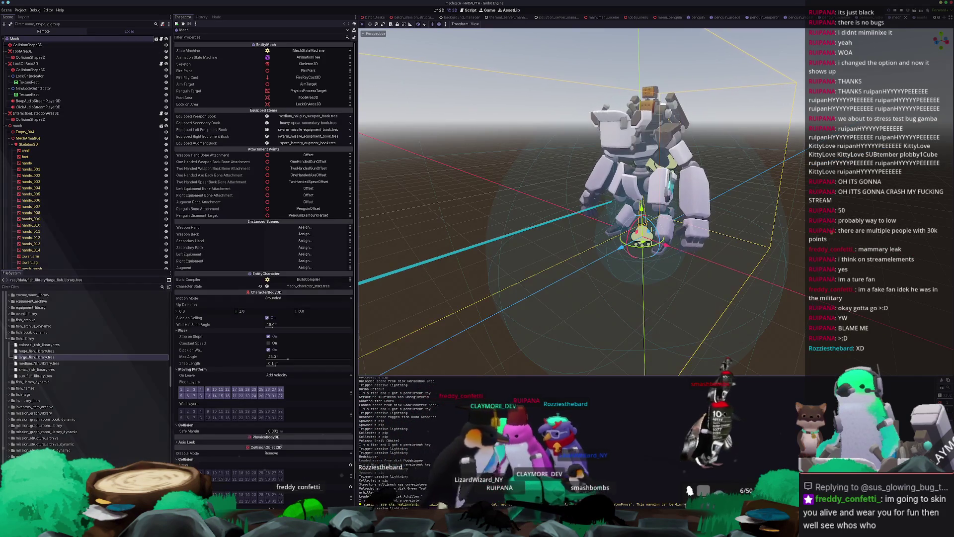
click(30, 70)
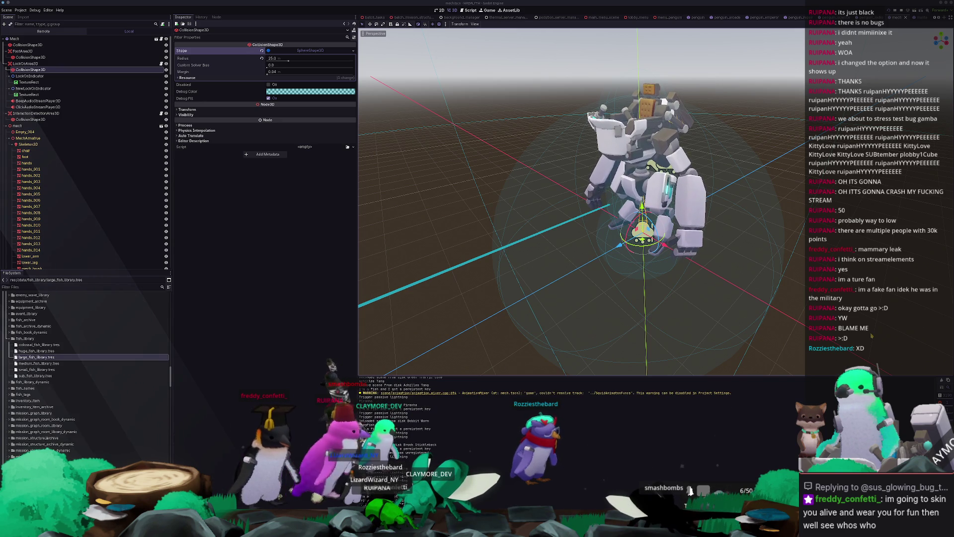
key(shift+alt+o)
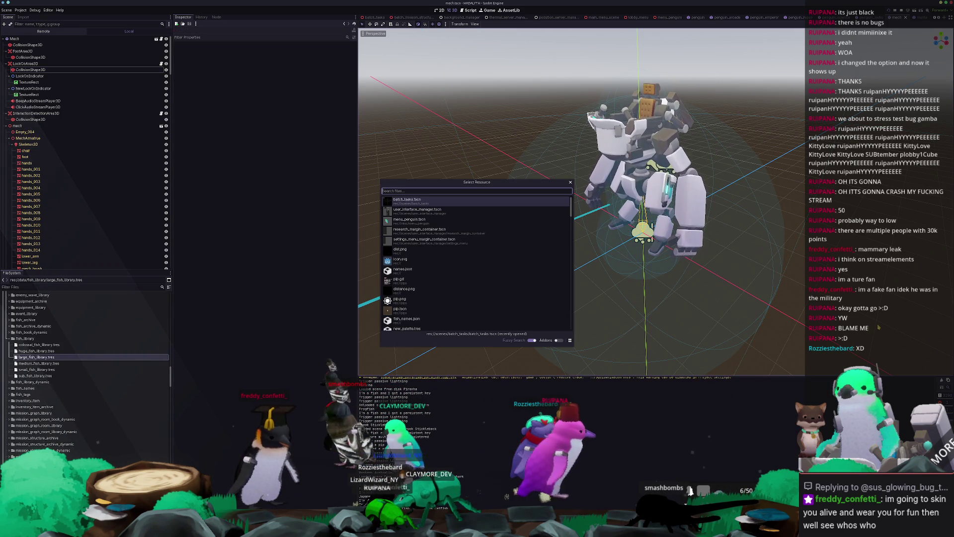
- Open penguin.tscn and deselect the penguin in the 3D viewport
text(penguin)
key(Down)
key(Down)
key(Down)
key(Return)
scroll(782, 183, down, 3)
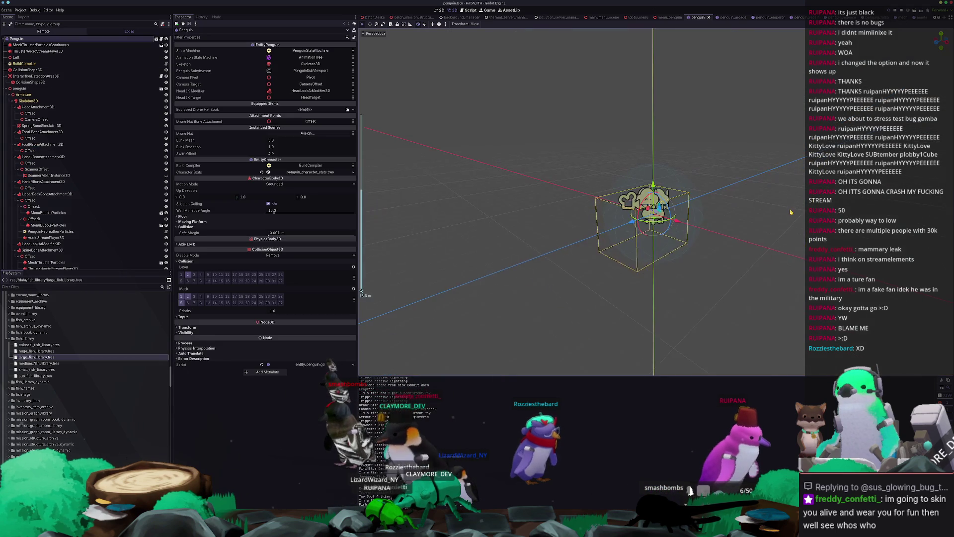
click(775, 208)
scroll(768, 229, up, 5)
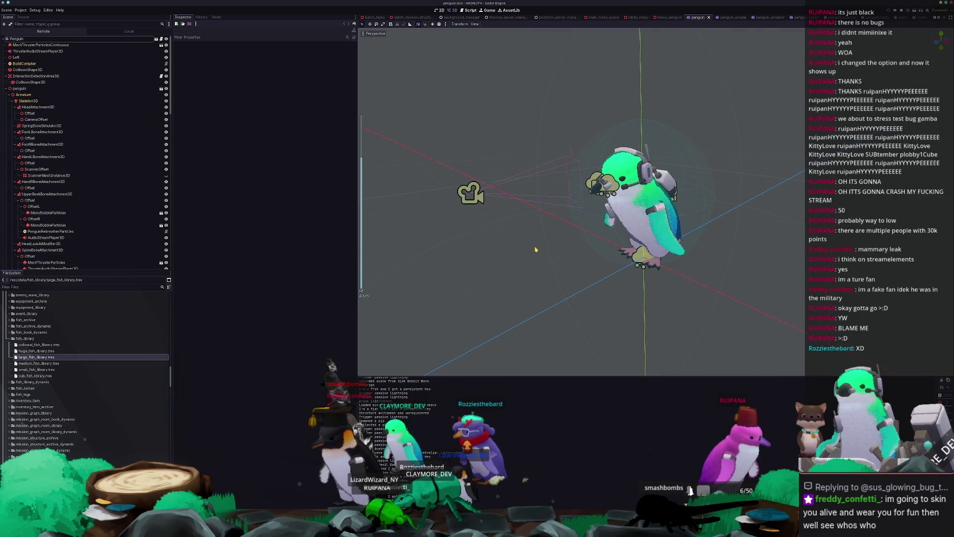
scroll(115, 223, down, 15)
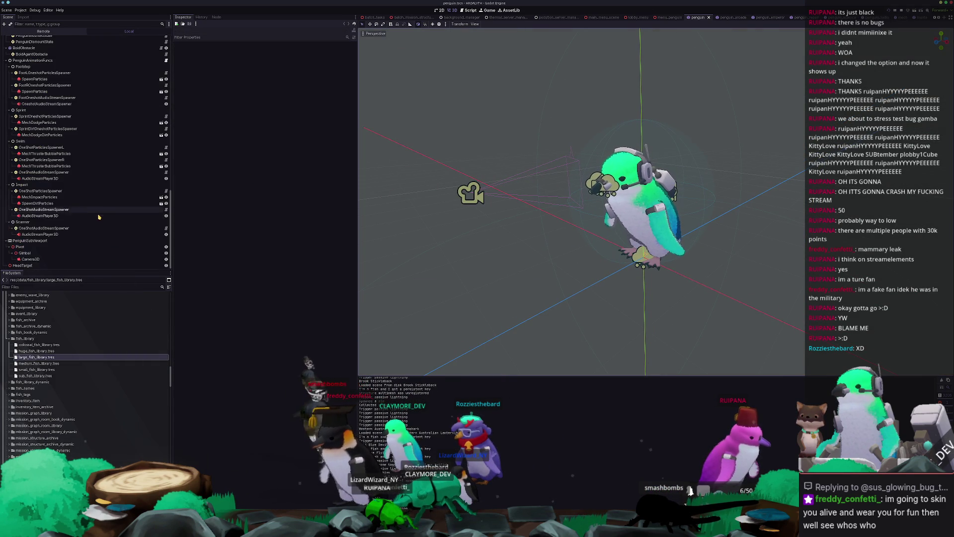
- Make the Scene dock taller and wider by dragging its splitters
drag(92, 271, 91, 288)
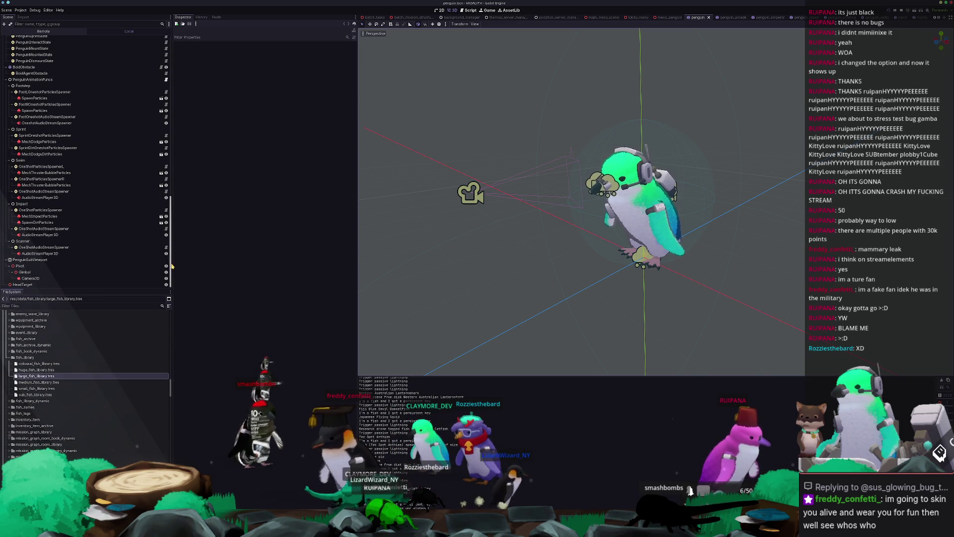
mouse_move(172, 267)
mouse_down()
mouse_move(352, 259)
mouse_move(320, 259)
mouse_up()
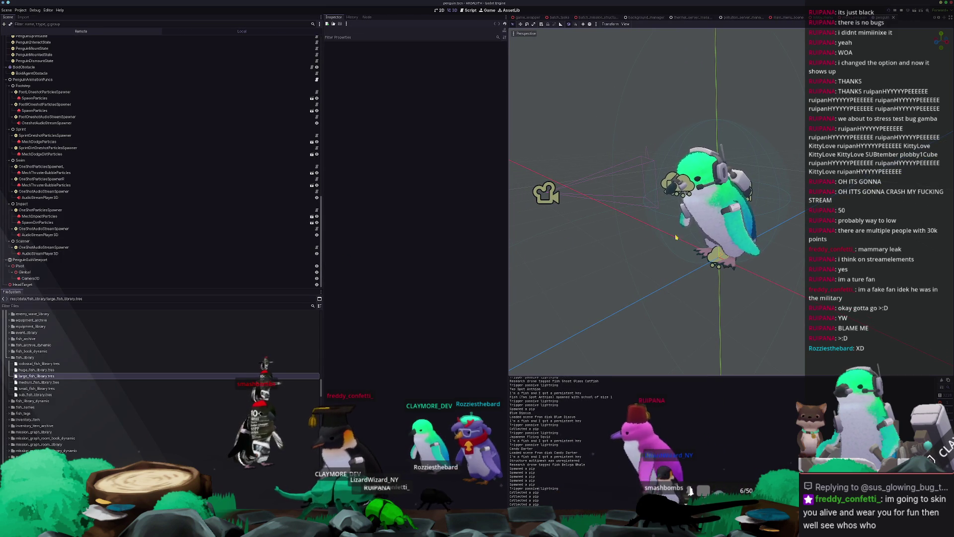
scroll(747, 268, down, 4)
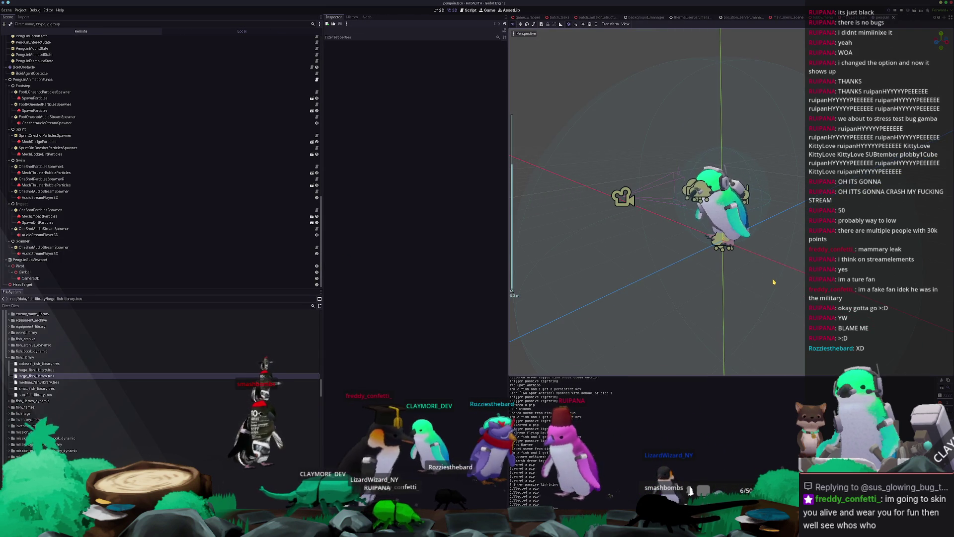
scroll(774, 282, up, 2)
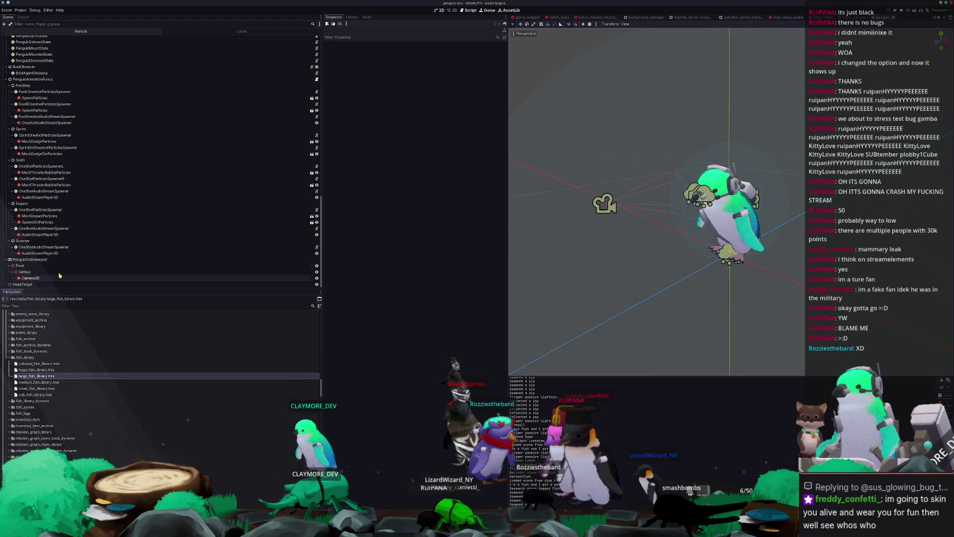
scroll(55, 158, up, 3)
- Inspect the PenguinAnimationFuncs, BuildCompiler and penguin model nodes
click(50, 142)
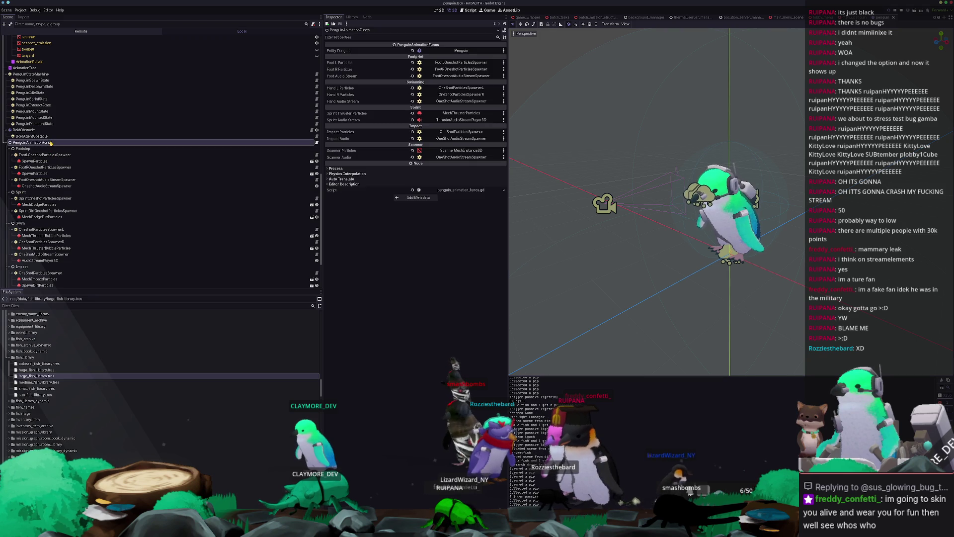
scroll(60, 154, up, 2)
scroll(61, 155, up, 2)
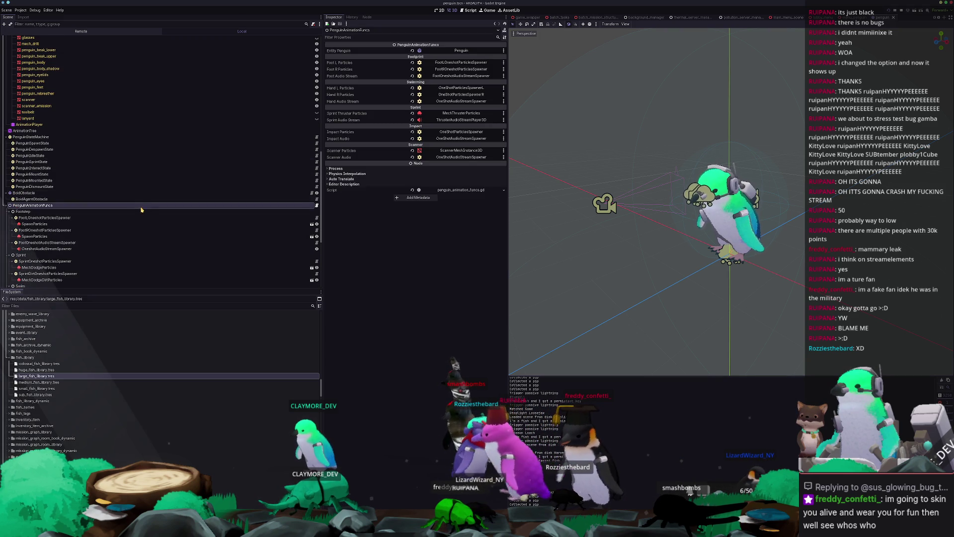
scroll(143, 203, up, 10)
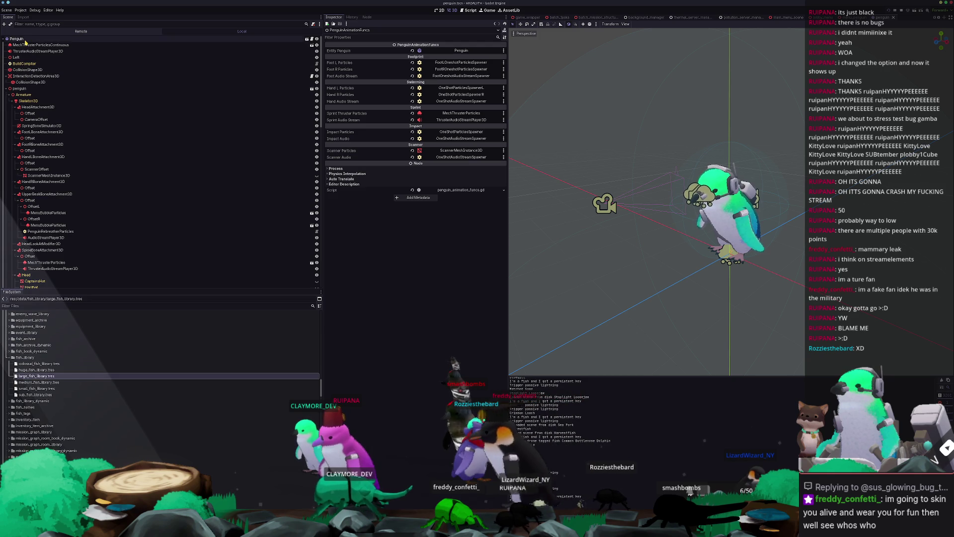
click(24, 57)
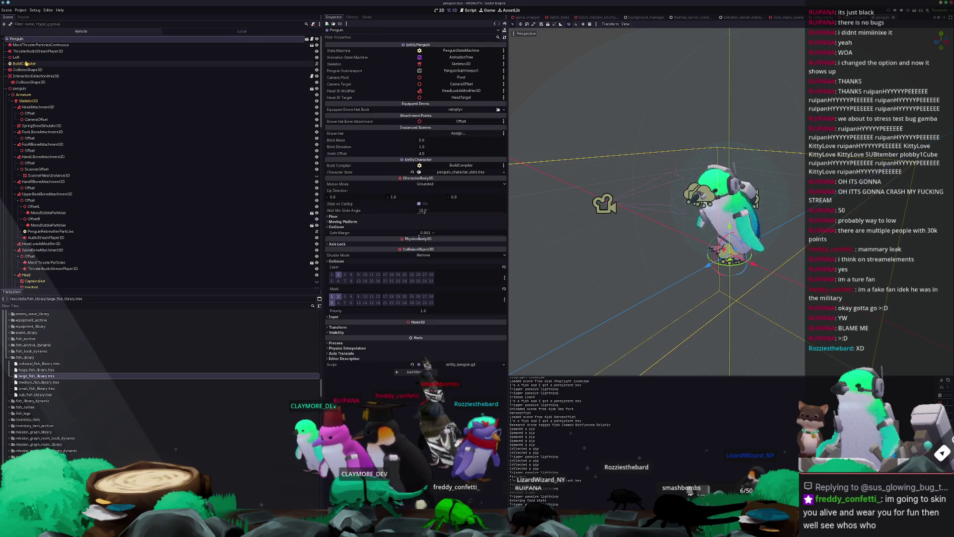
click(24, 64)
click(24, 82)
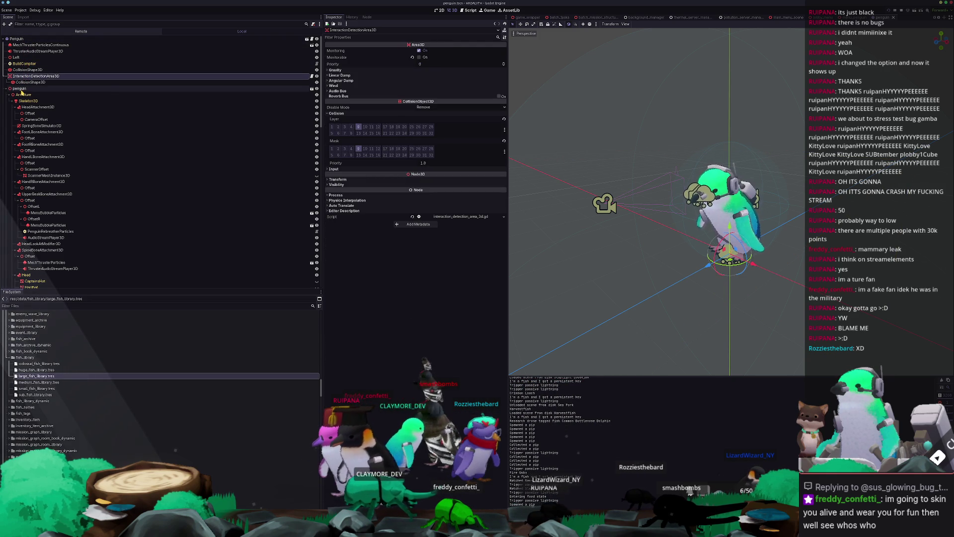
click(21, 89)
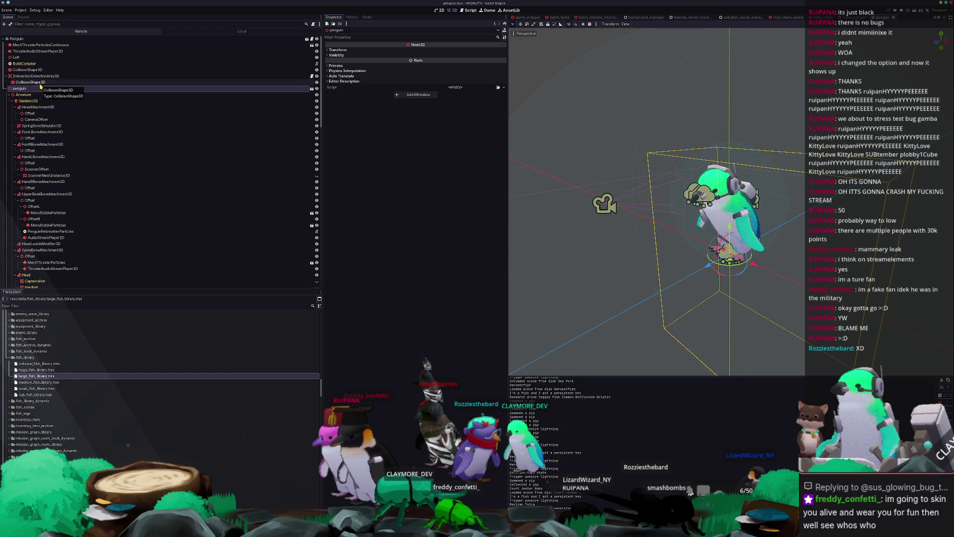
- Add a plain Node under Penguin, move it to the top and name it LevelUpEffects
click(20, 39)
right_click(24, 40)
click(43, 52)
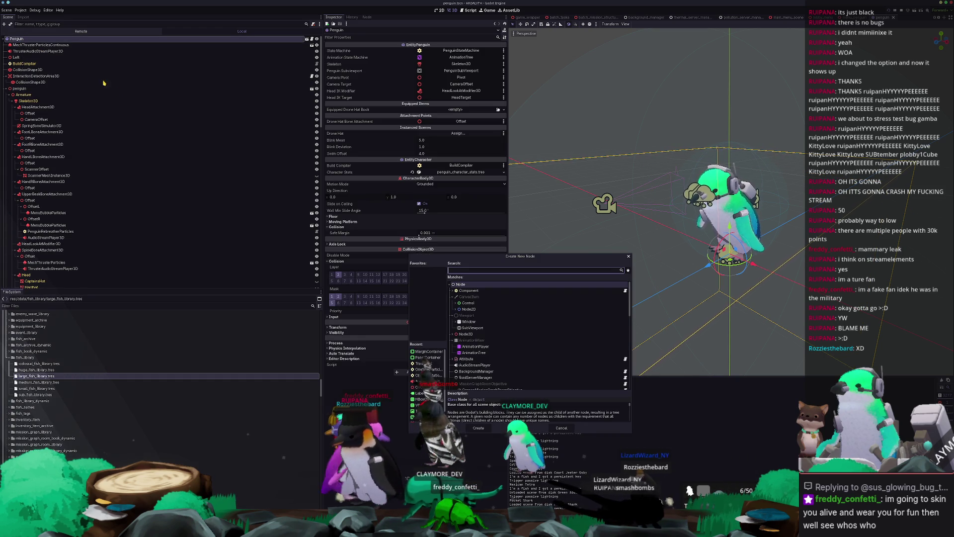
text(node)
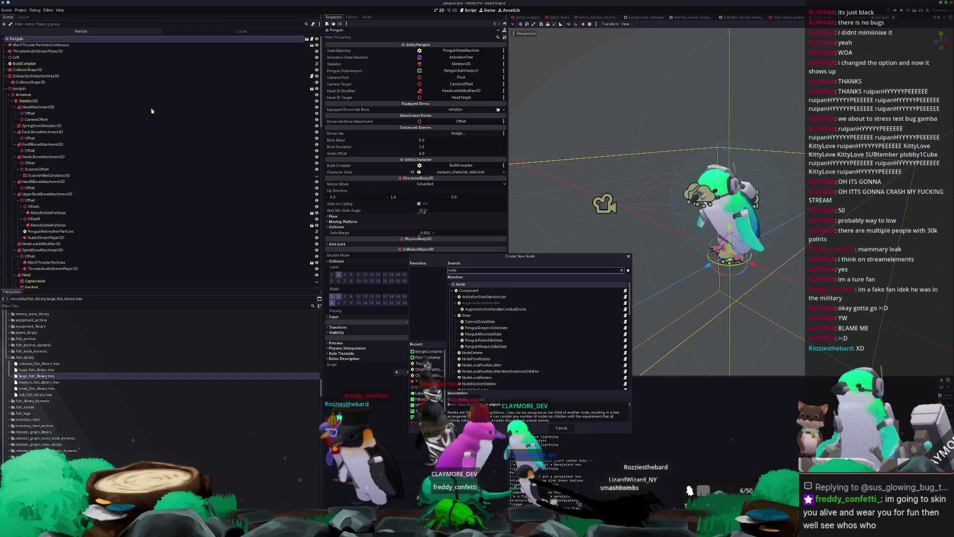
key(Return)
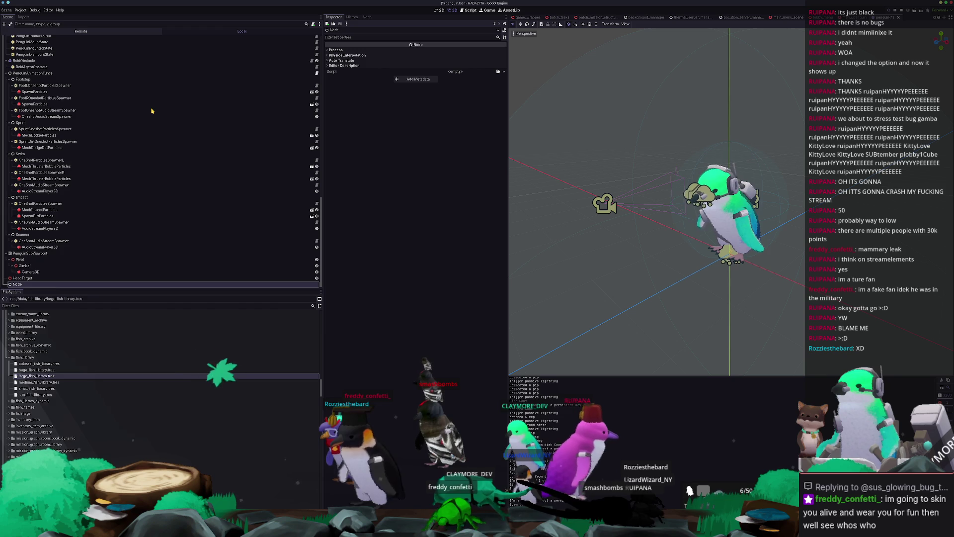
mouse_move(19, 284)
mouse_down()
mouse_move(55, 224)
mouse_move(50, 42)
mouse_up()
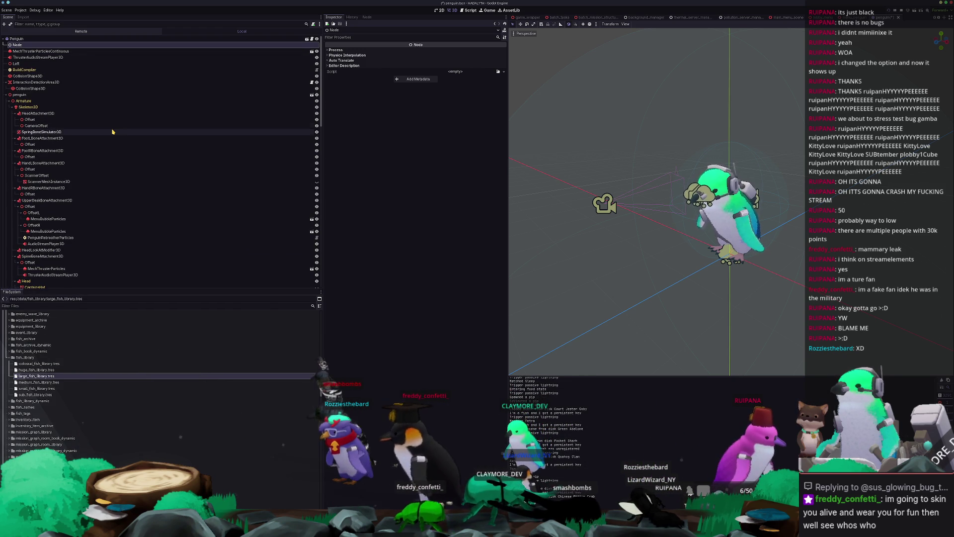
key(F2)
text(LevelU)
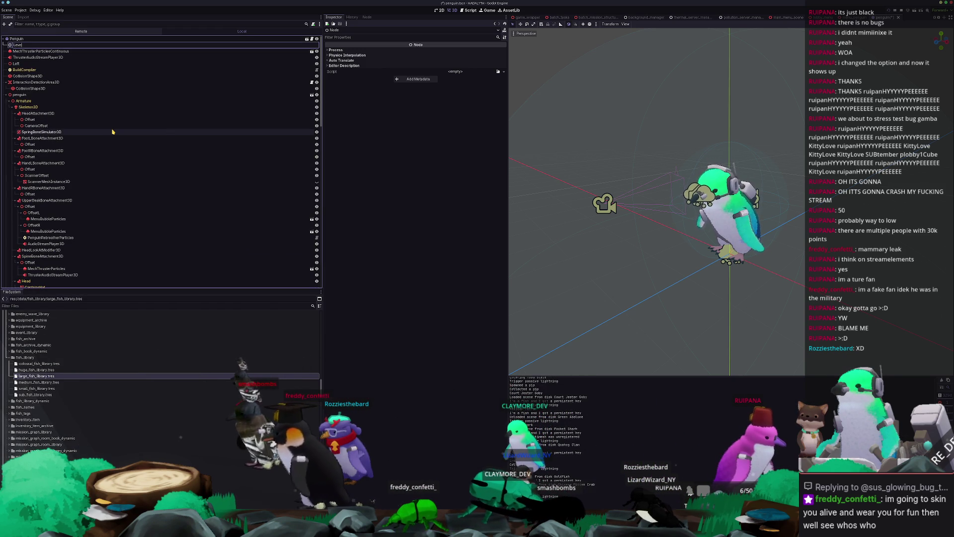
text(pEffects)
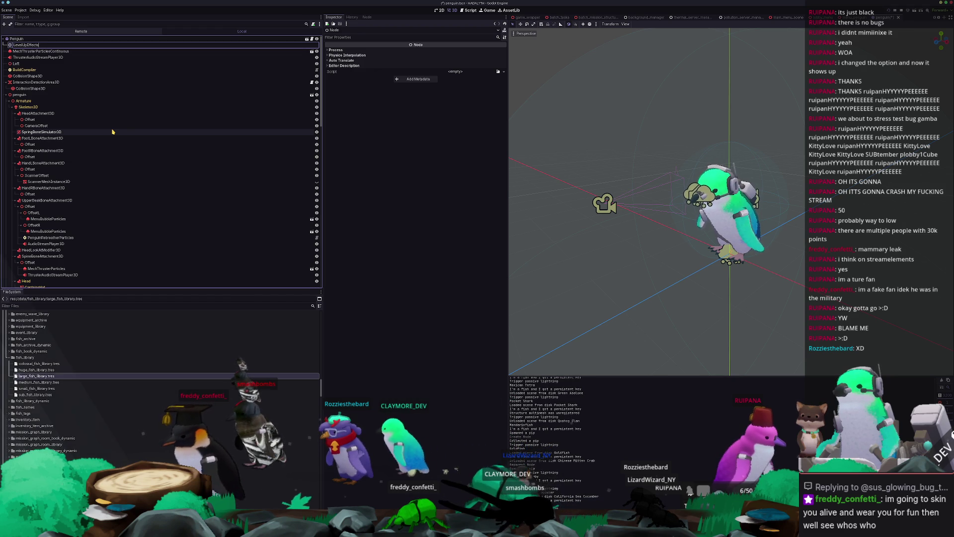
key(Return)
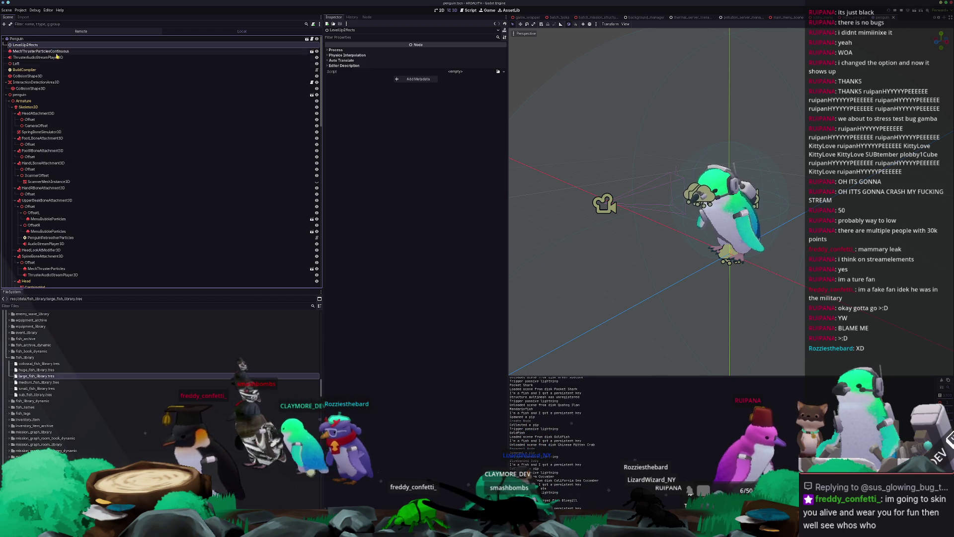
right_click(32, 45)
- Add a OneShotParticlesSpawner child under LevelUpEffects
click(50, 47)
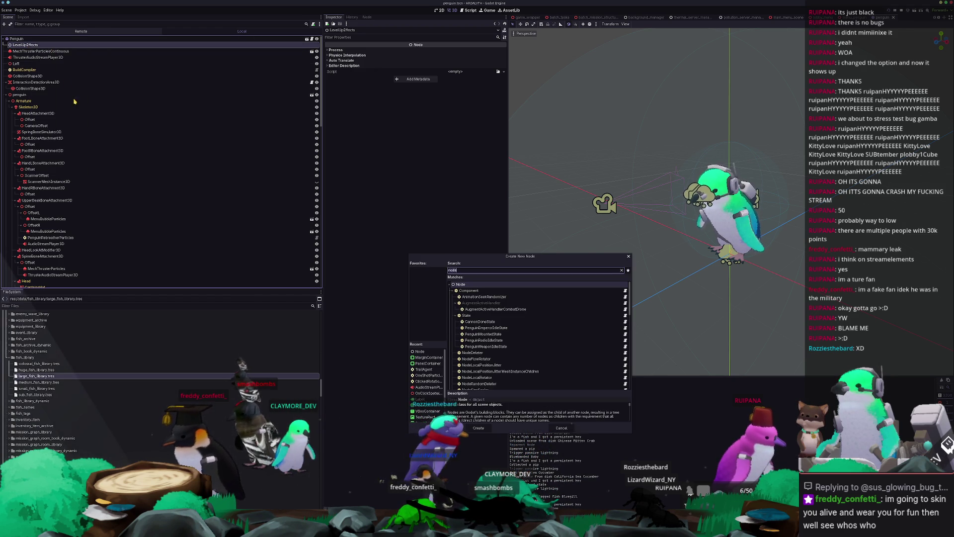
text(oneshot)
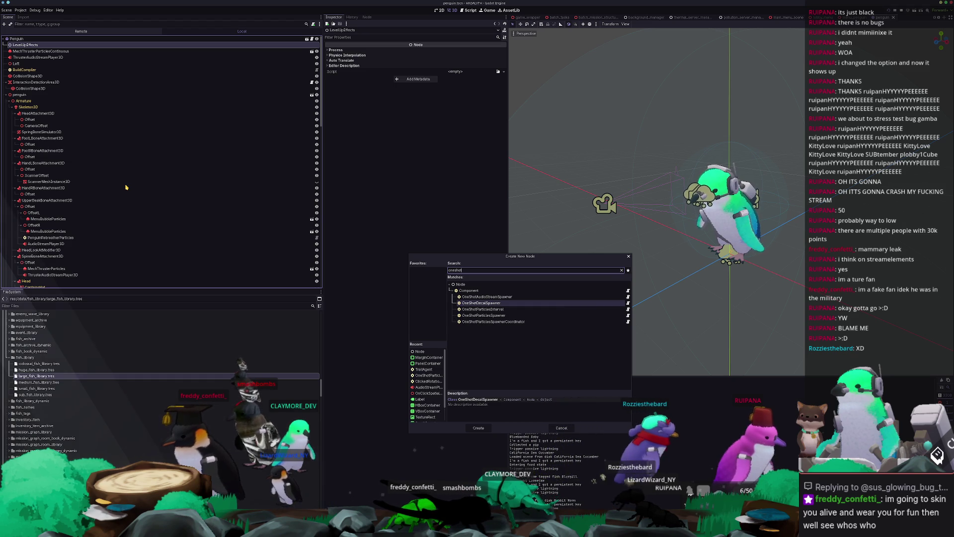
key(Down)
key(Down)
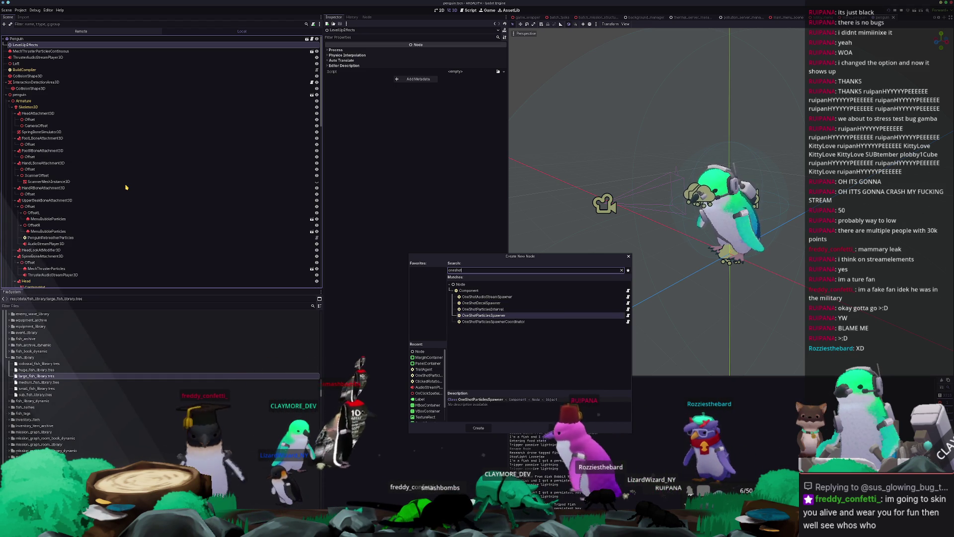
key(Return)
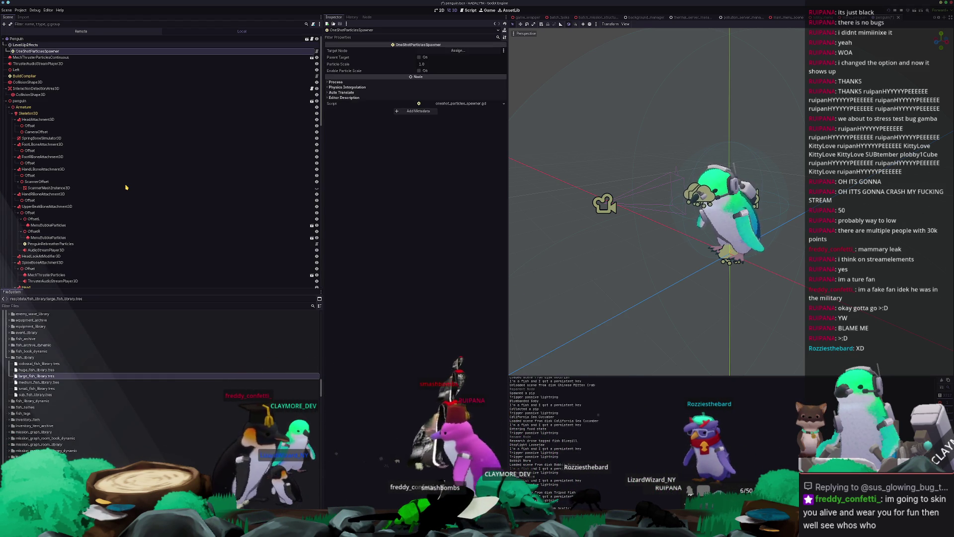
- Add a OneShotAudioStreamSpawner child and select both spawners to set their target node
right_click(66, 45)
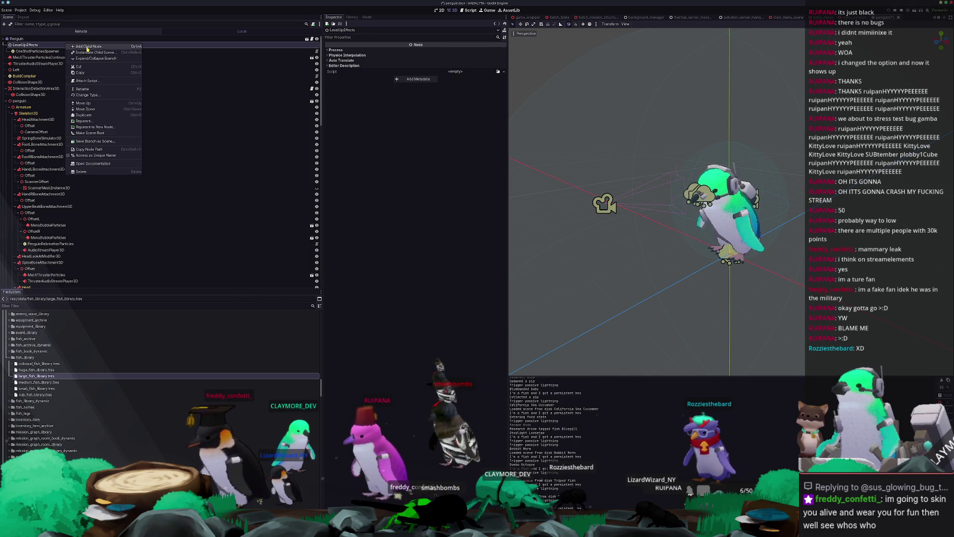
click(87, 47)
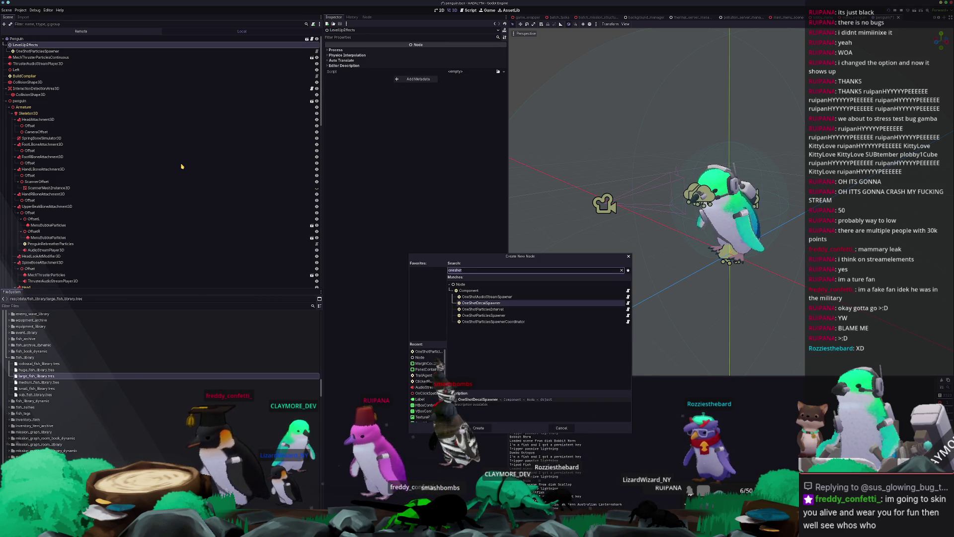
text(audio)
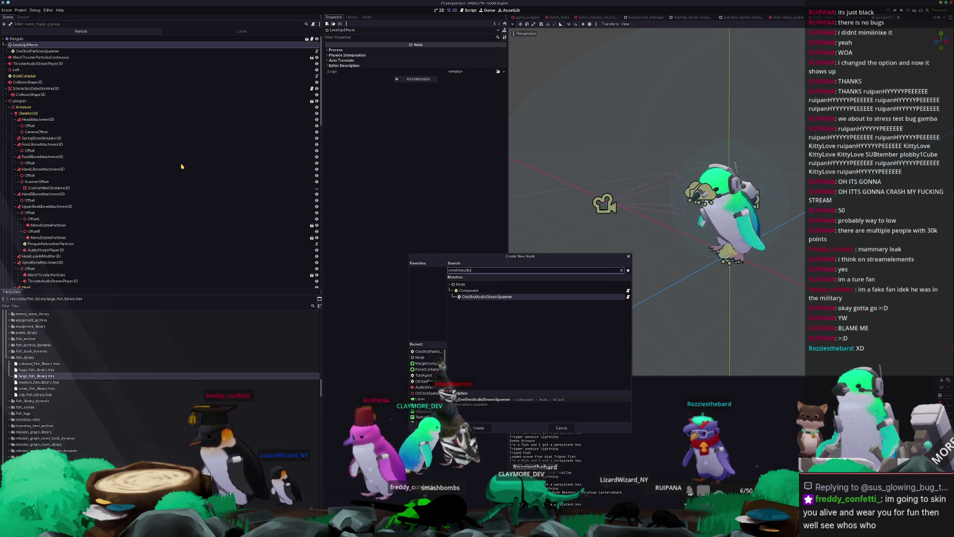
key(Return)
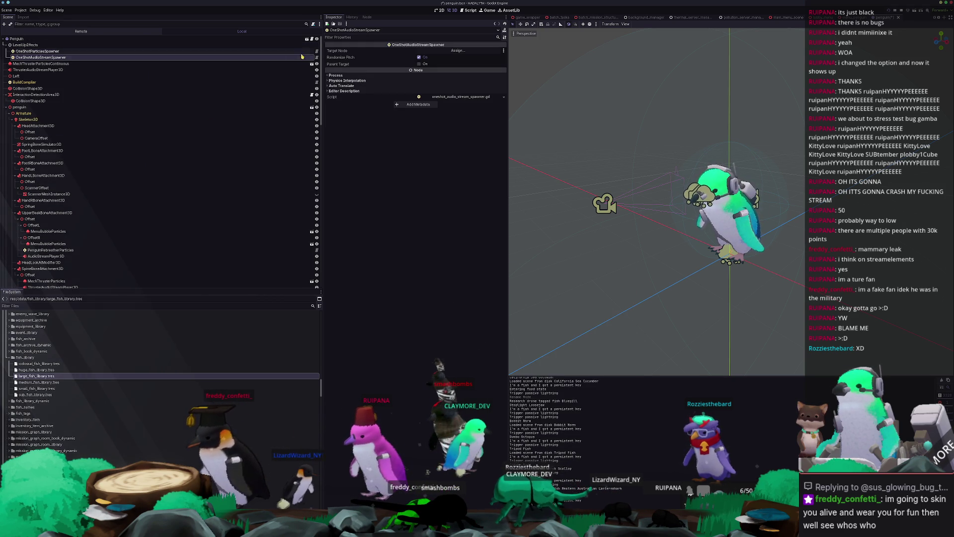
click(80, 51)
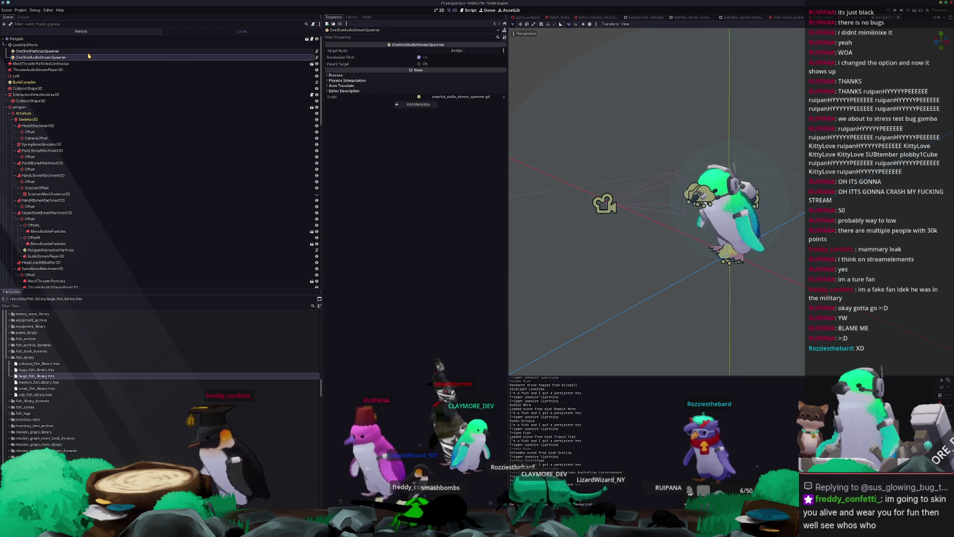
shift+click(90, 58)
click(458, 46)
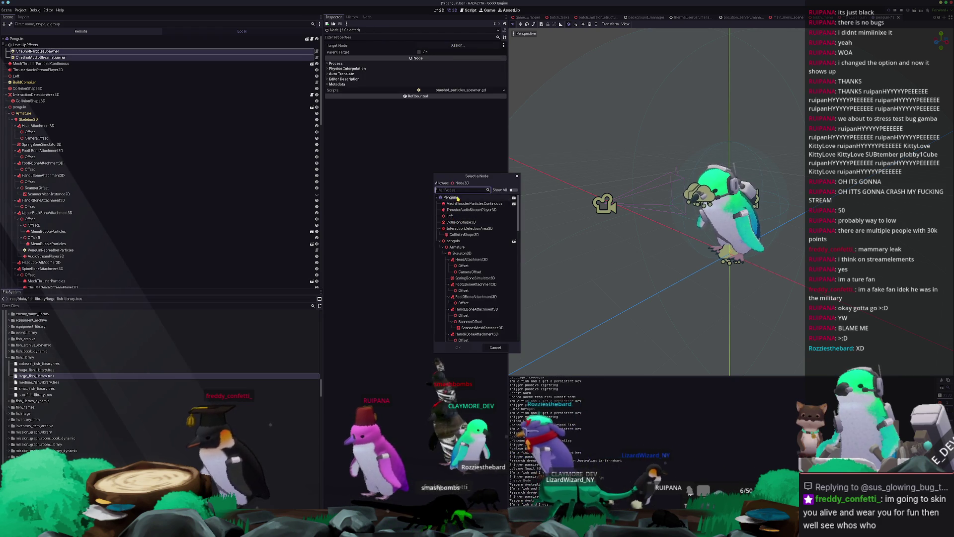
- Set the spawners' target node to the Penguin root and save the penguin scene
double_click(456, 197)
key(ctrl+s)
ctrl+click(55, 52)
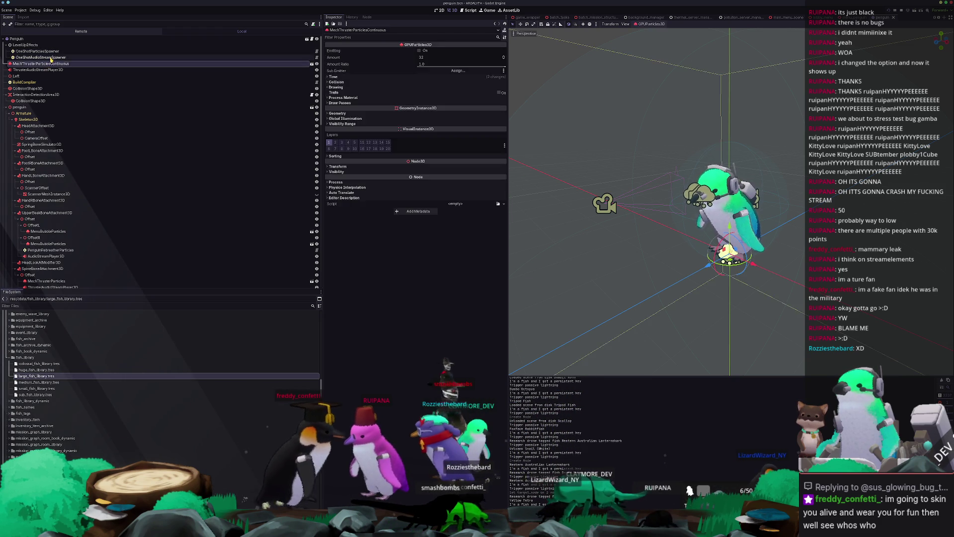
click(54, 52)
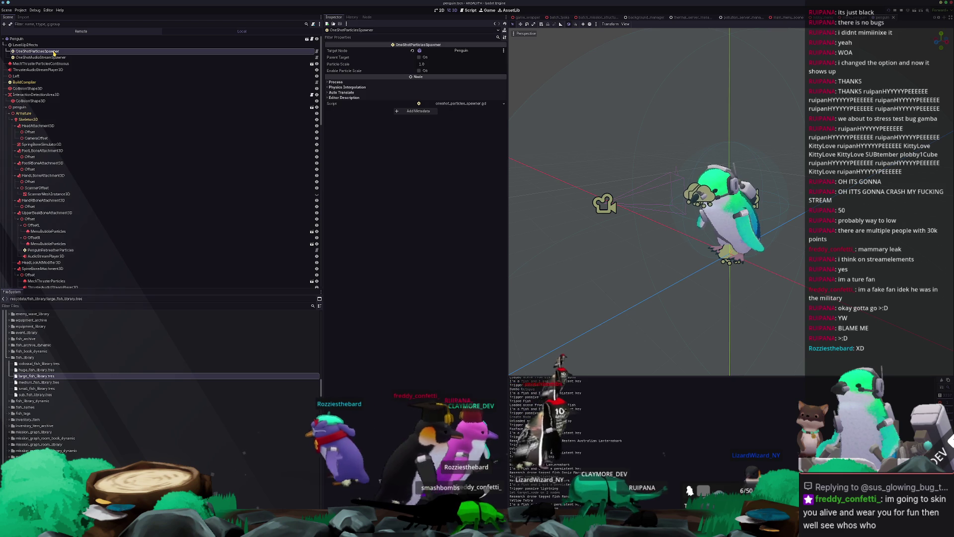
right_click(56, 52)
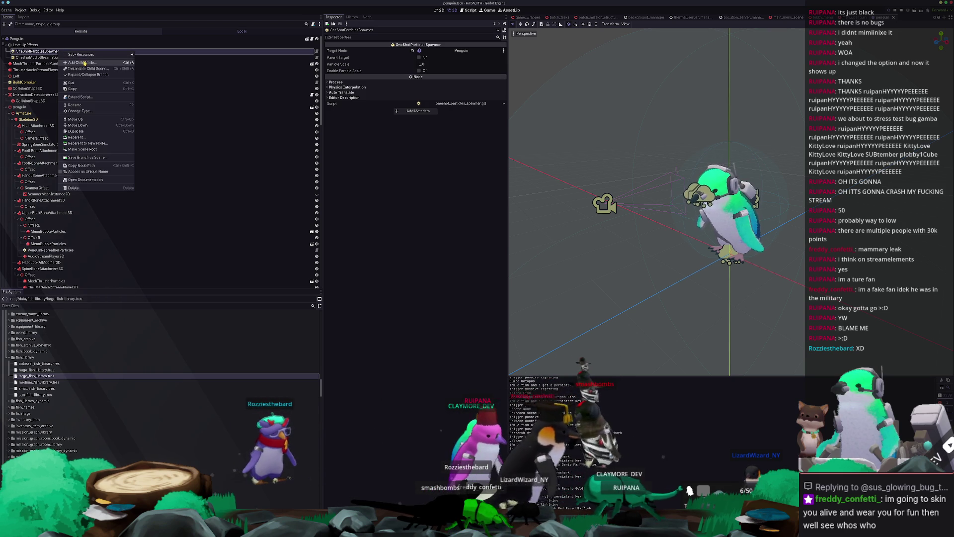
click(79, 56)
key(Escape)
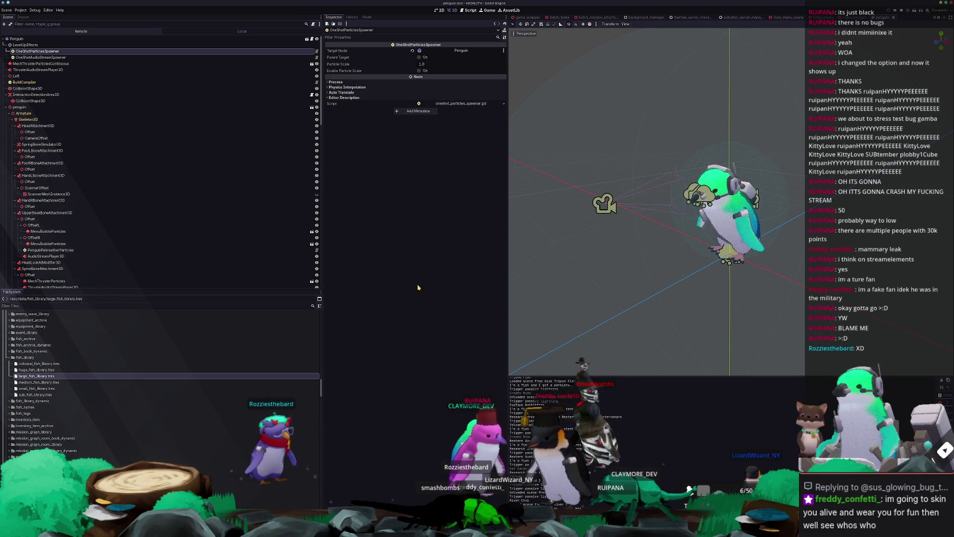
scroll(150, 438, up, 10)
- Collapse the background assets folder and check the OneShotAudioStreamSpawner's properties
scroll(150, 437, up, 10)
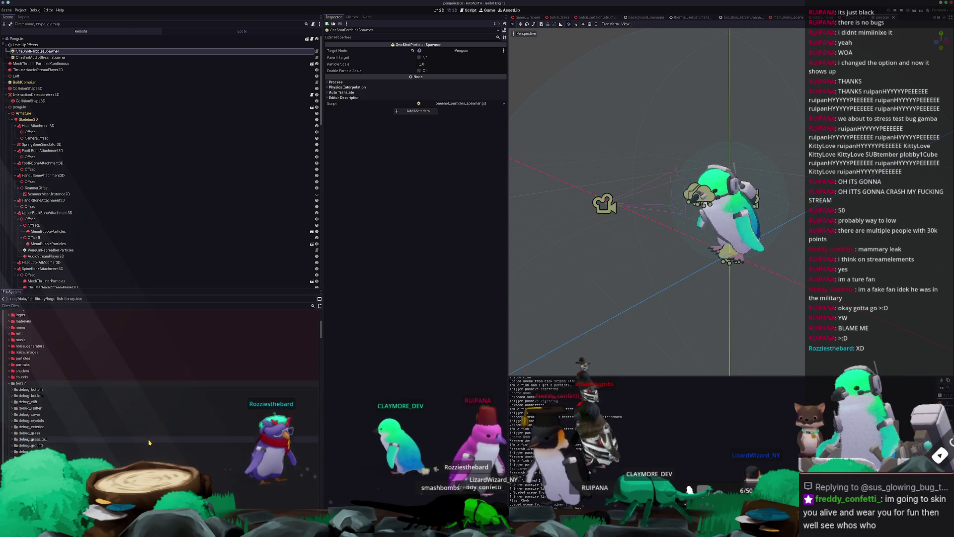
double_click(25, 345)
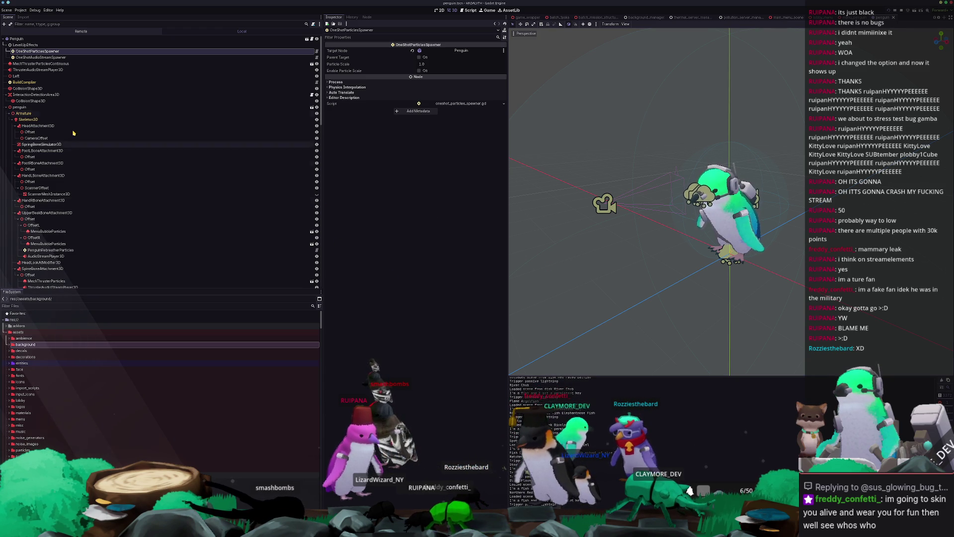
click(75, 58)
click(78, 52)
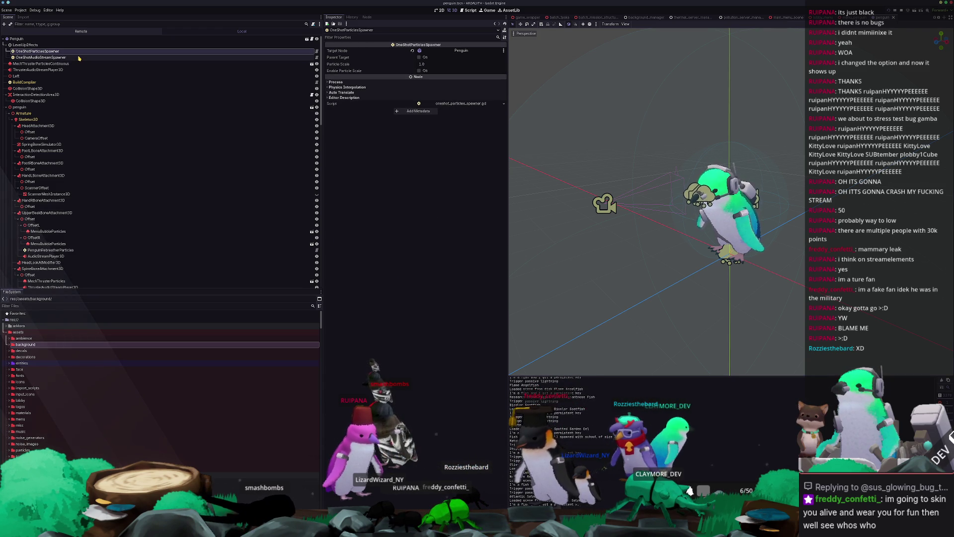
click(78, 57)
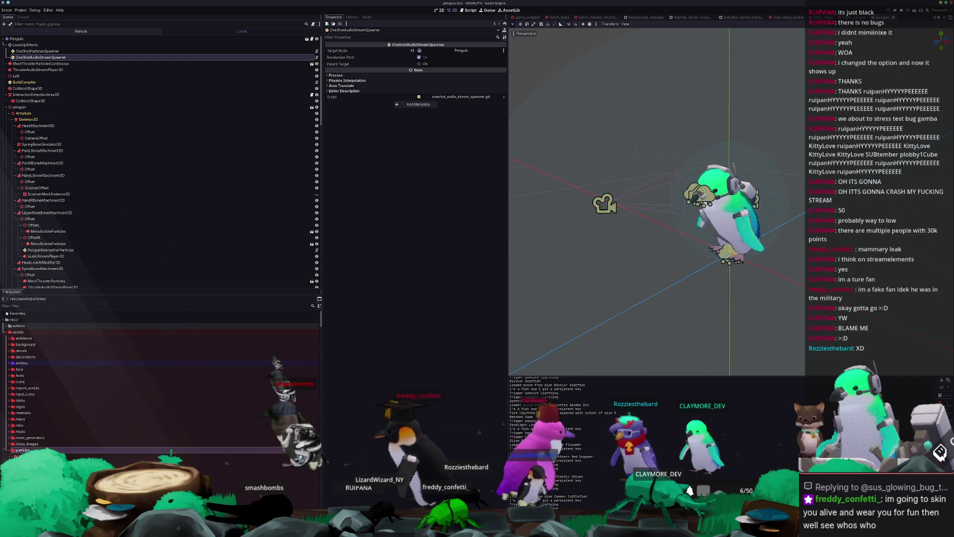
- Expand the assets particles folder and browse its particle effect subfolders
double_click(23, 450)
scroll(149, 382, down, 5)
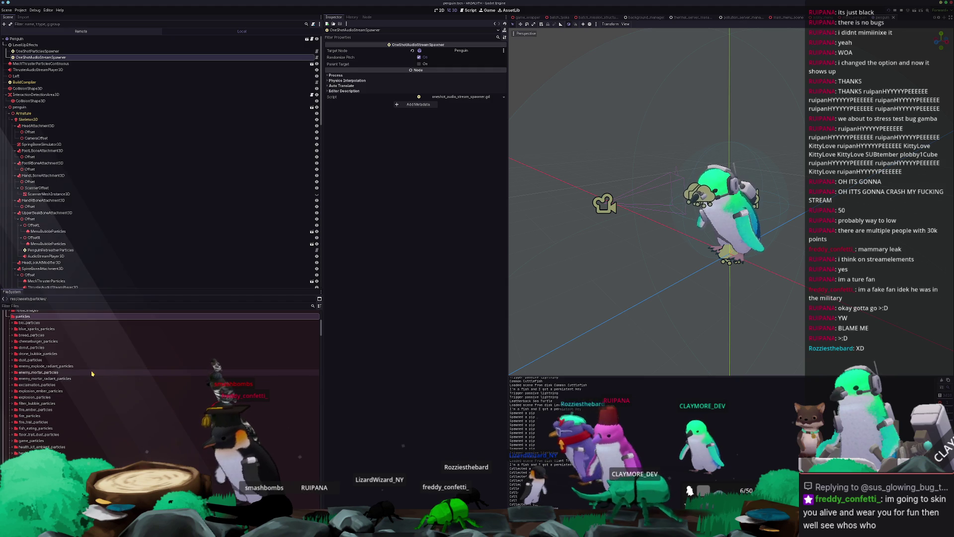
scroll(86, 383, down, 3)
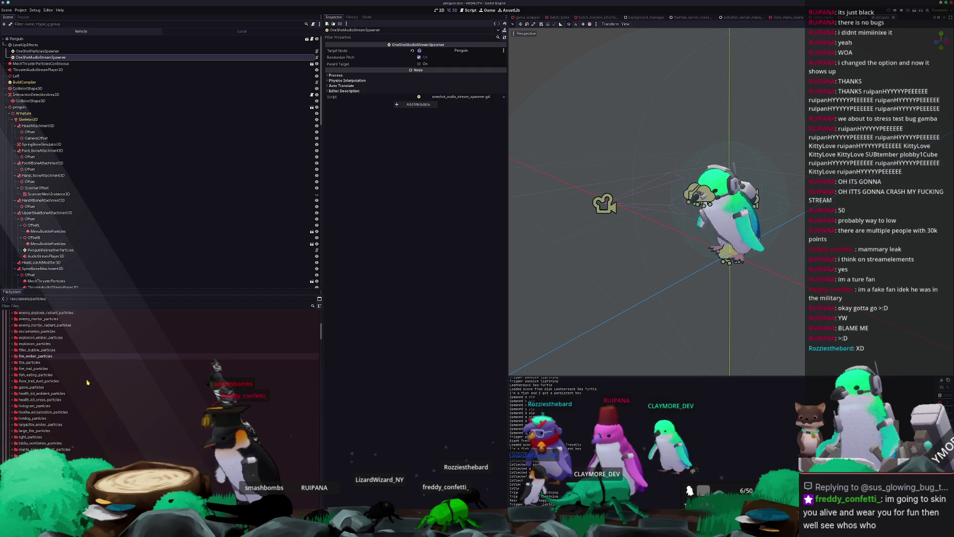
scroll(87, 382, down, 2)
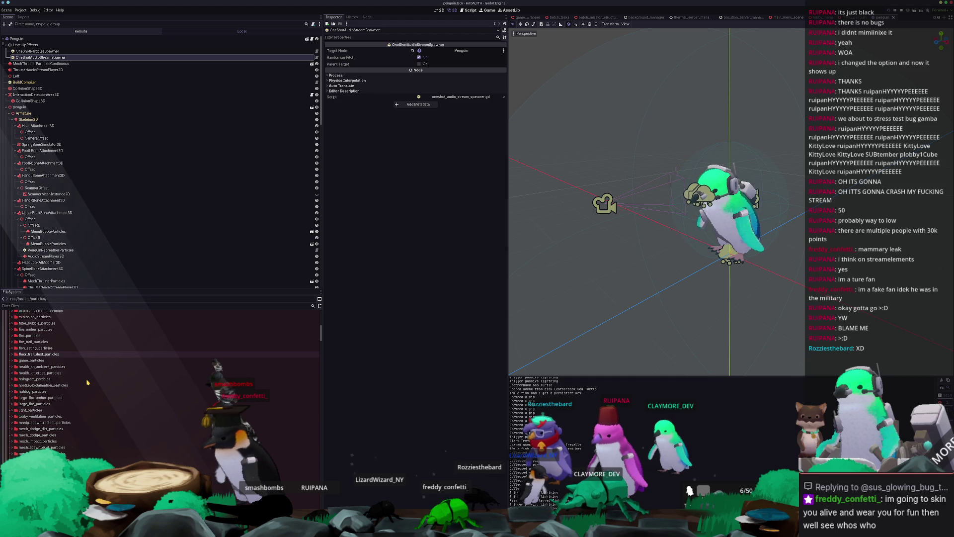
scroll(88, 384, down, 2)
scroll(90, 386, down, 2)
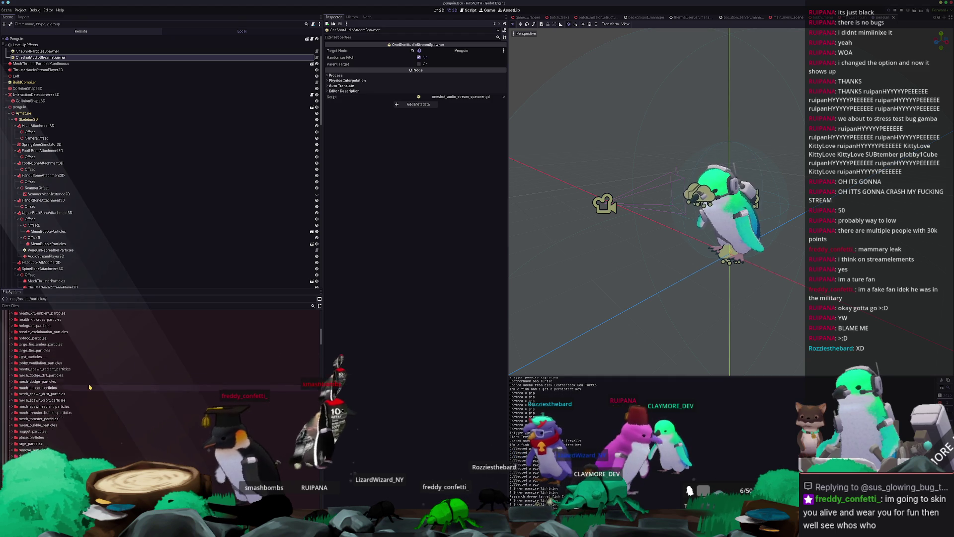
scroll(89, 386, up, 5)
right_click(26, 424)
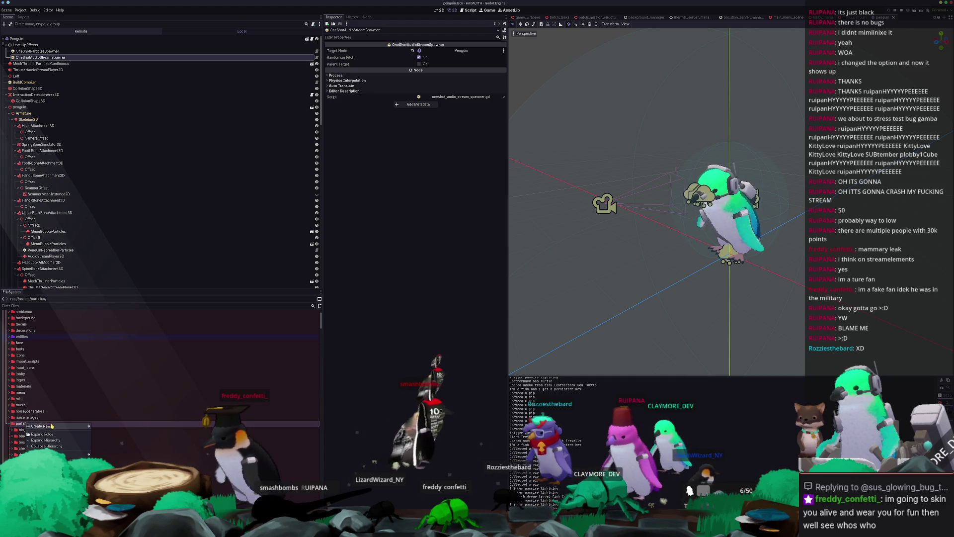
- Create a levelup_particles folder inside res://assets/particles/
mouse_move(51, 426)
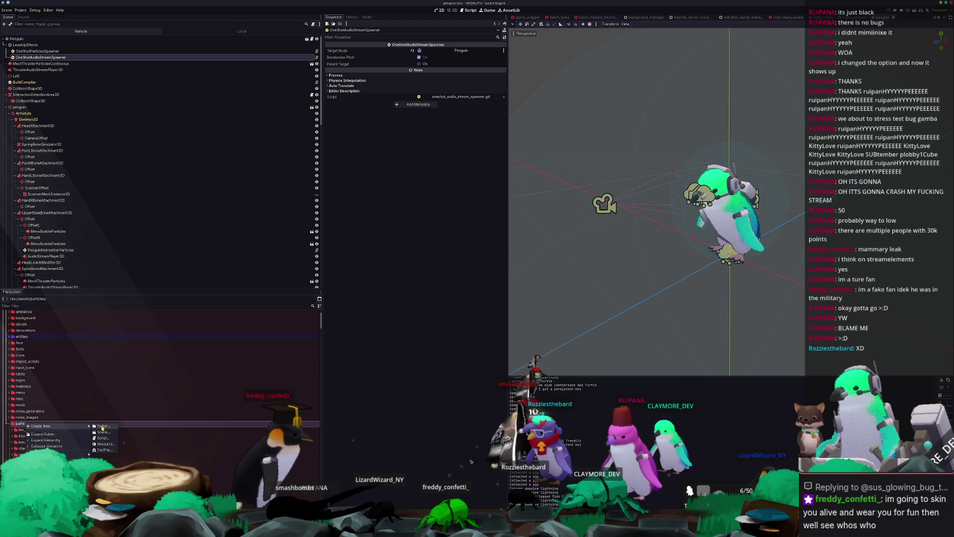
click(102, 427)
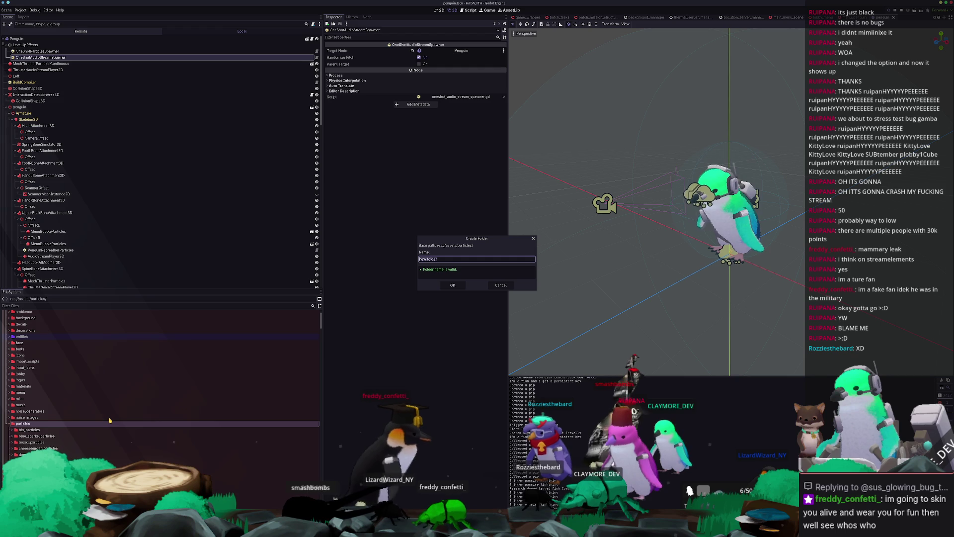
text(level)
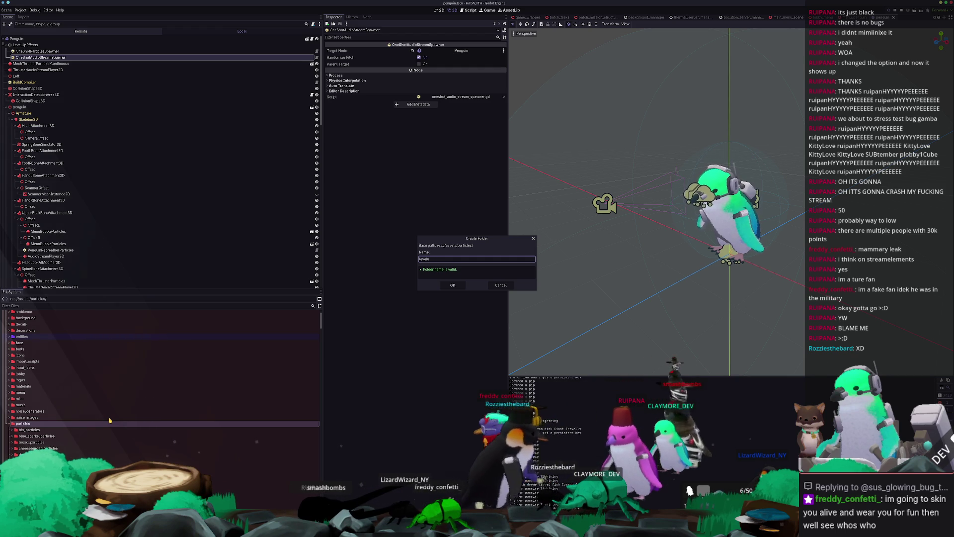
text(up_particles)
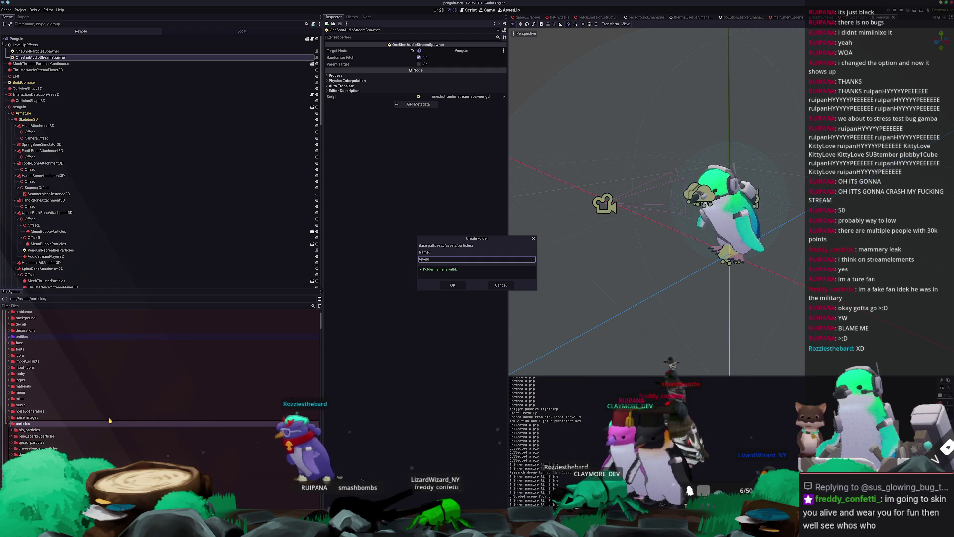
key(Return)
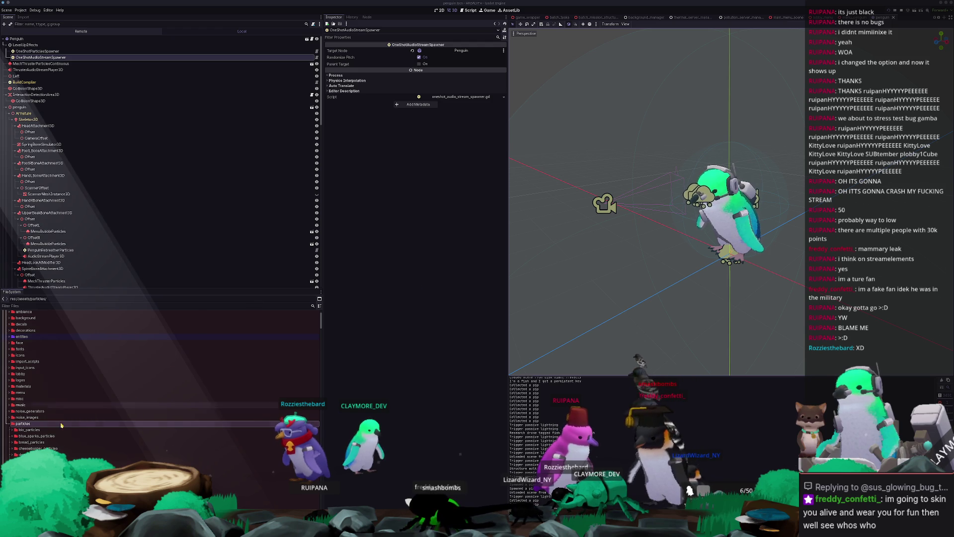
scroll(64, 437, down, 5)
- Find the levelup_particles folder in FileSystem and start a new scene inside it
click(64, 443)
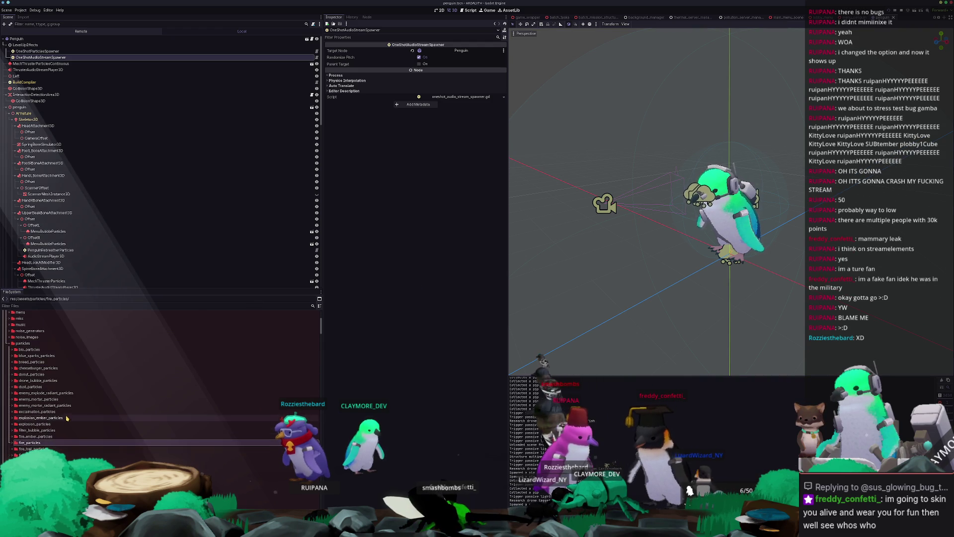
scroll(61, 432, down, 2)
scroll(62, 432, down, 10)
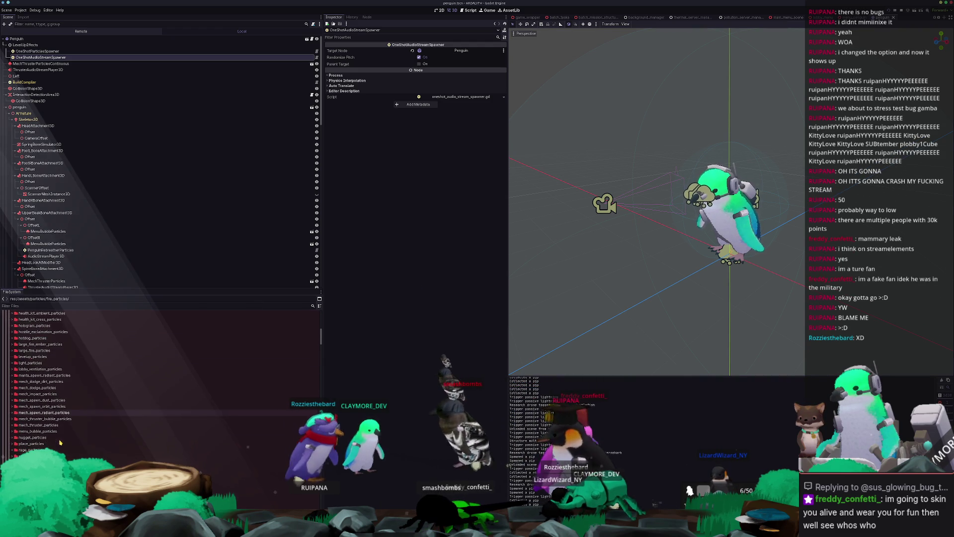
scroll(48, 444, up, 7)
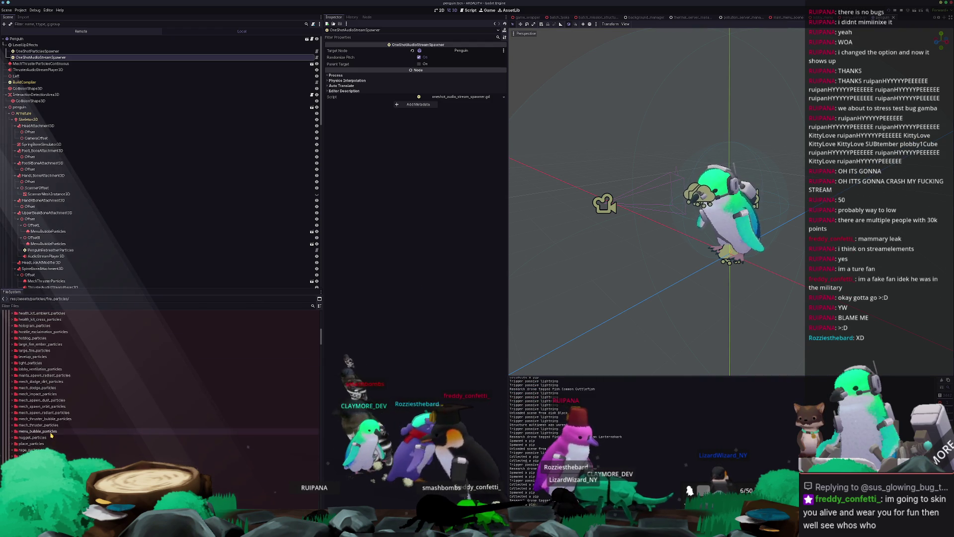
right_click(48, 436)
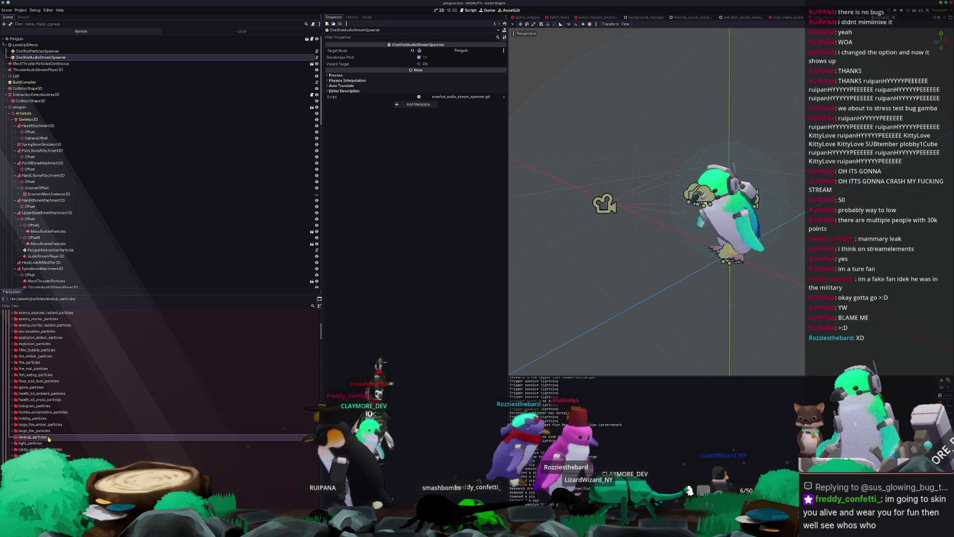
mouse_move(99, 435)
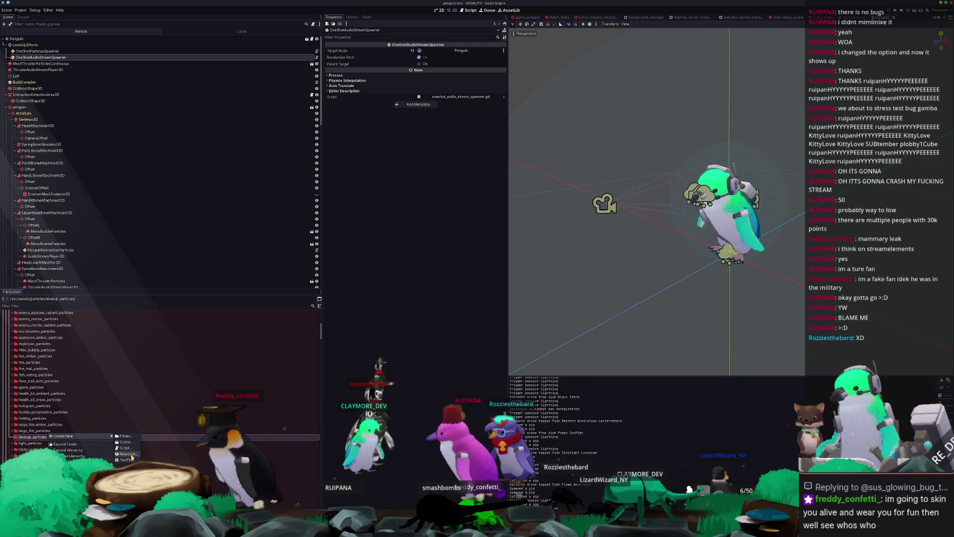
click(131, 442)
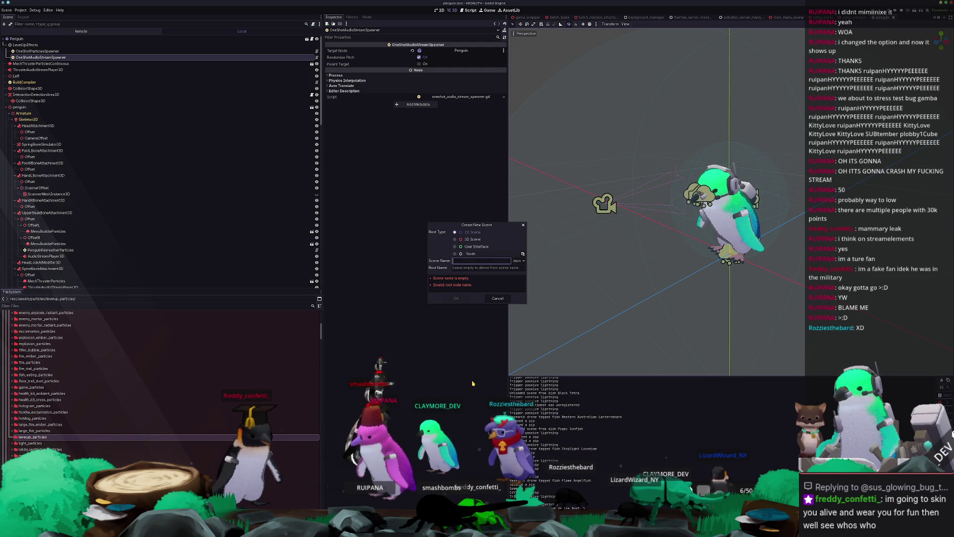
- Make GPUParticles3D the root type and name the new scene levelup_particles
click(456, 239)
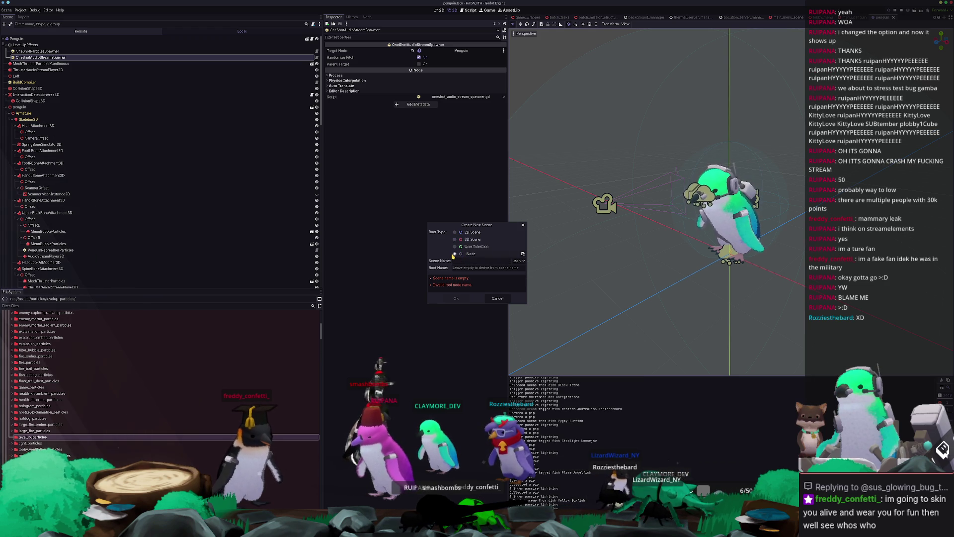
click(523, 254)
text(gpup)
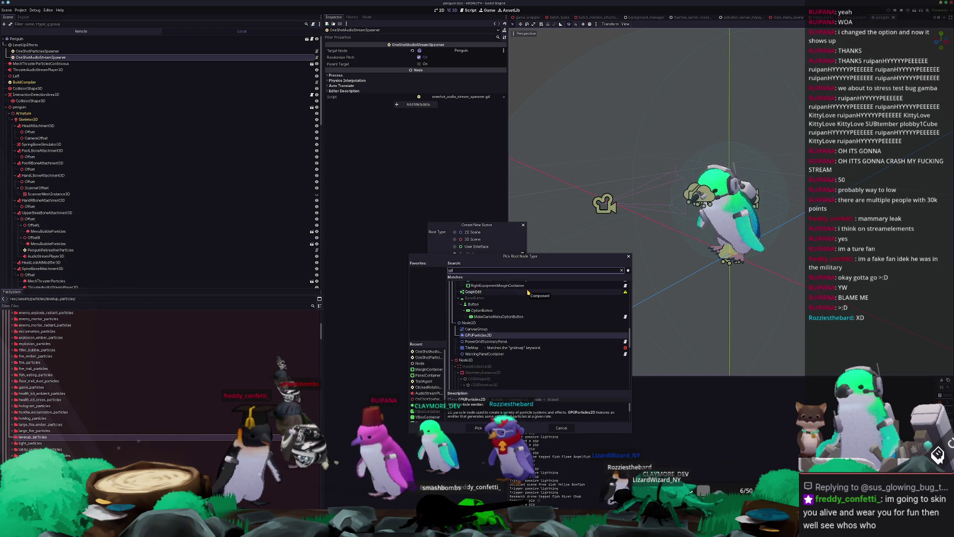
key(Down)
key(Down)
key(Down)
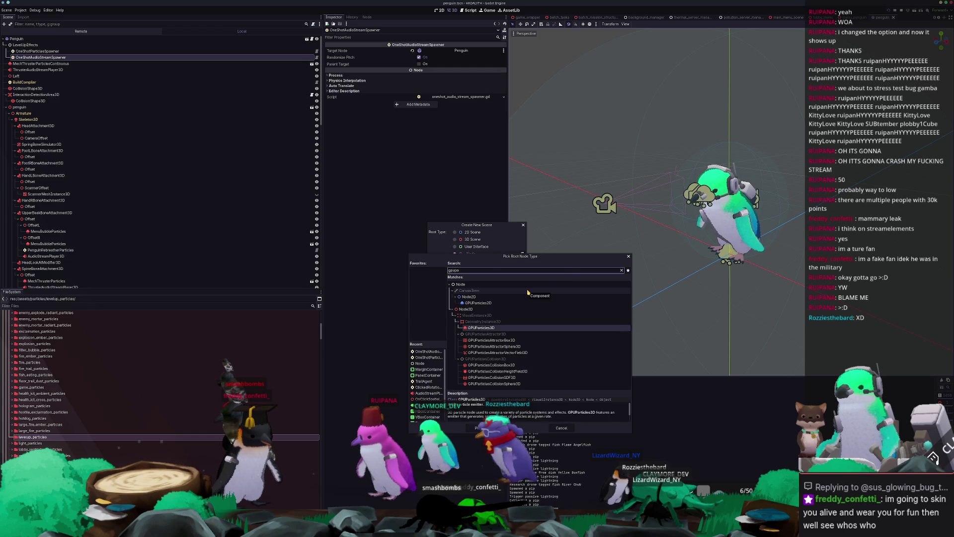
key(Return)
click(502, 259)
text(lup)
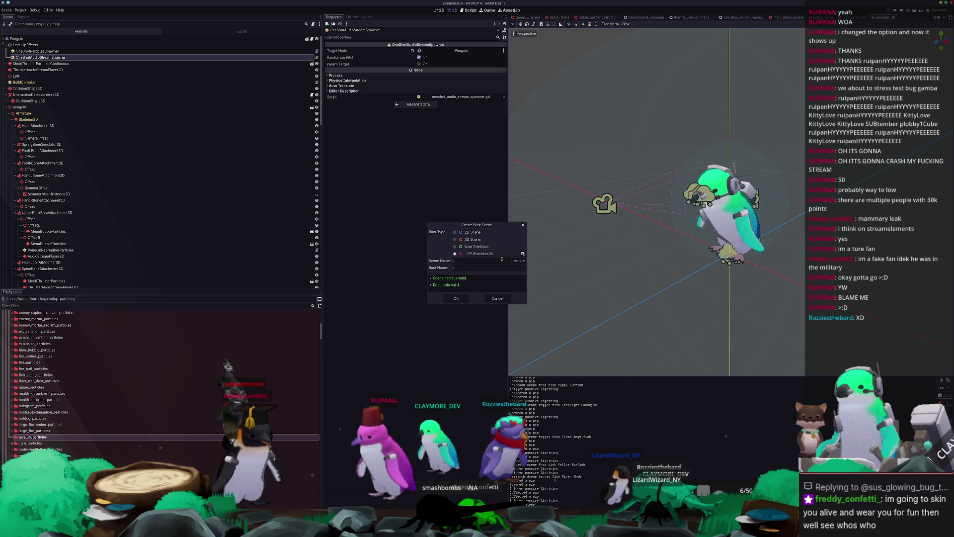
text(_particles)
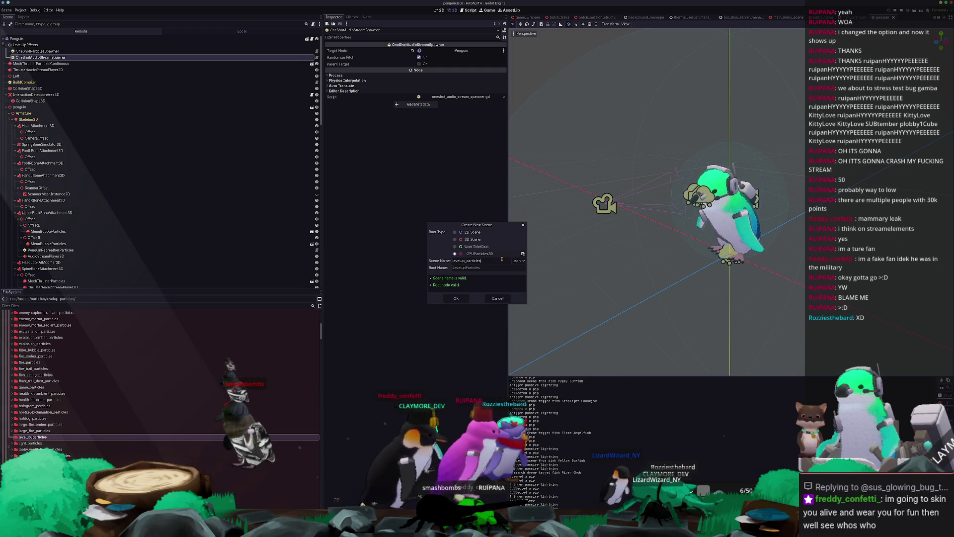
key(Return)
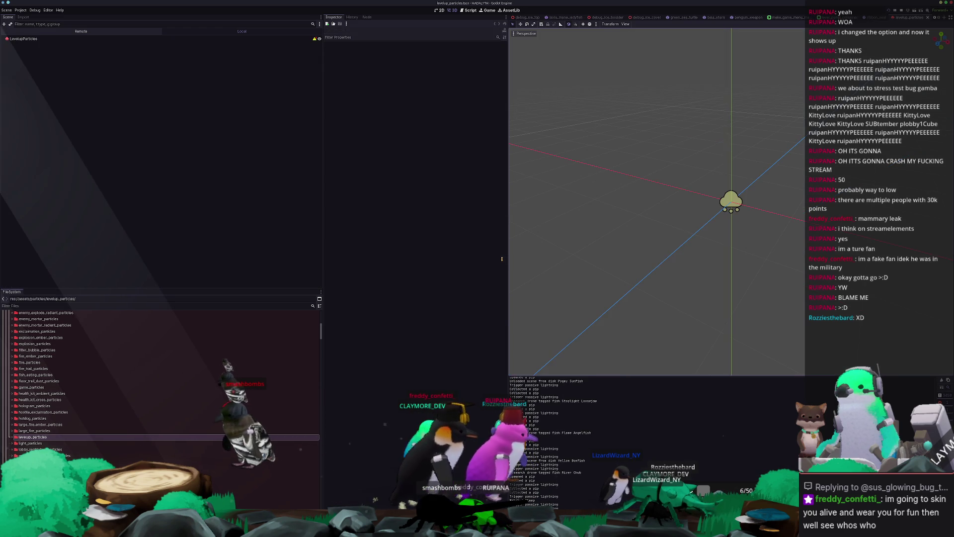
- Select LevelupParticles and expand Geometry and Draw Passes to reach Pass 1's mesh options
click(23, 39)
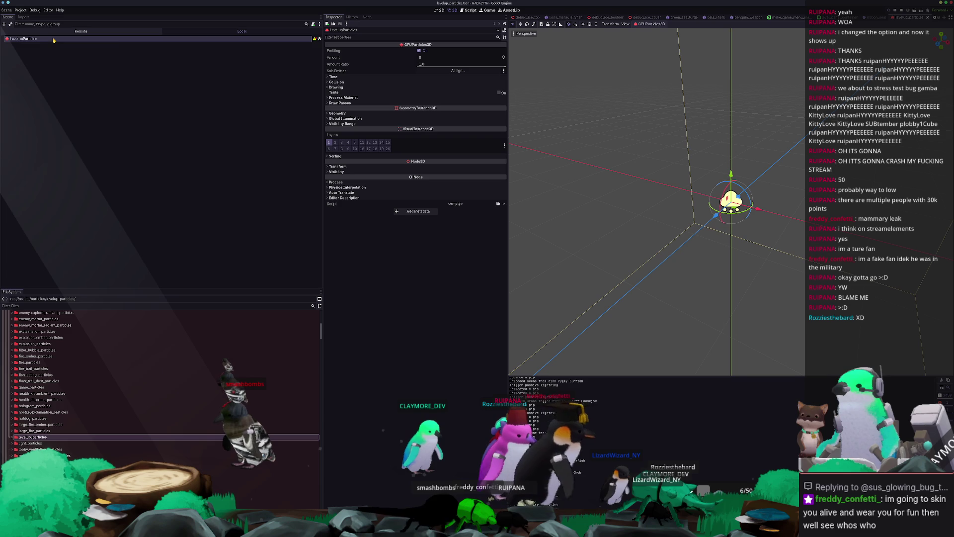
right_click(53, 40)
click(183, 69)
click(224, 39)
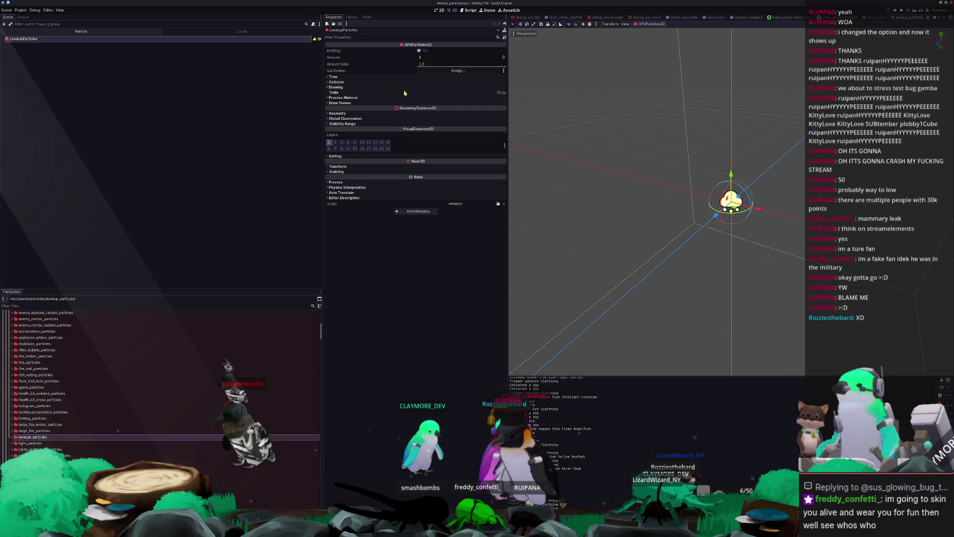
click(435, 115)
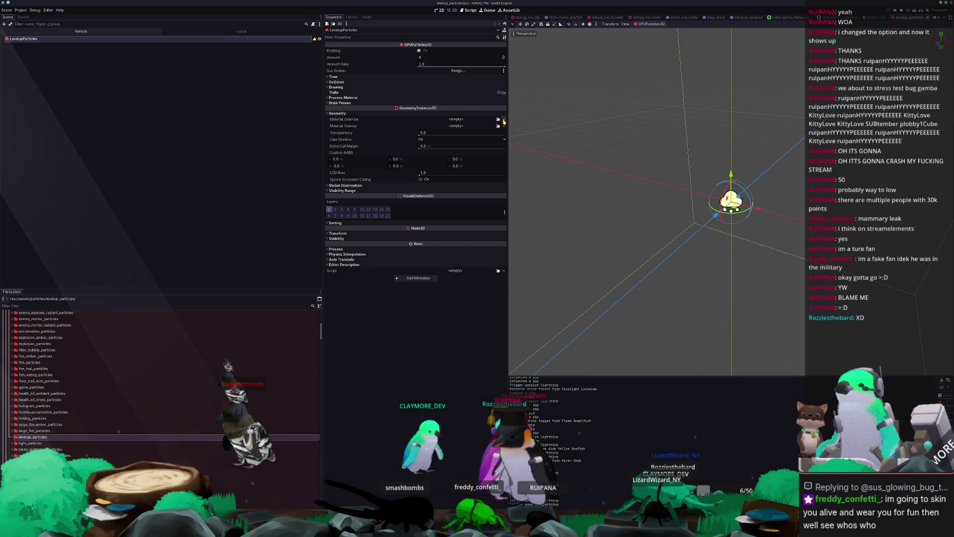
click(483, 103)
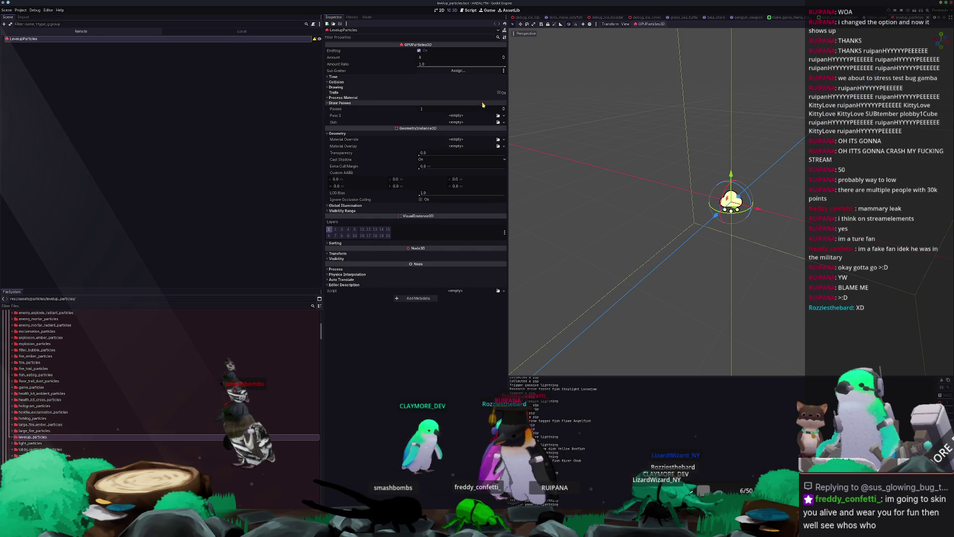
click(505, 115)
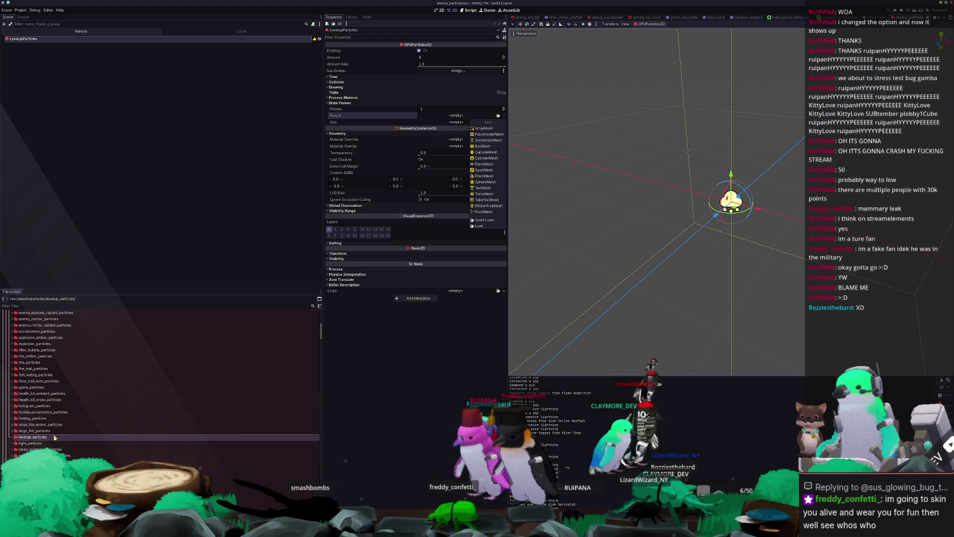
- Search Quick Load for a 'mesh' for Pass 1, cancel, and reopen Pass 1's mesh list
scroll(50, 439, down, 4)
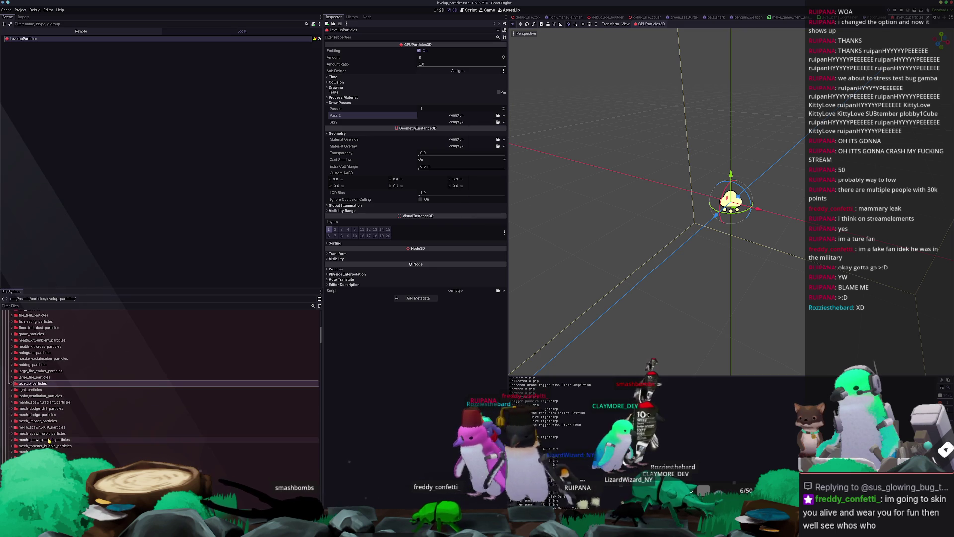
click(498, 116)
text(plpme)
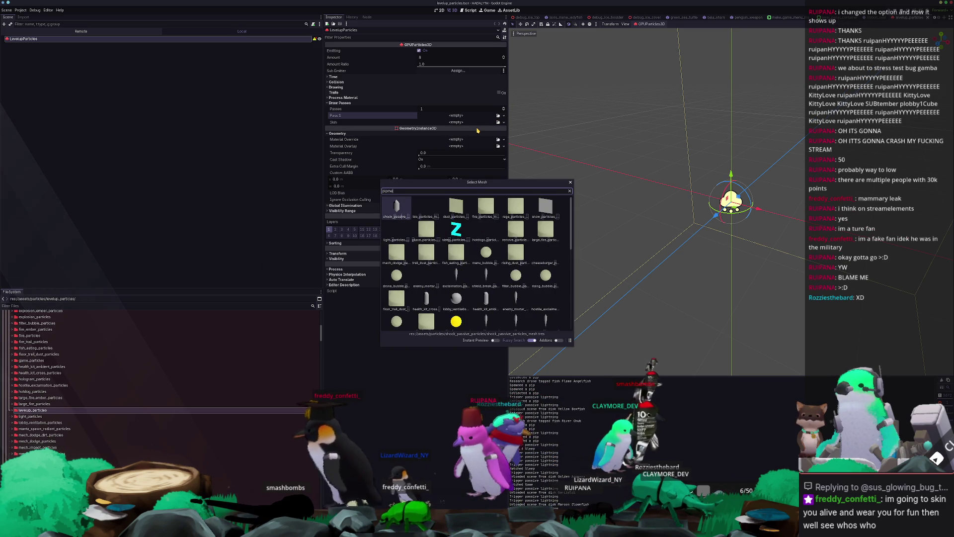
key(BackSpace)
key(BackSpace)
key(BackSpace)
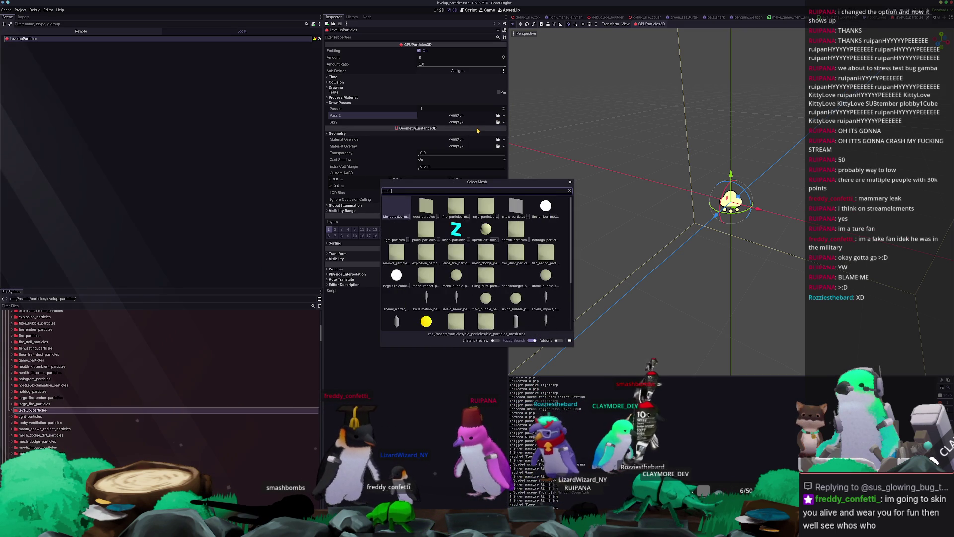
text(mesh)
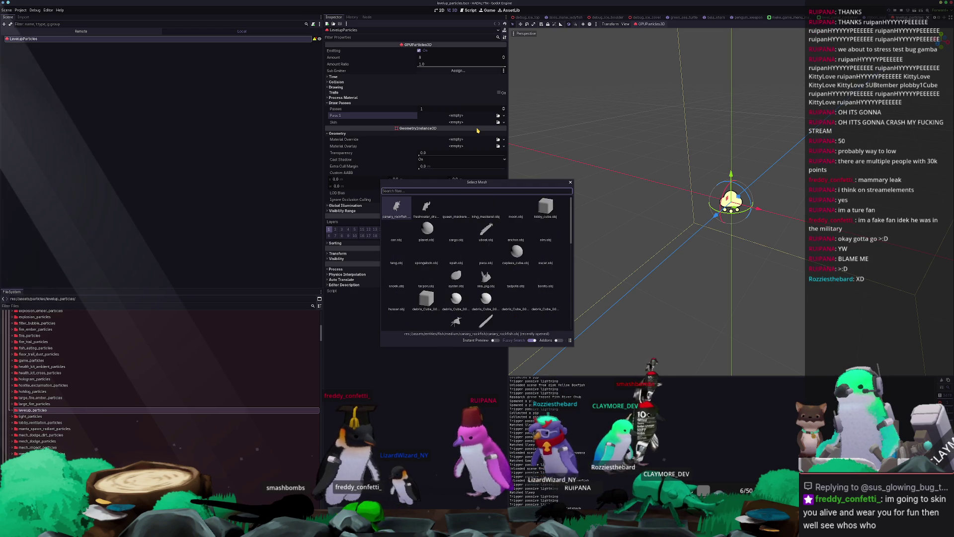
key(Escape)
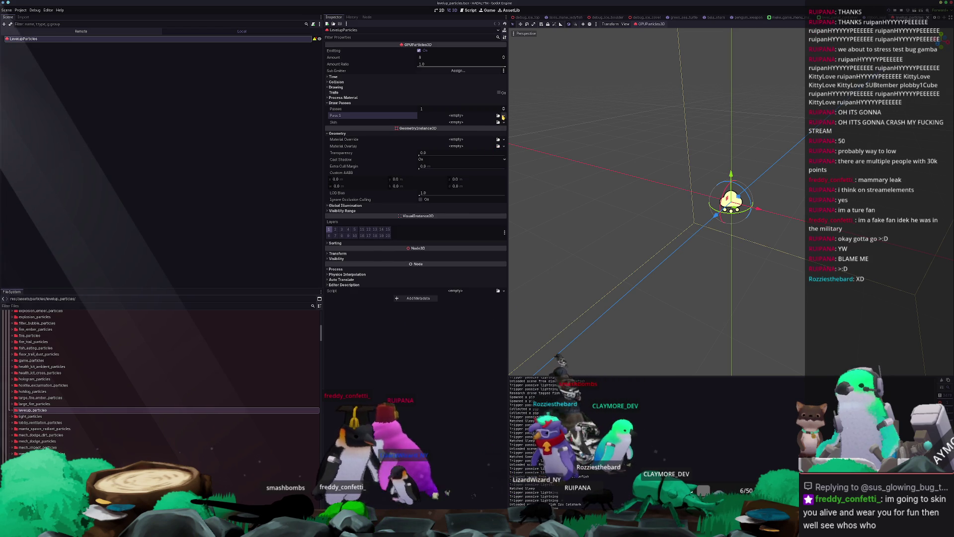
click(503, 115)
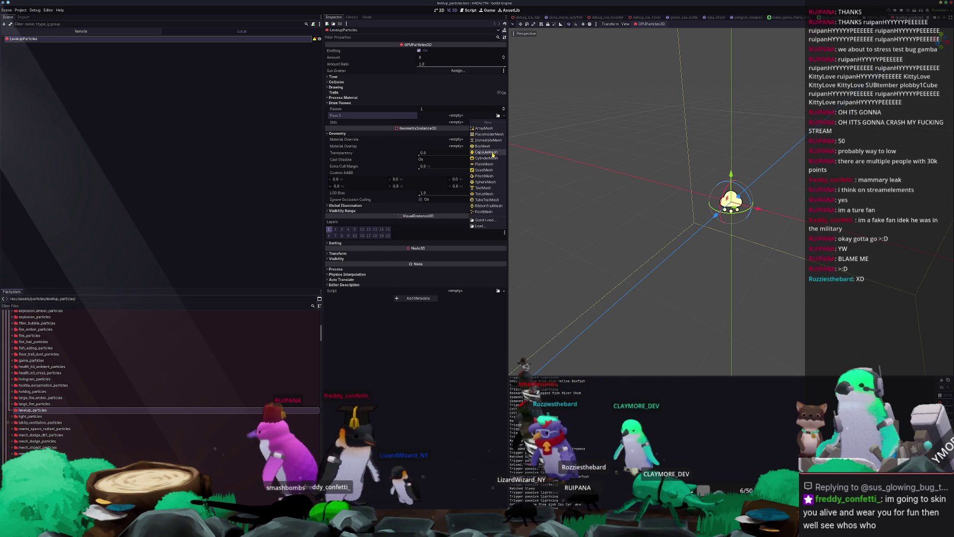
- Give Pass 1 a new SphereMesh with 4 radial segments and 2 m height
click(491, 183)
mouse_move(453, 185)
mouse_down()
mouse_move(422, 191)
mouse_move(450, 178)
mouse_move(422, 182)
mouse_up()
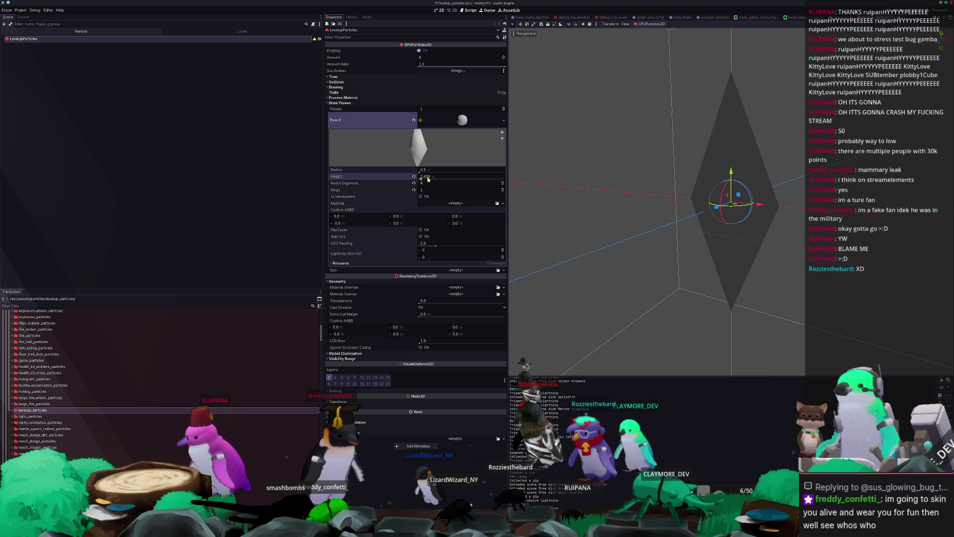
click(432, 176)
key(Return)
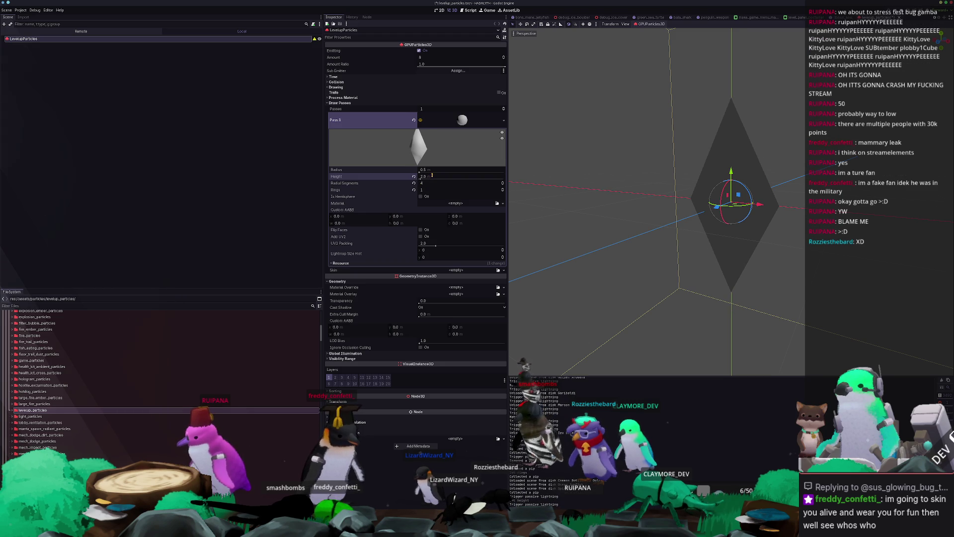
scroll(656, 207, down, 3)
mouse_move(656, 207)
mouse_down()
mouse_move(624, 226)
mouse_move(635, 192)
mouse_up()
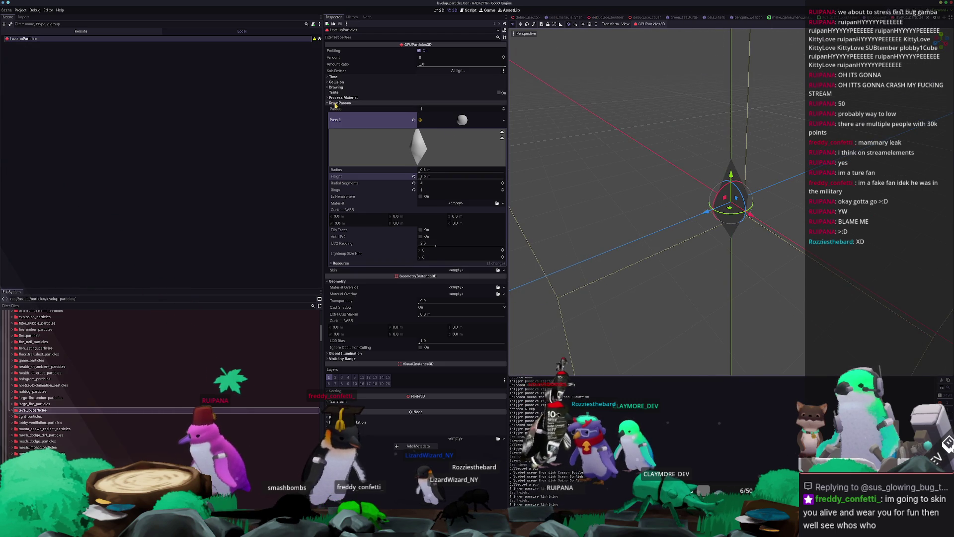
click(357, 103)
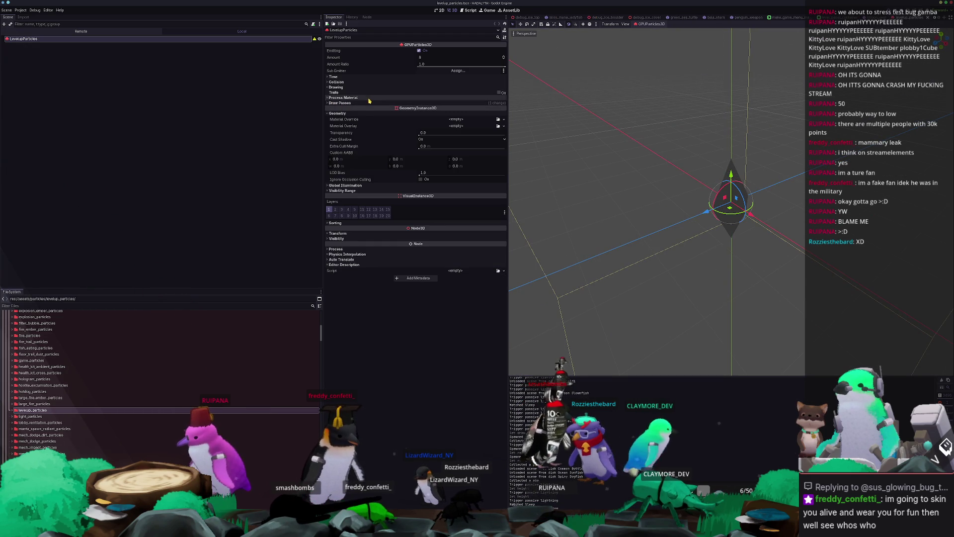
- Quick-load the cyan experience material into Material Override and make it unique
click(497, 120)
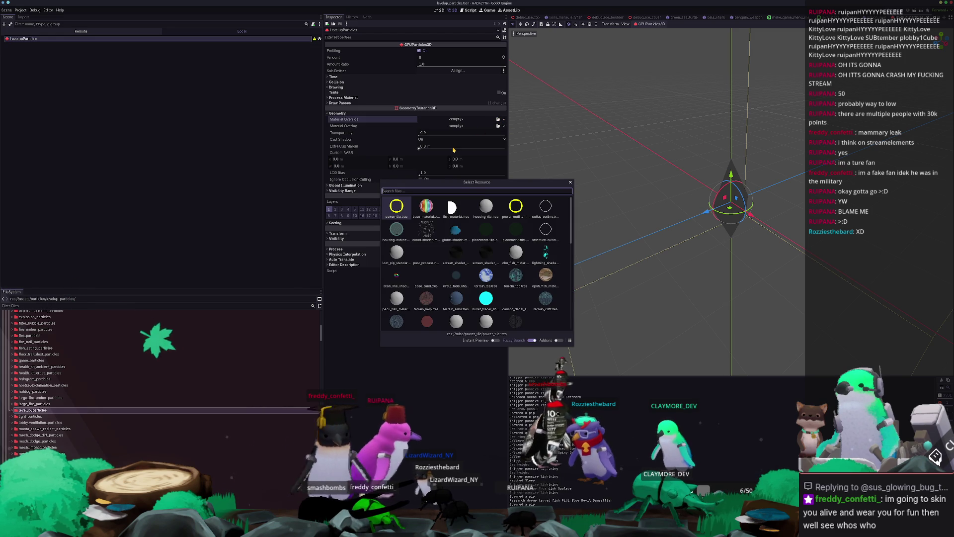
text(level)
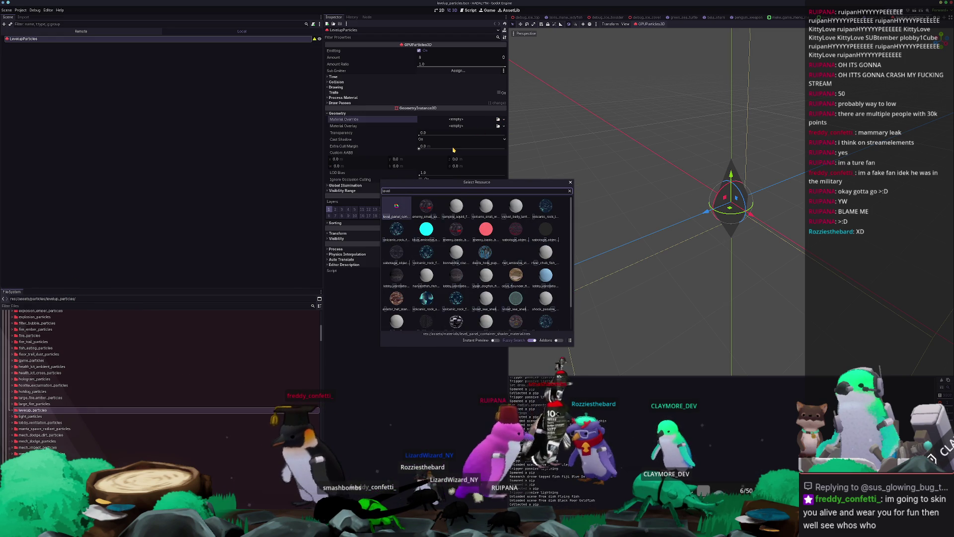
key(BackSpace)
key(BackSpace)
key(BackSpace)
text(experience)
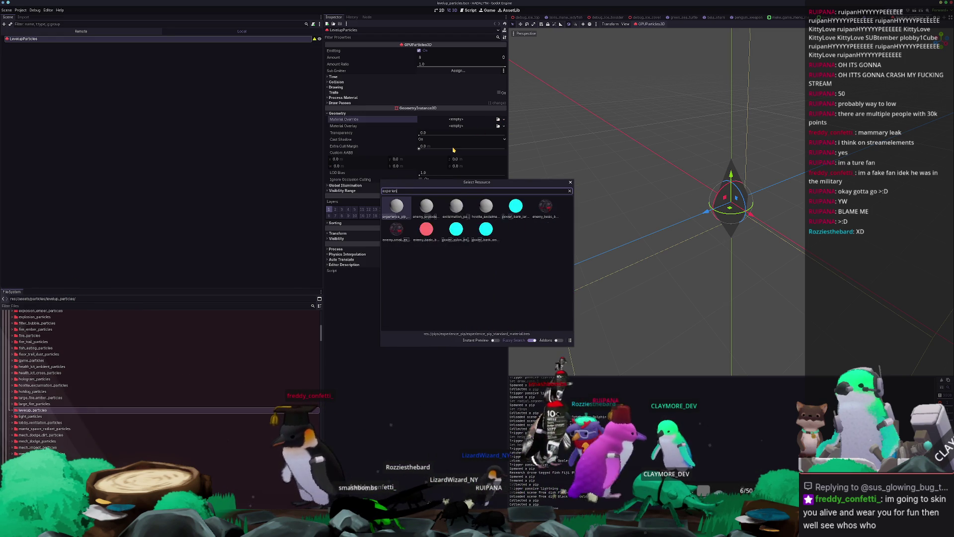
key(Return)
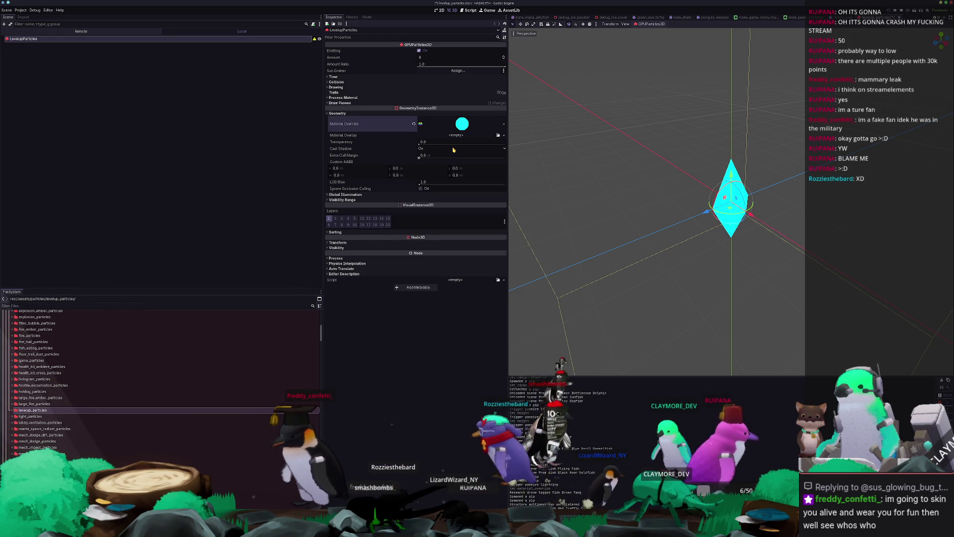
click(505, 125)
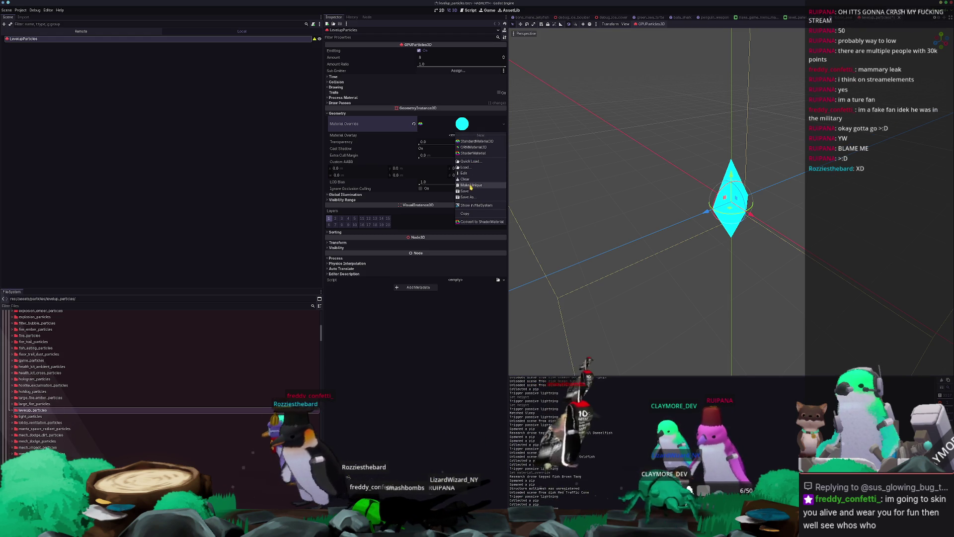
click(471, 185)
- Save the override material as levelup_particles_standard_material.tres in assets/particles/levelup_particles
click(504, 126)
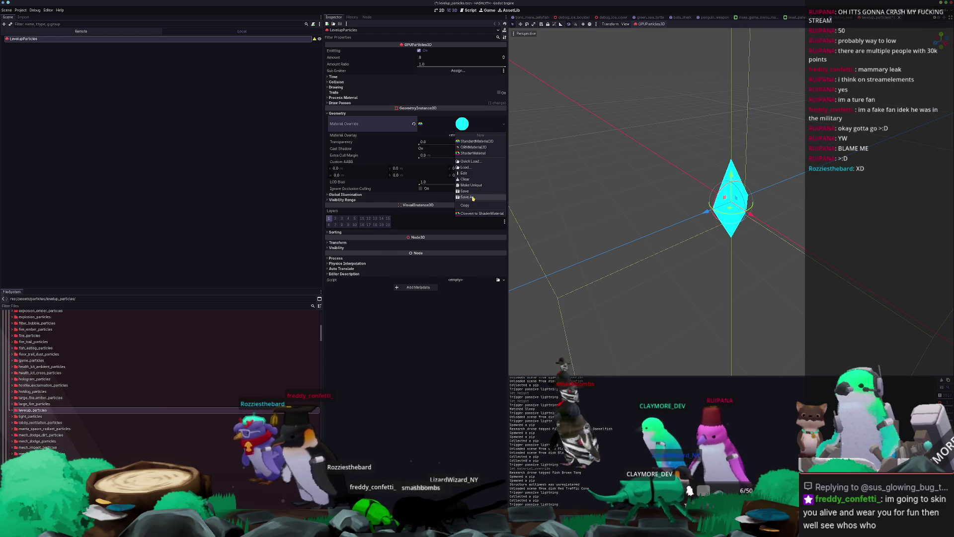
click(473, 198)
click(589, 190)
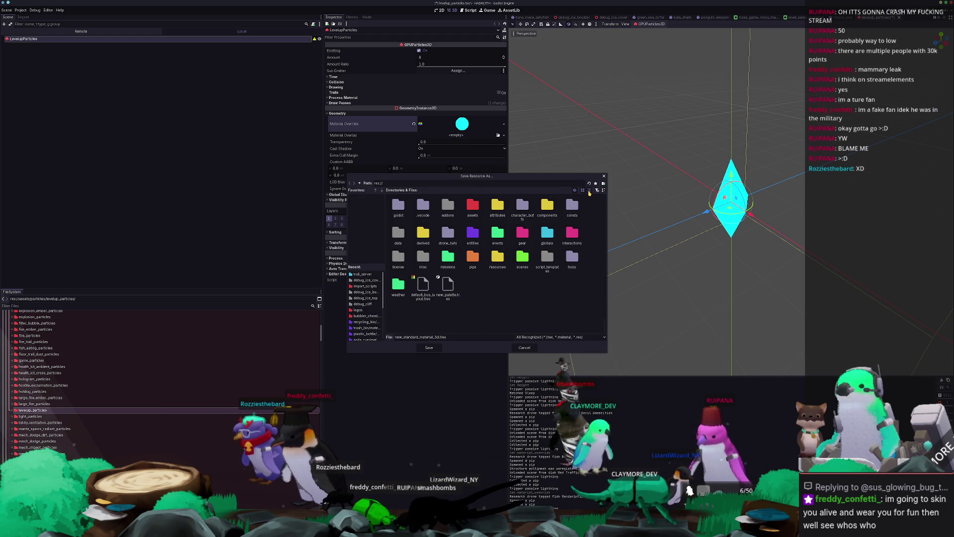
double_click(413, 217)
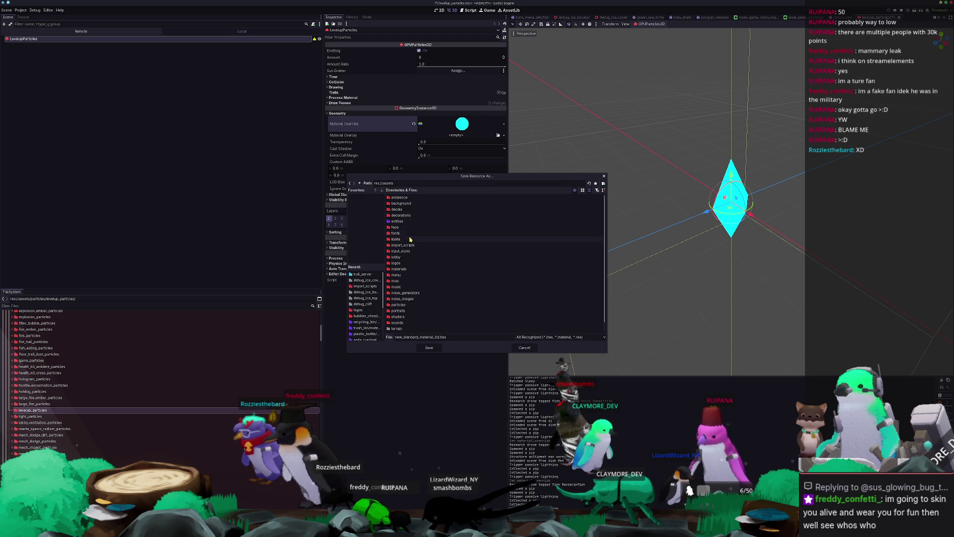
double_click(405, 305)
scroll(417, 299, down, 2)
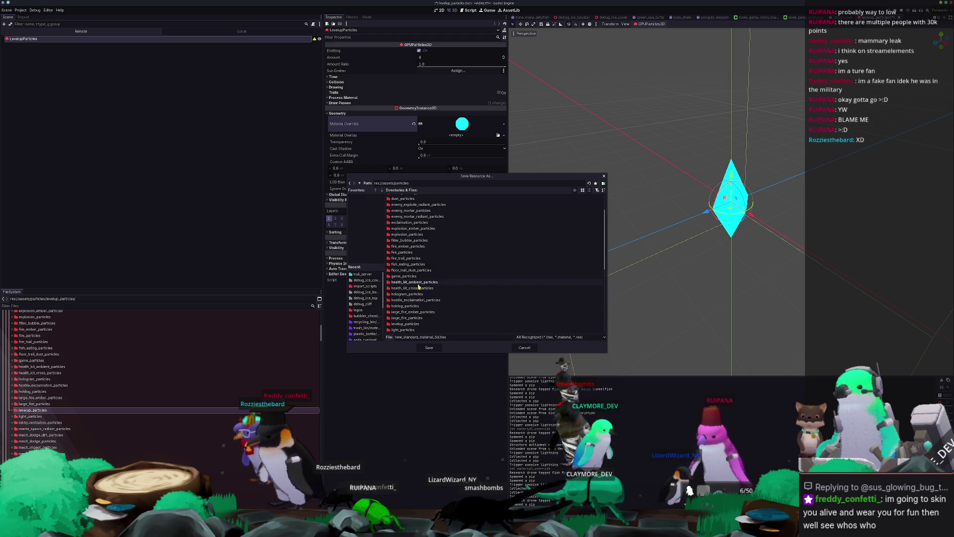
scroll(418, 287, down, 4)
scroll(412, 306, down, 1)
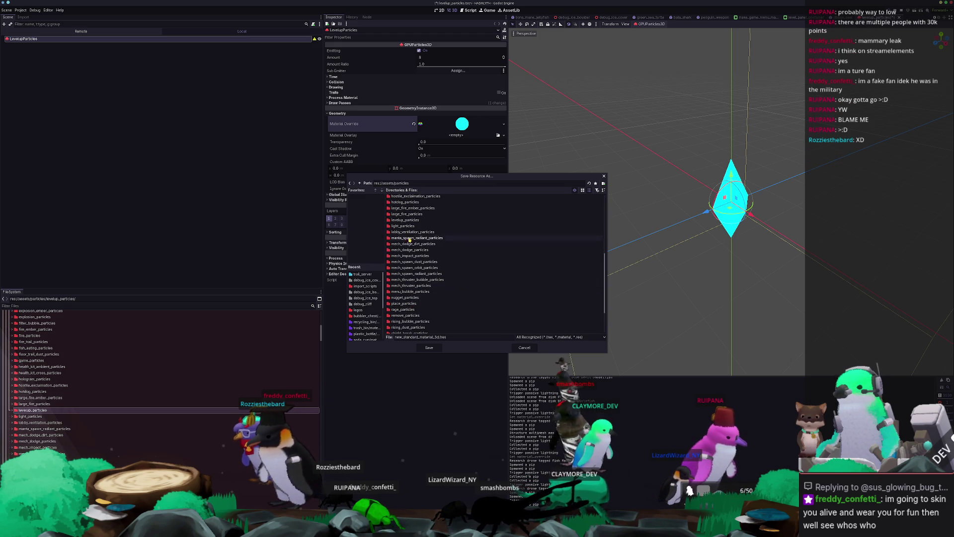
double_click(413, 222)
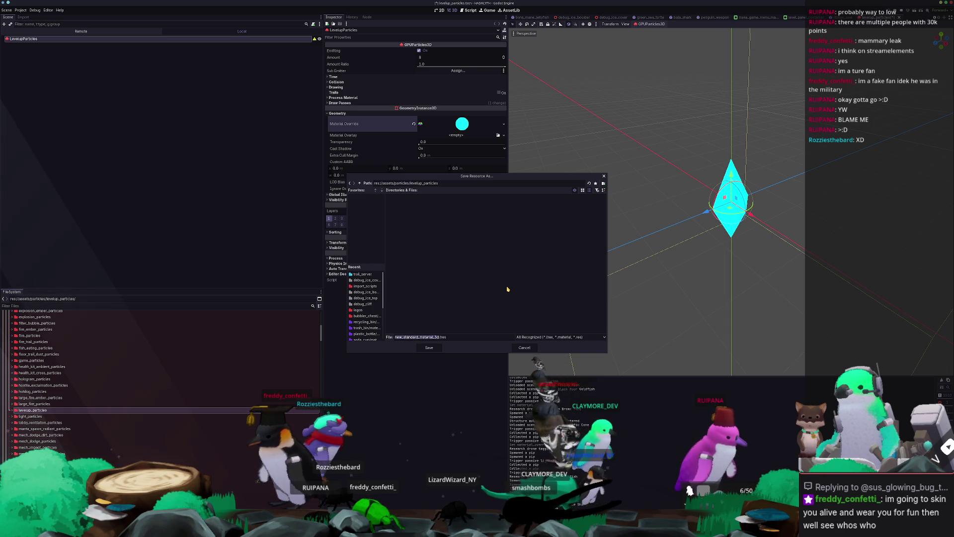
text(level_u)
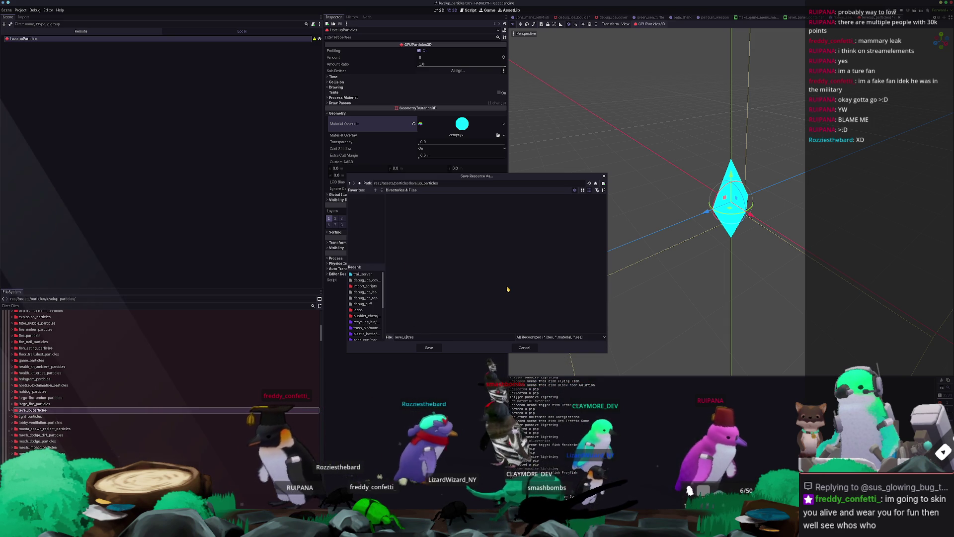
text(p_particles_standard_material)
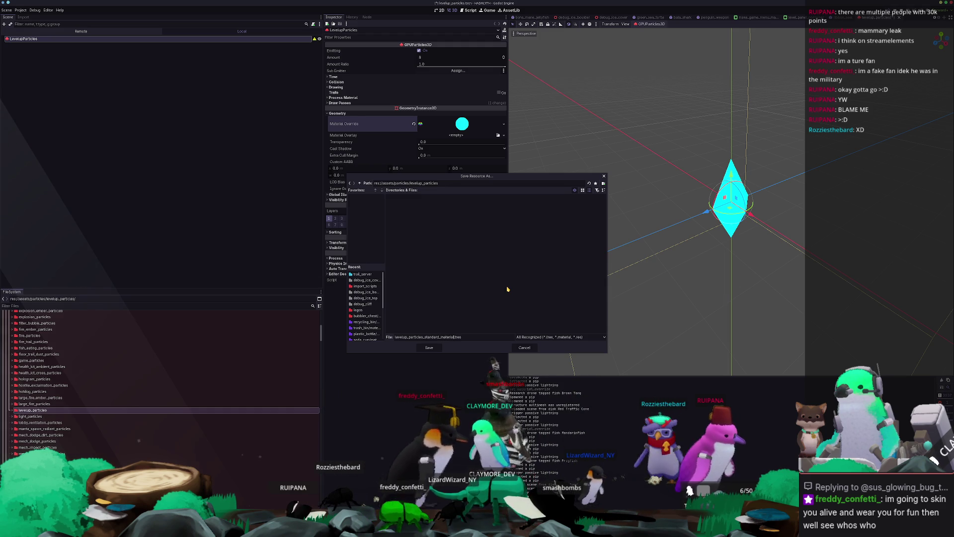
key(Return)
- Save the scene and select the new material file in FileSystem
key(ctrl+s)
click(11, 410)
click(47, 423)
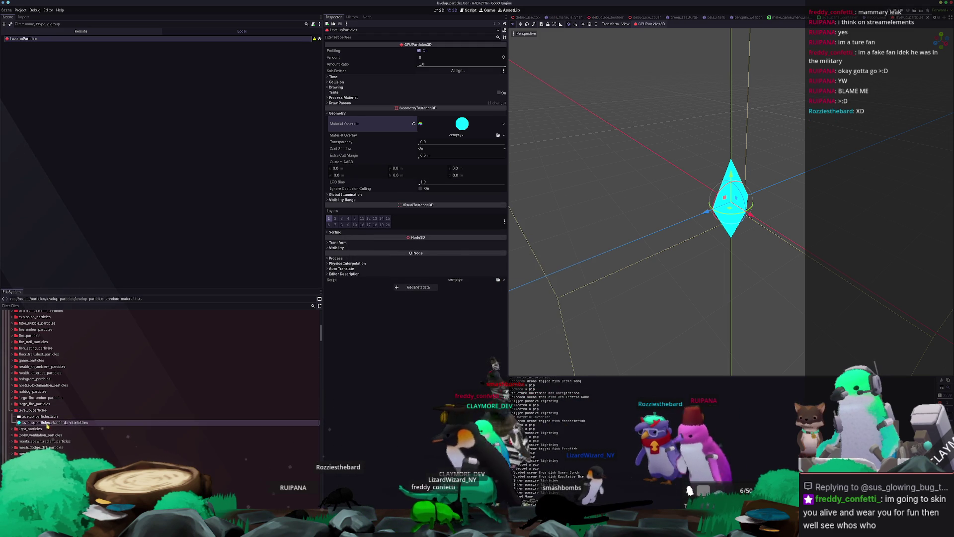
- Assign a new ParticleProcessMaterial and save it as levelup_particles_process_material.tres
click(236, 129)
click(169, 39)
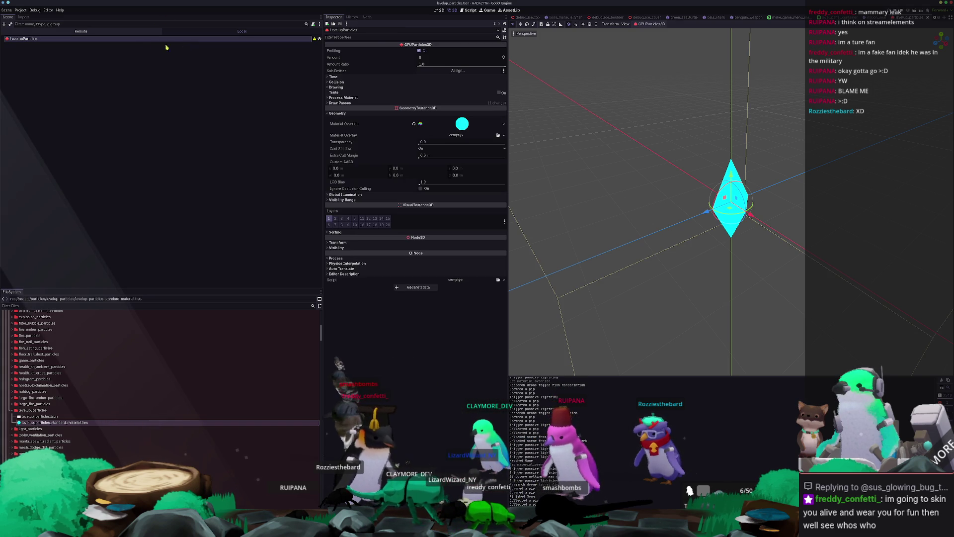
click(485, 98)
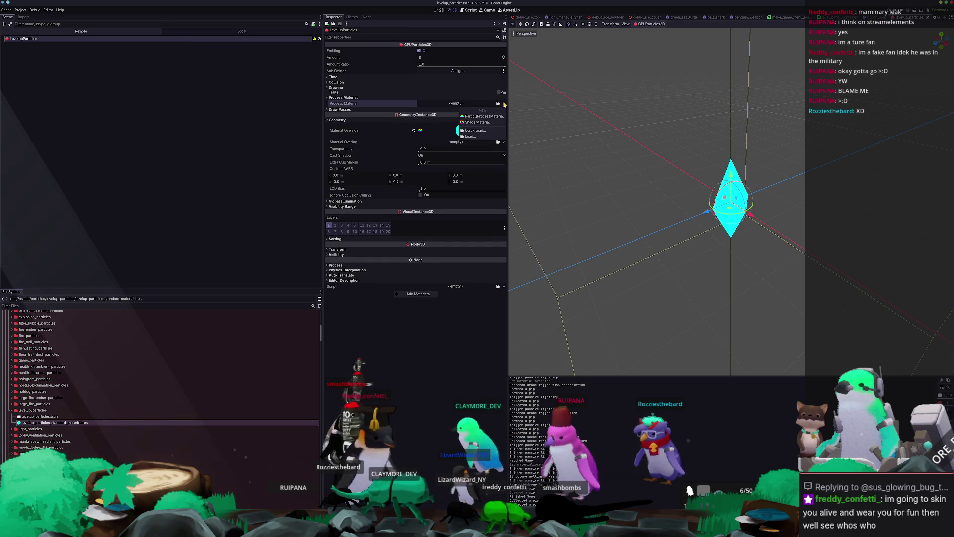
click(503, 103)
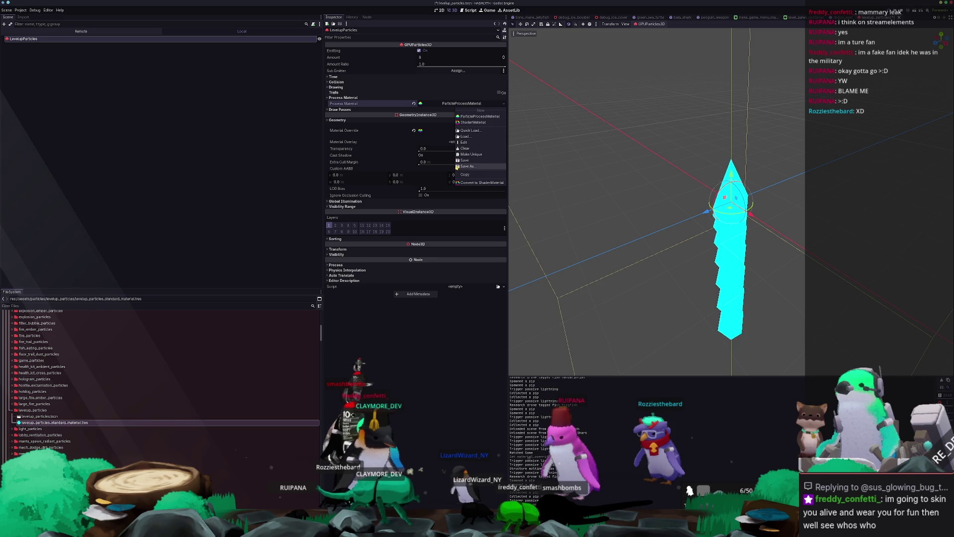
click(477, 167)
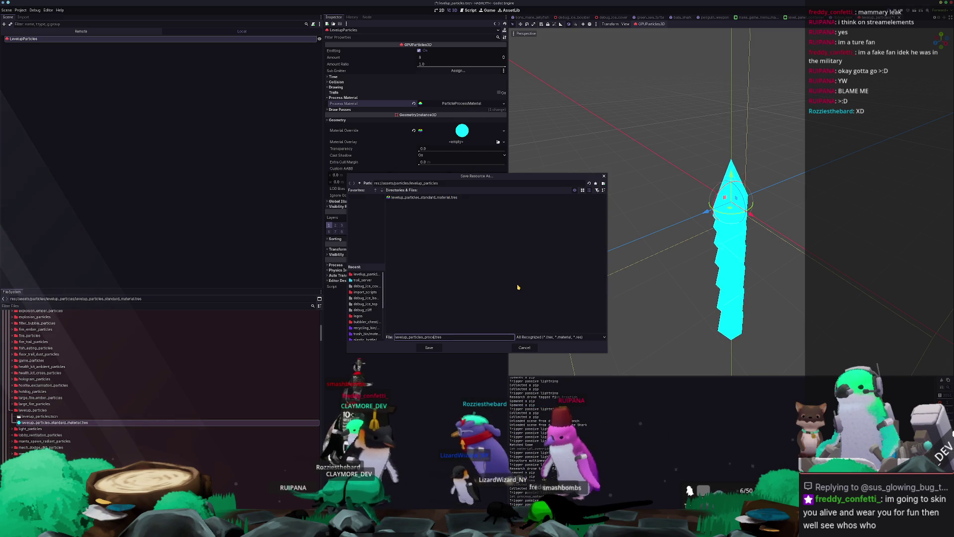
text(aterial)
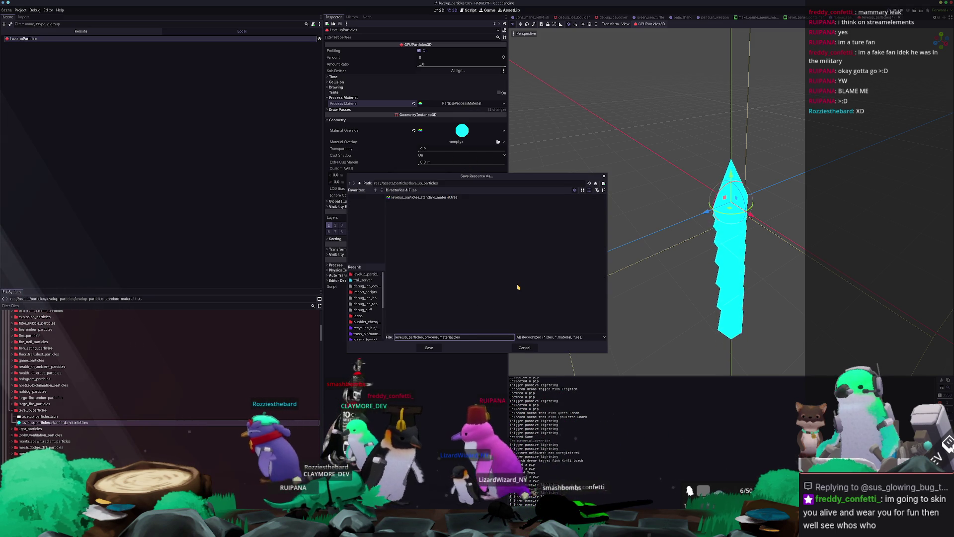
key(Return)
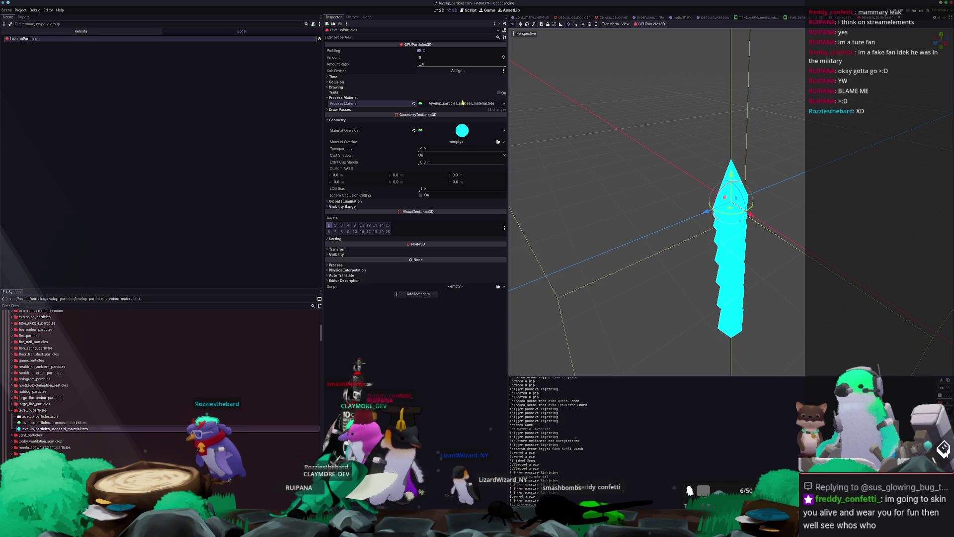
click(458, 104)
click(396, 117)
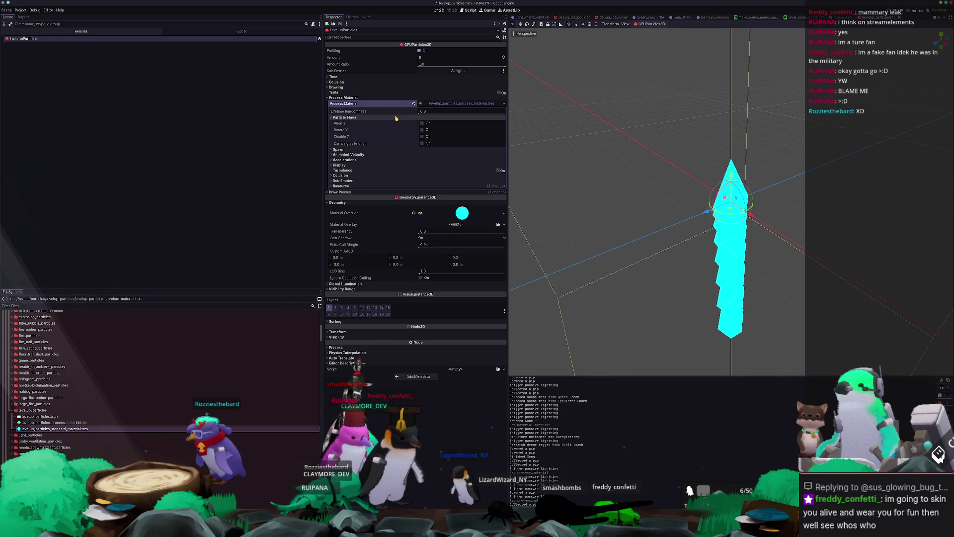
click(396, 117)
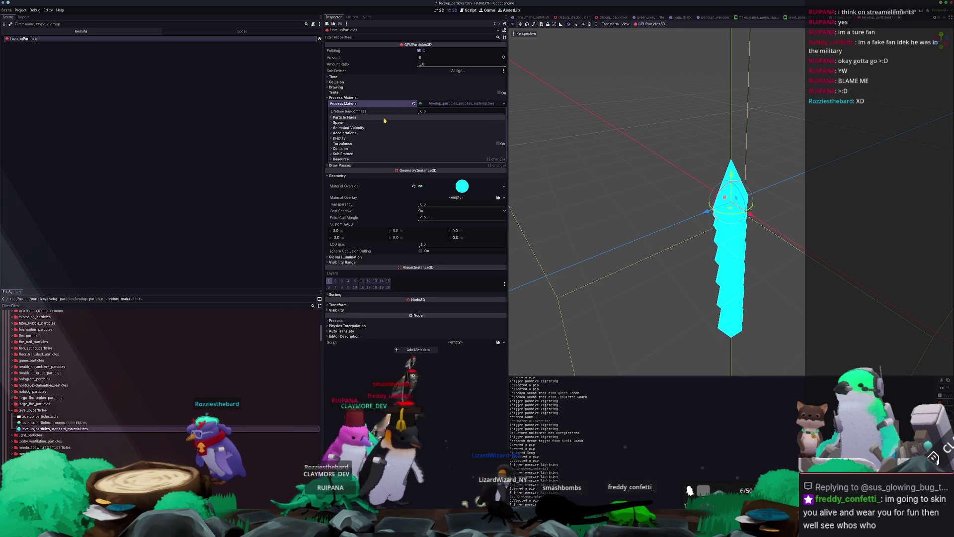
- Set the emission sphere radius under Spawn > Position to 3.0
click(379, 123)
click(377, 128)
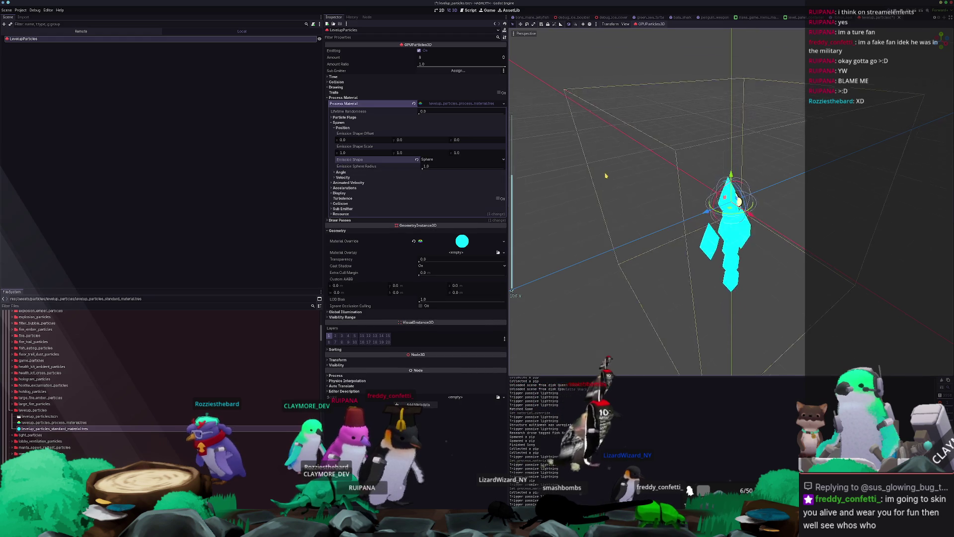
click(439, 168)
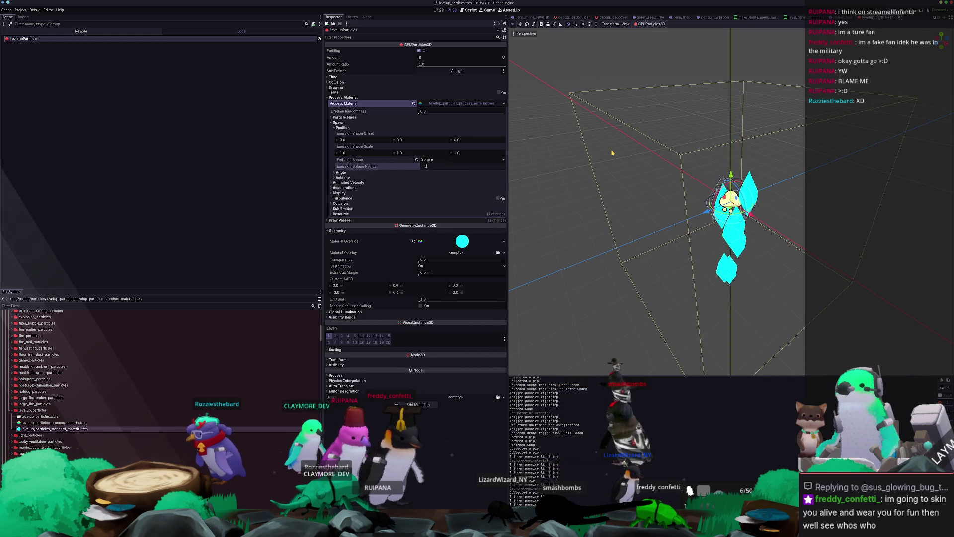
key(Return)
- Change the gravity's Y value to 3.0 so particles drift upward
scroll(613, 152, down, 4)
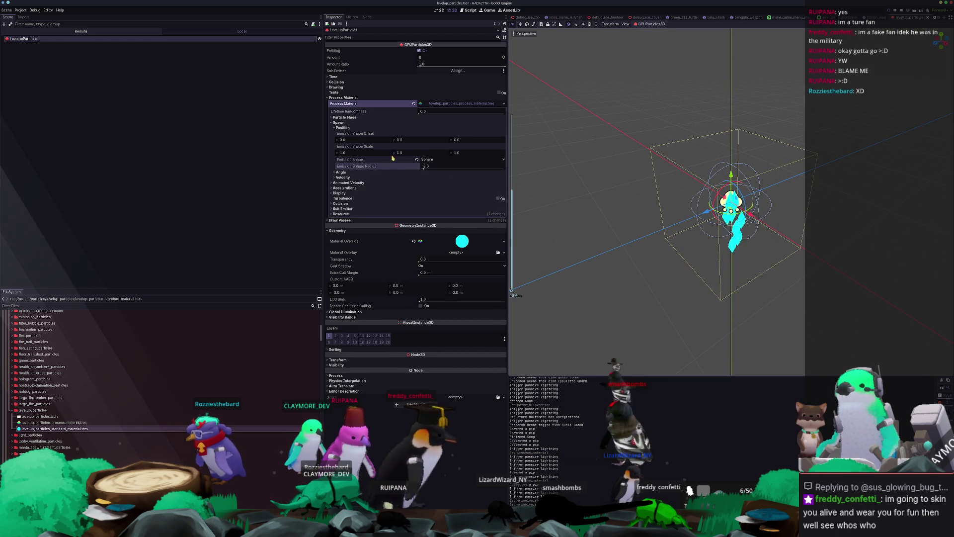
click(358, 183)
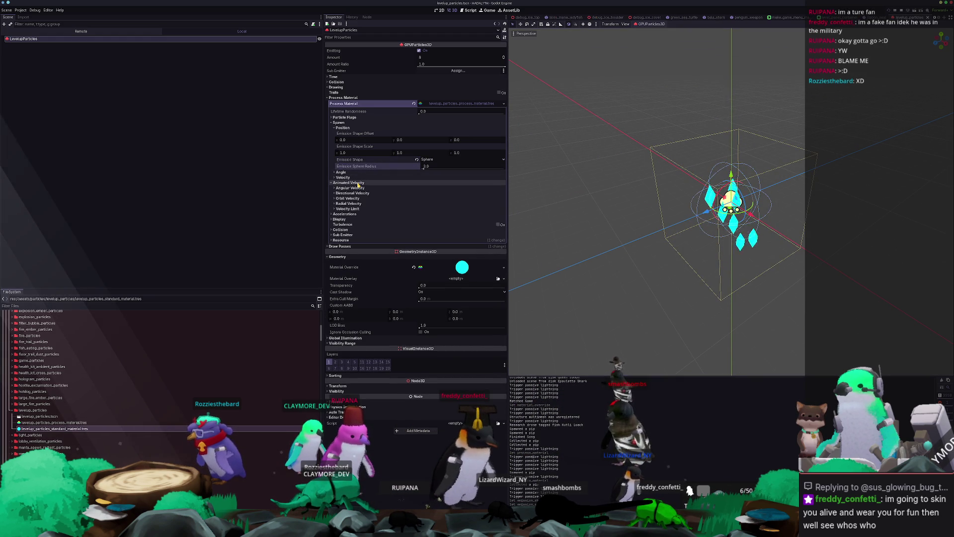
click(344, 214)
click(346, 225)
click(347, 224)
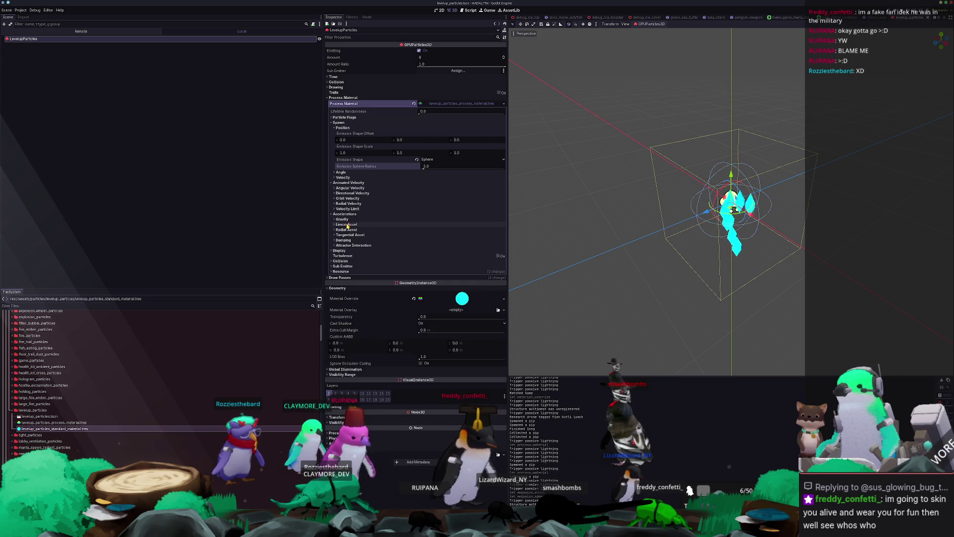
click(351, 251)
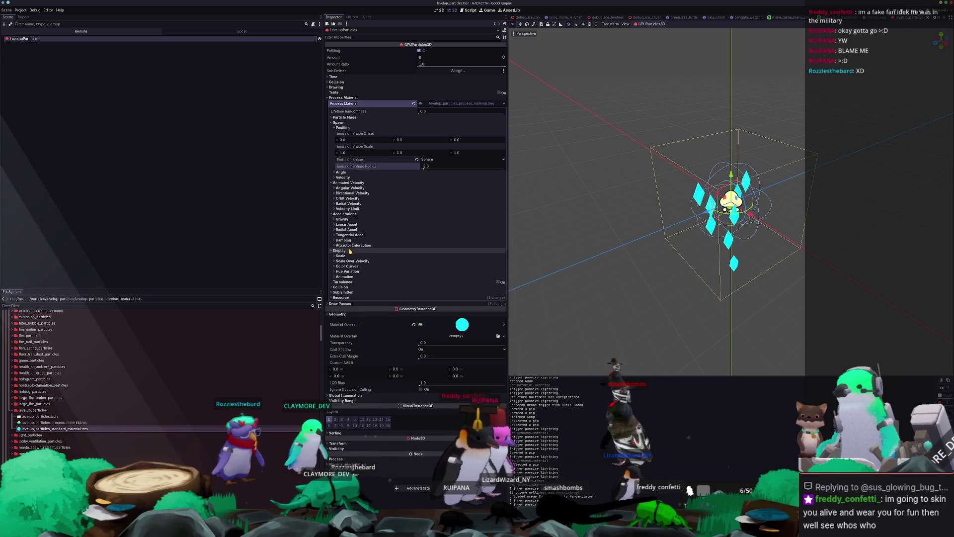
click(344, 256)
click(340, 256)
click(342, 219)
click(413, 232)
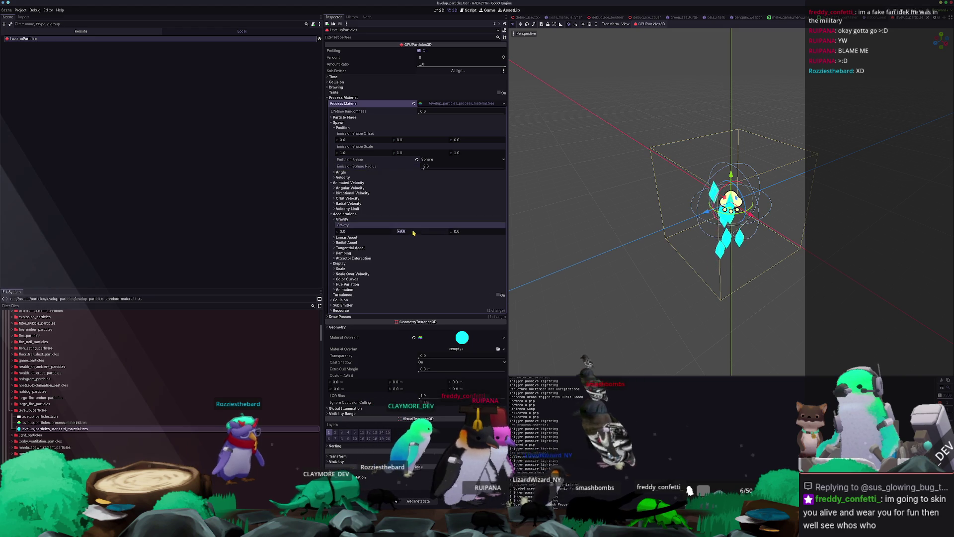
text(3)
key(Return)
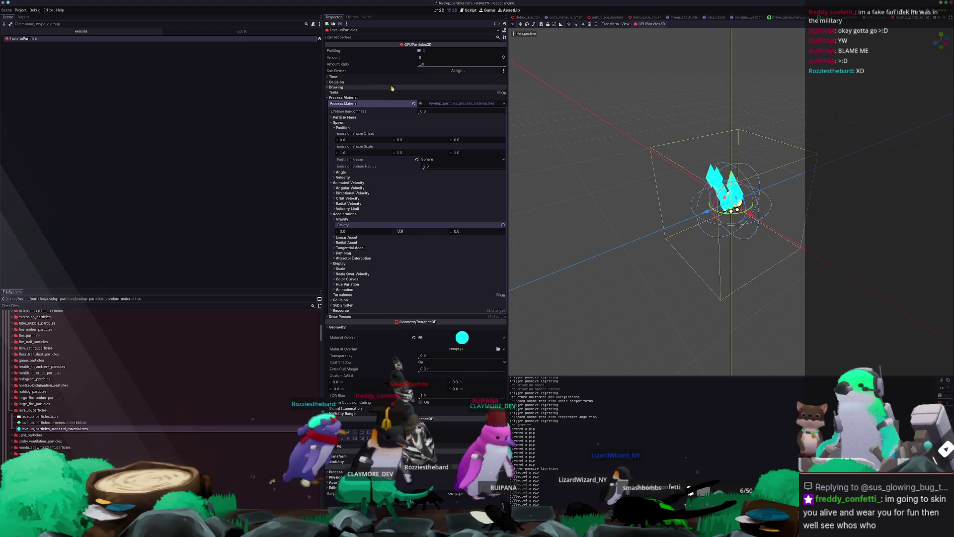
- Set the particle lifetime to 2 seconds and save the scene
click(425, 77)
text(3)
key(Return)
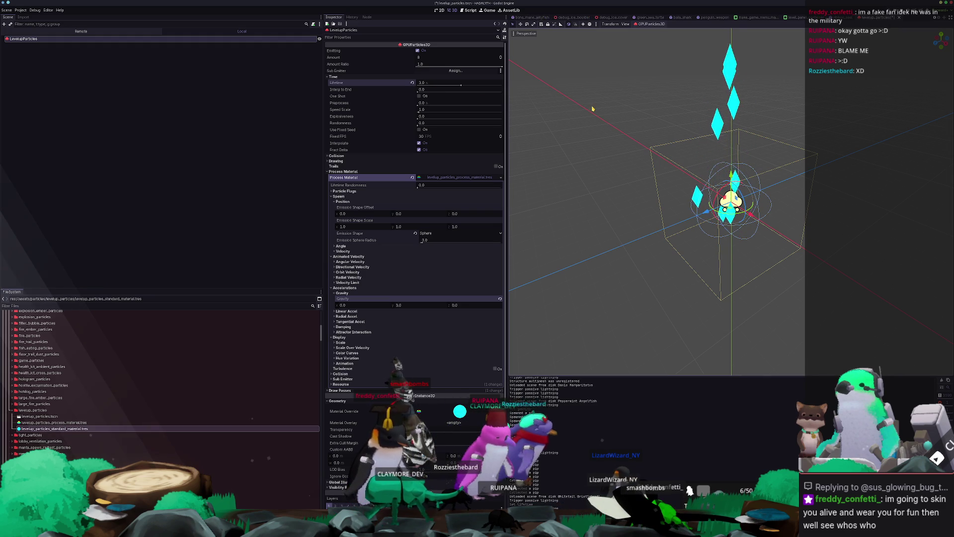
click(436, 83)
text(2)
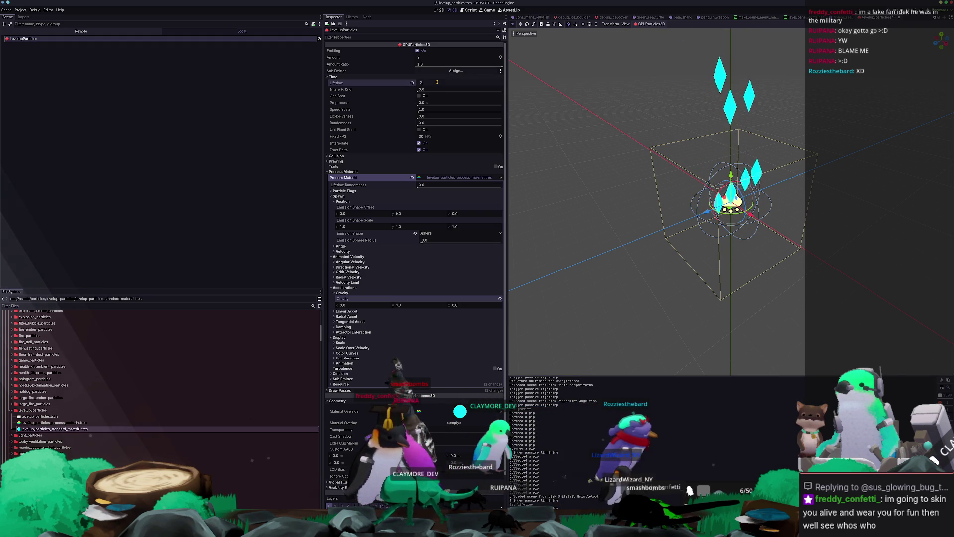
key(Return)
key(ctrl+s)
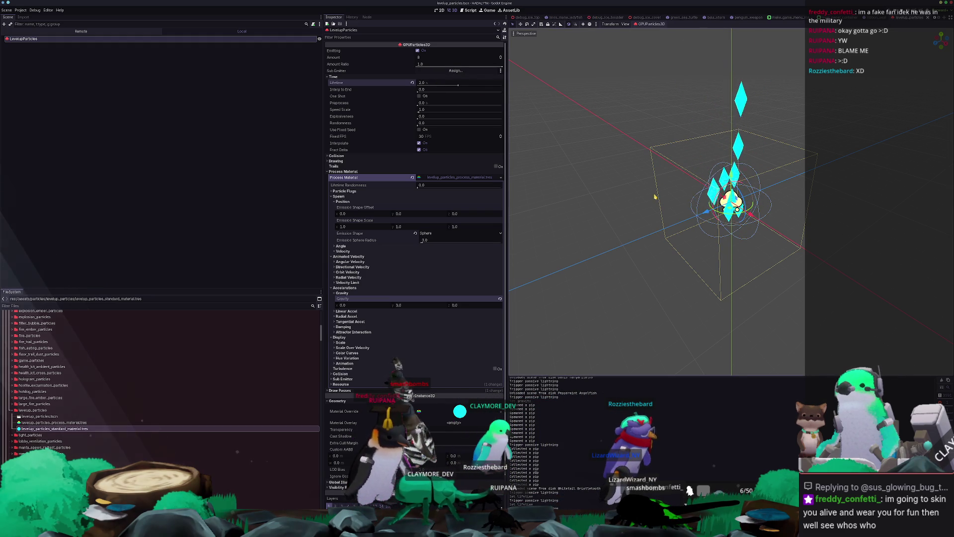
- Randomise particle rotation with a max angle of about 180 degrees
scroll(640, 198, up, 2)
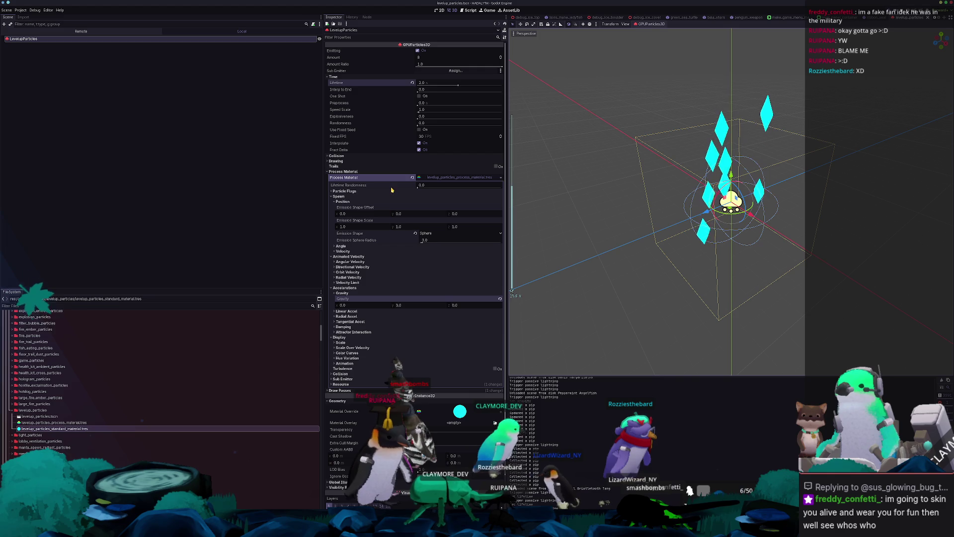
click(342, 247)
drag(375, 268, 385, 268)
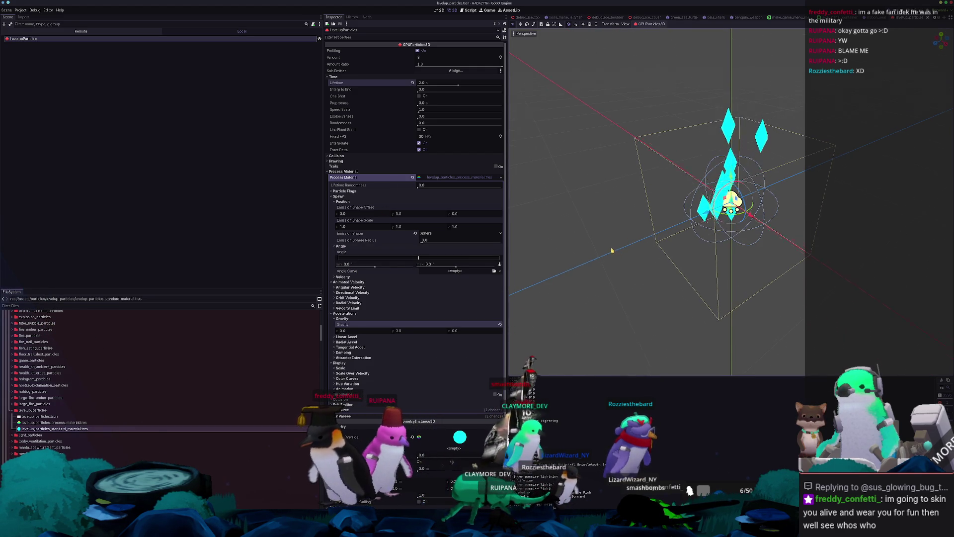
scroll(366, 310, down, 3)
- Create a scale curve whose end point drops to zero, then save
click(366, 309)
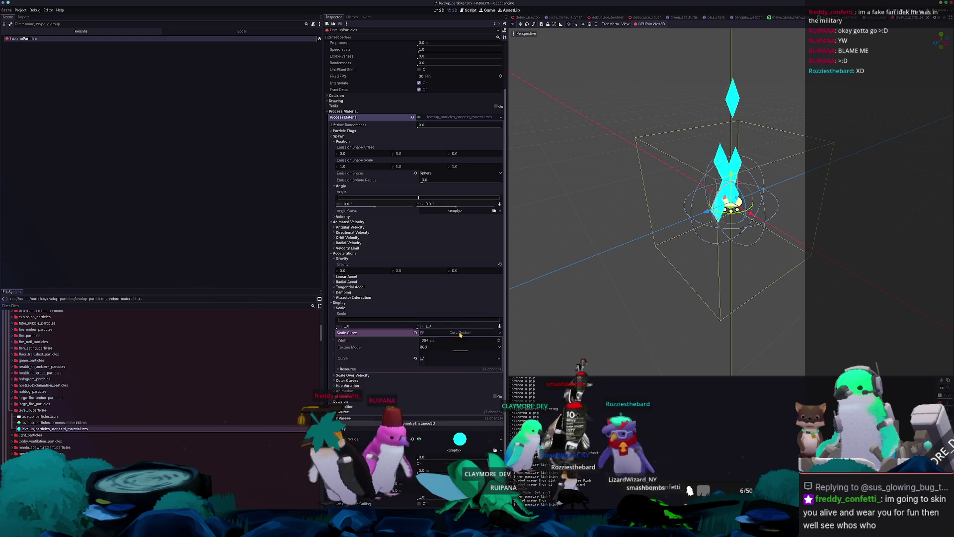
click(461, 333)
drag(498, 323, 514, 392)
key(ctrl+s)
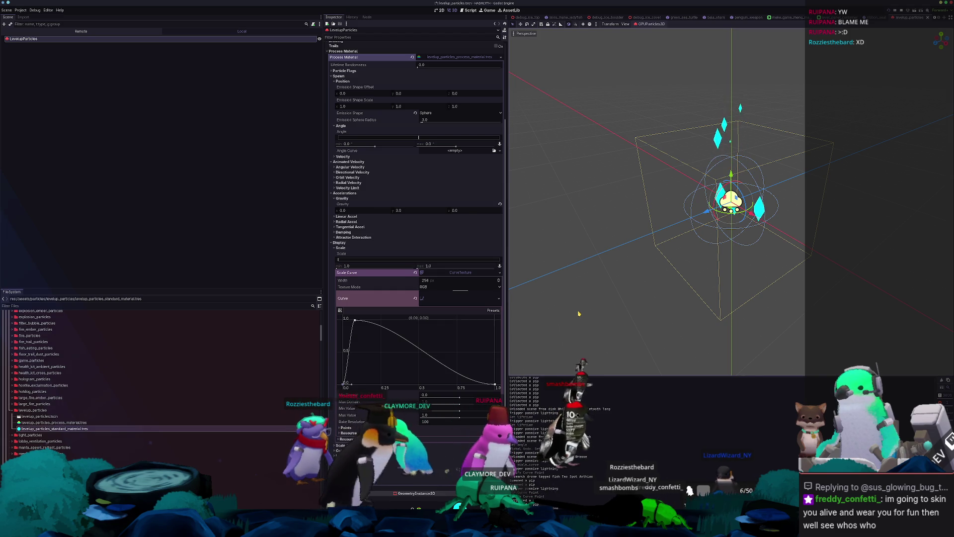
key(ctrl+s)
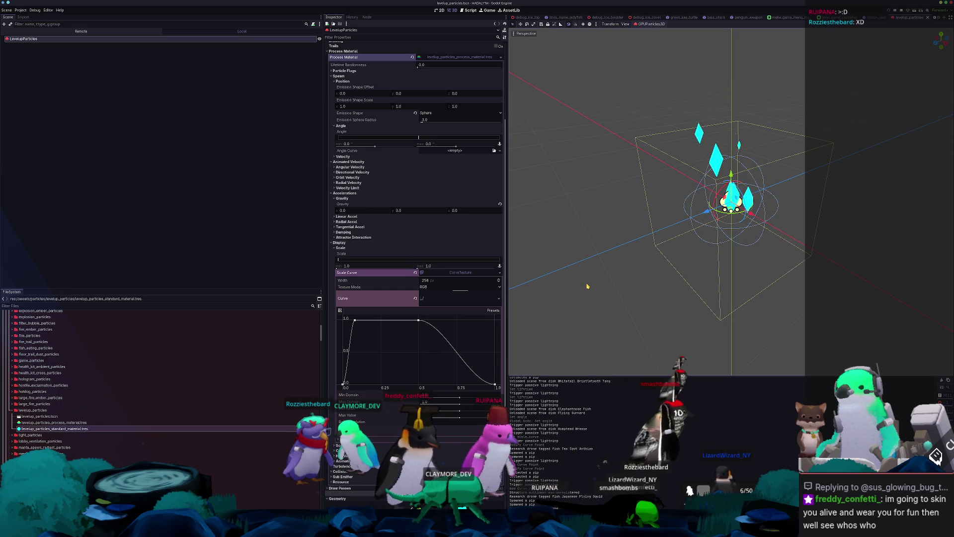
- Hold full size until midway on the scale curve, save, and enable One Shot
drag(355, 320, 368, 324)
key(ctrl+s)
scroll(597, 270, down, 3)
scroll(400, 45, up, 5)
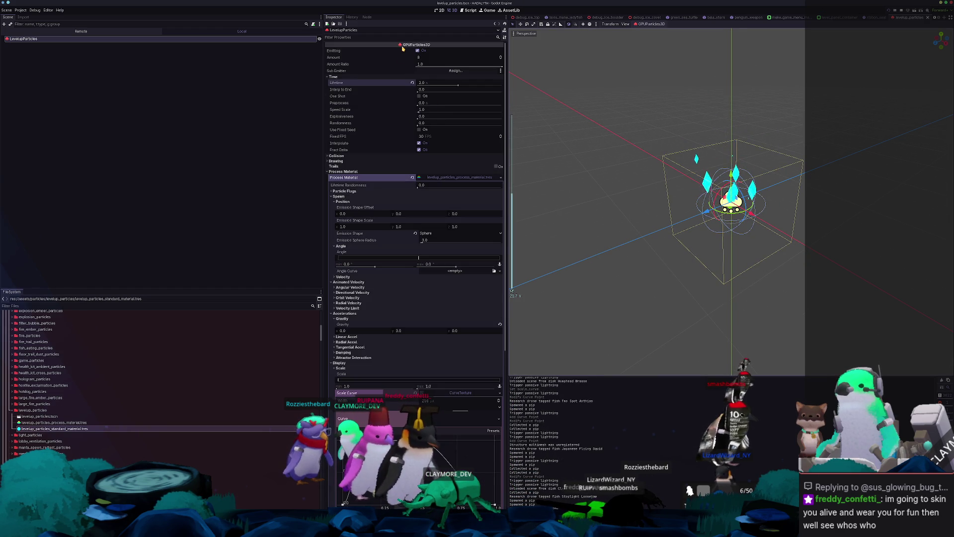
click(419, 96)
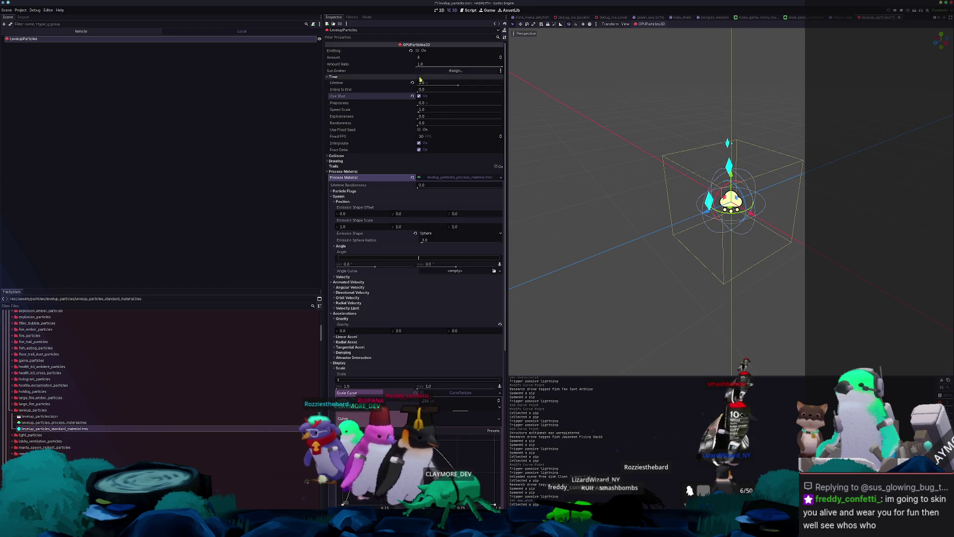
- Set explosiveness to 0.9, save, and replay the burst in the viewport
click(422, 117)
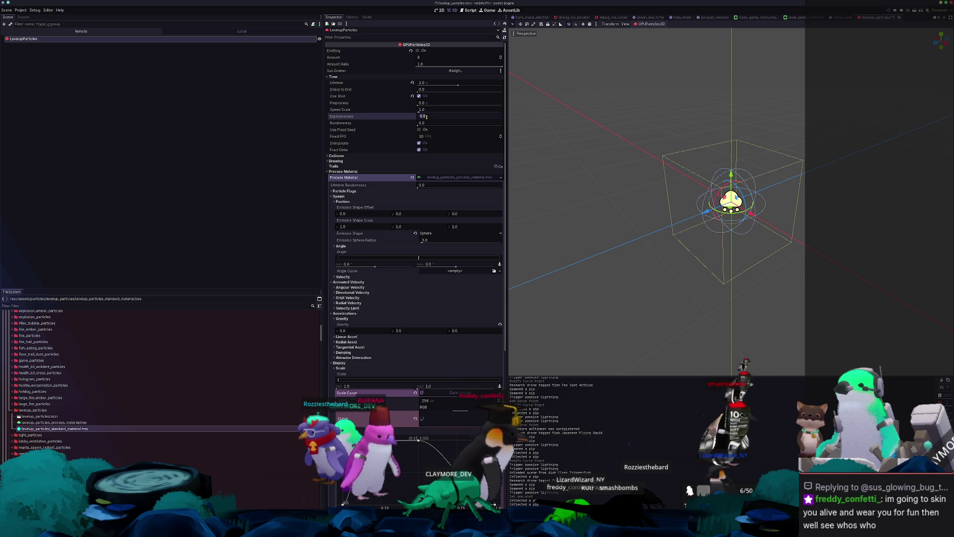
text(.9)
key(Return)
key(ctrl+s)
click(419, 51)
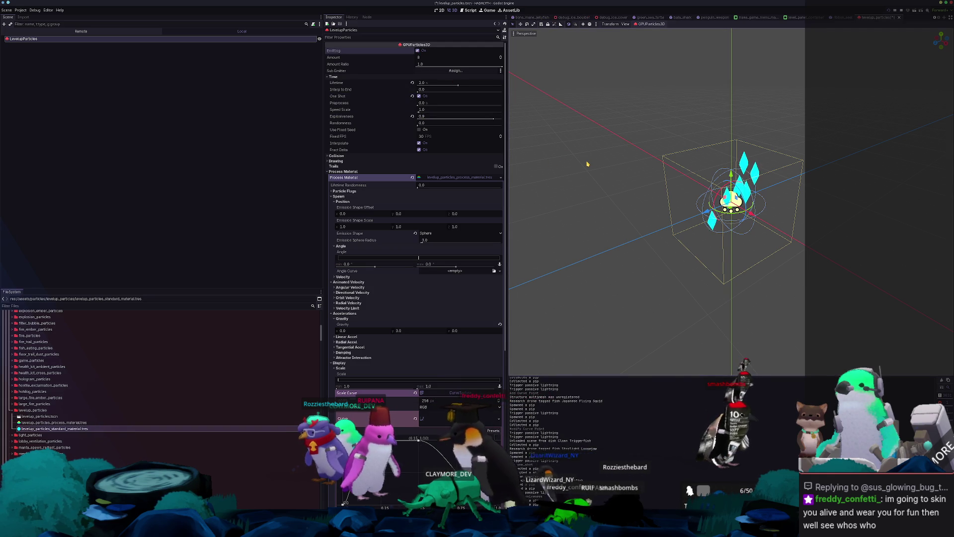
- Set the minimum particle scale to 0.5
scroll(399, 317, down, 5)
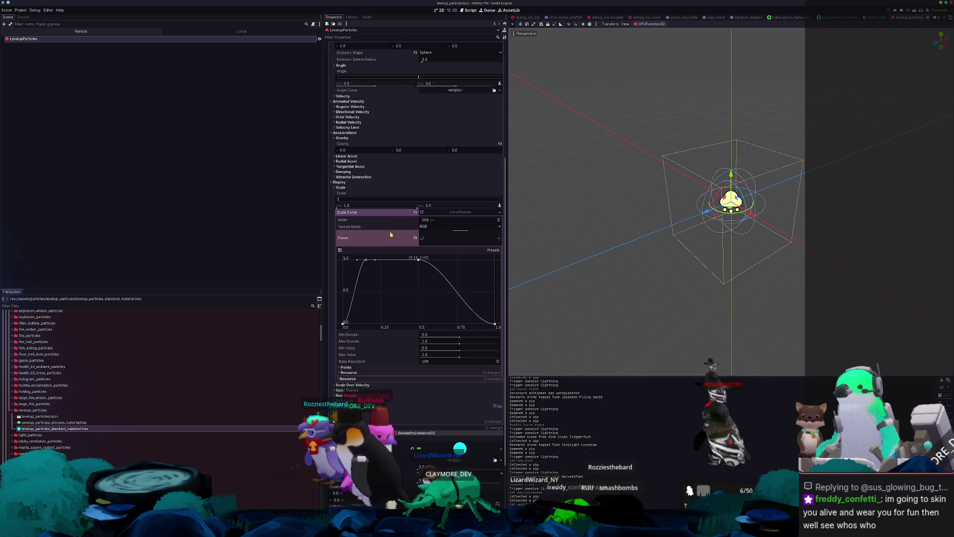
click(375, 207)
text(0.5)
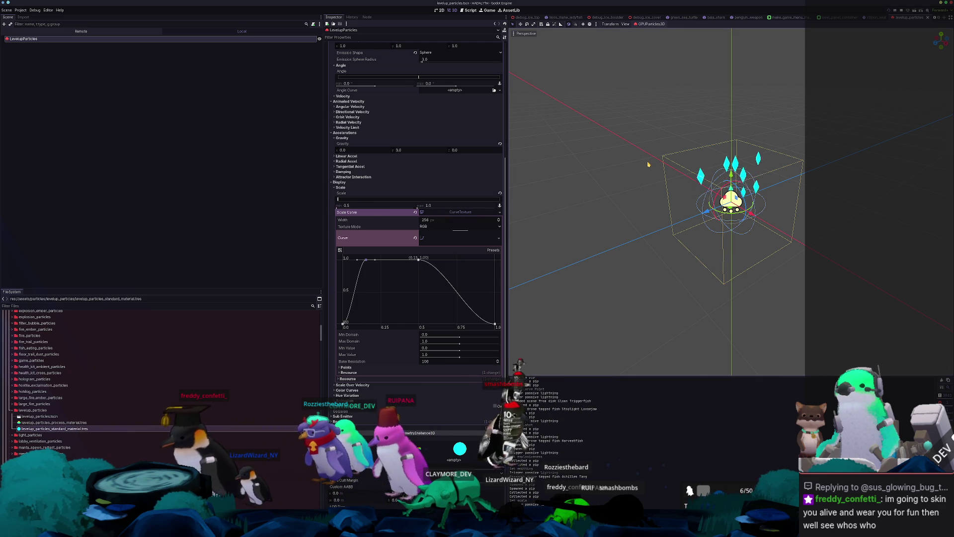
key(shift+alt+o)
- Open the penguin scene via quick search
text(penguin)
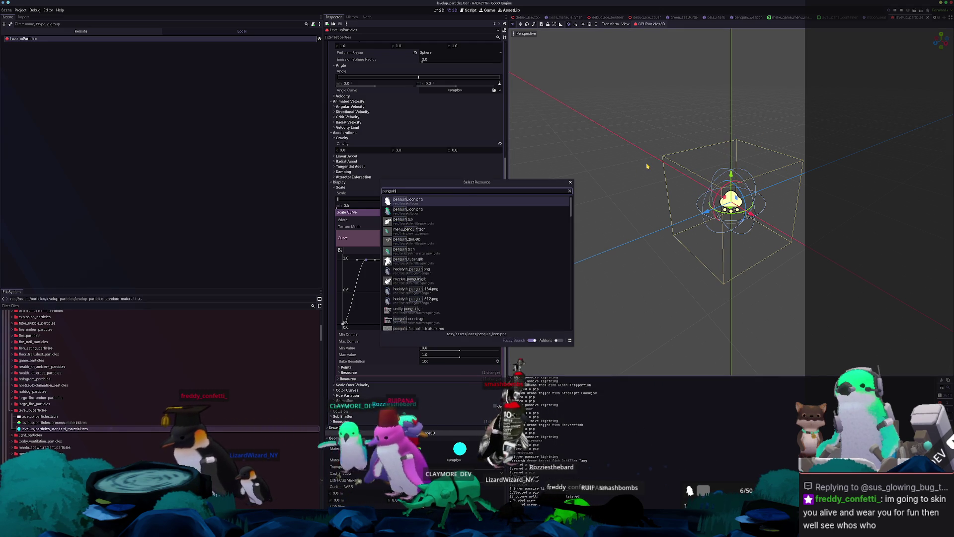
key(Down)
key(Down)
key(Down)
key(Return)
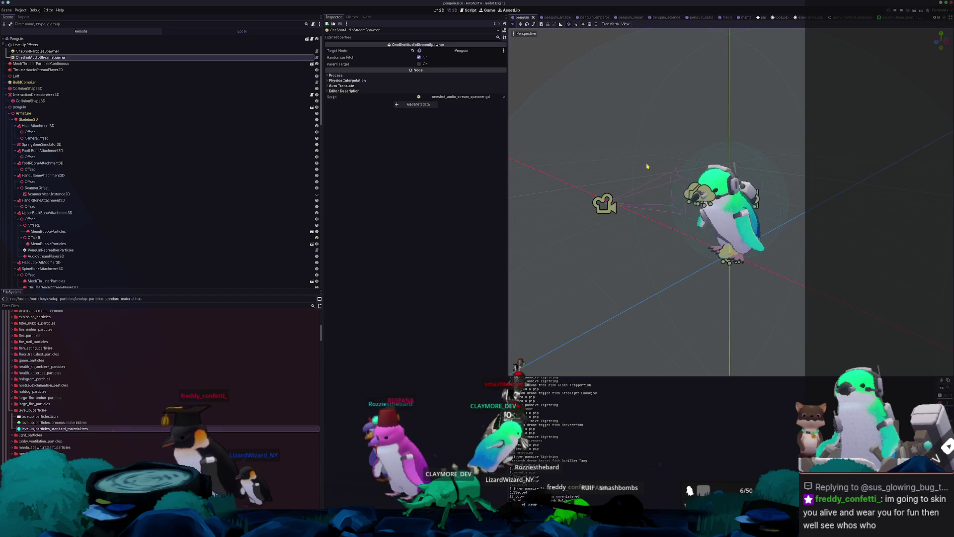
- Instance levelup_particles.tscn under OneShotParticlesSpawner and save the penguin scene
click(58, 52)
drag(37, 416, 37, 52)
scroll(647, 147, down, 2)
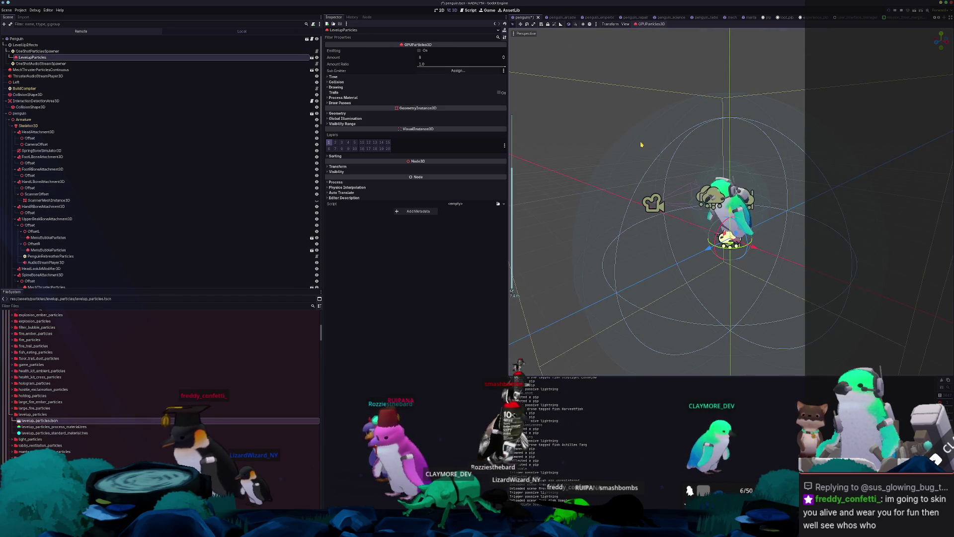
scroll(640, 145, down, 2)
key(ctrl+s)
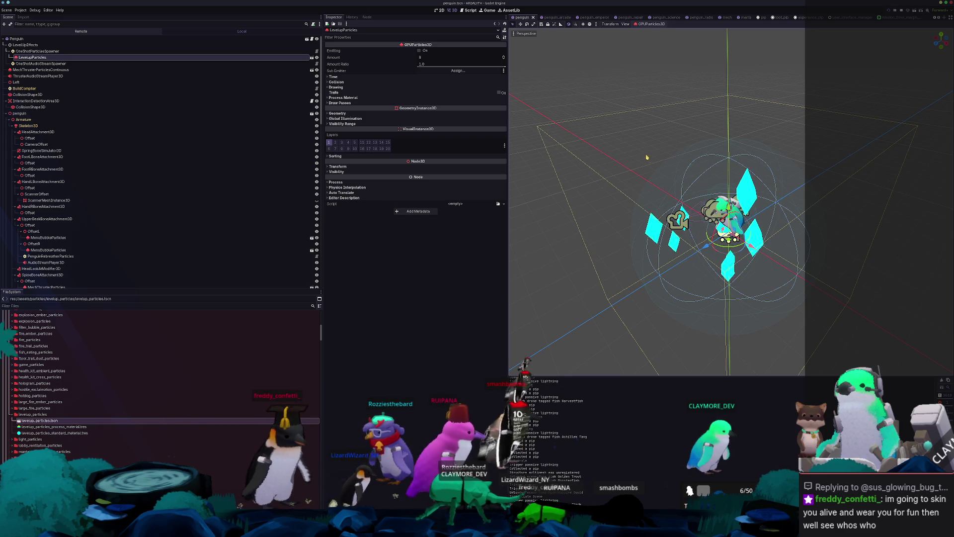
click(367, 98)
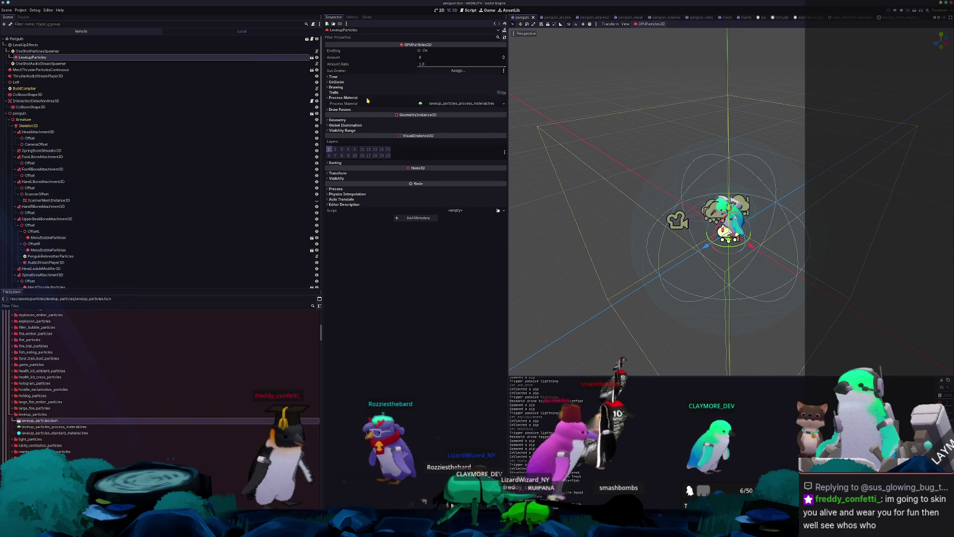
- Set the process material's Display scale to minimum 0.13 and maximum 0.33, then save the scene
click(457, 104)
scroll(400, 212, down, 4)
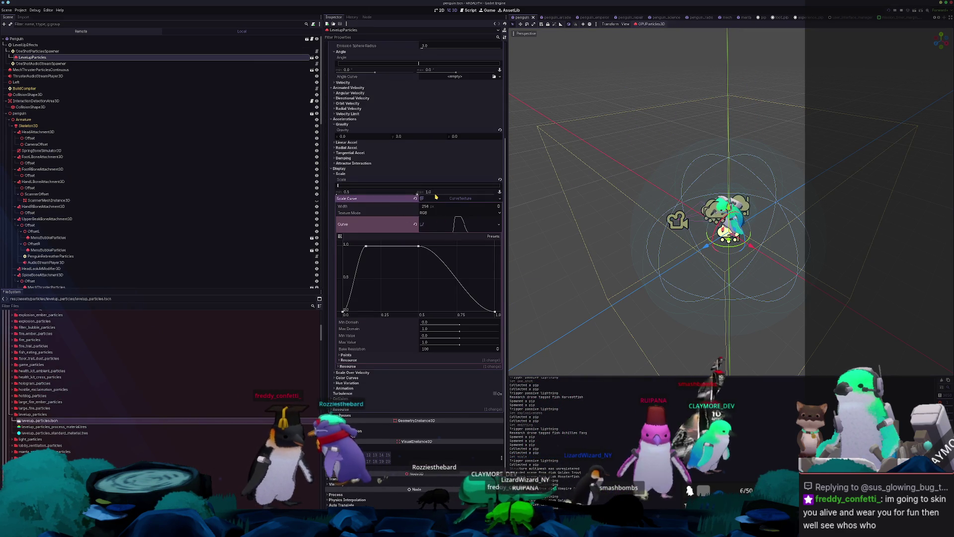
key(Return)
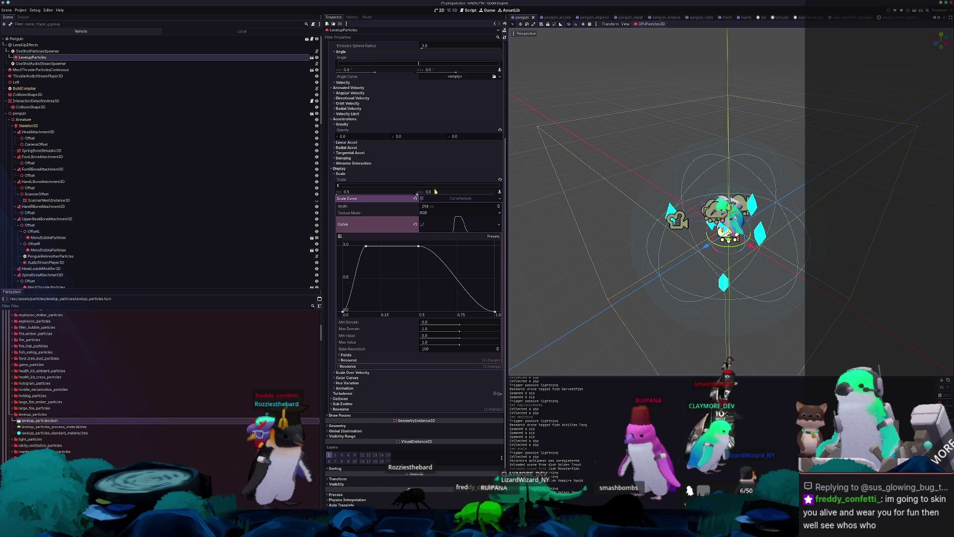
text(0)
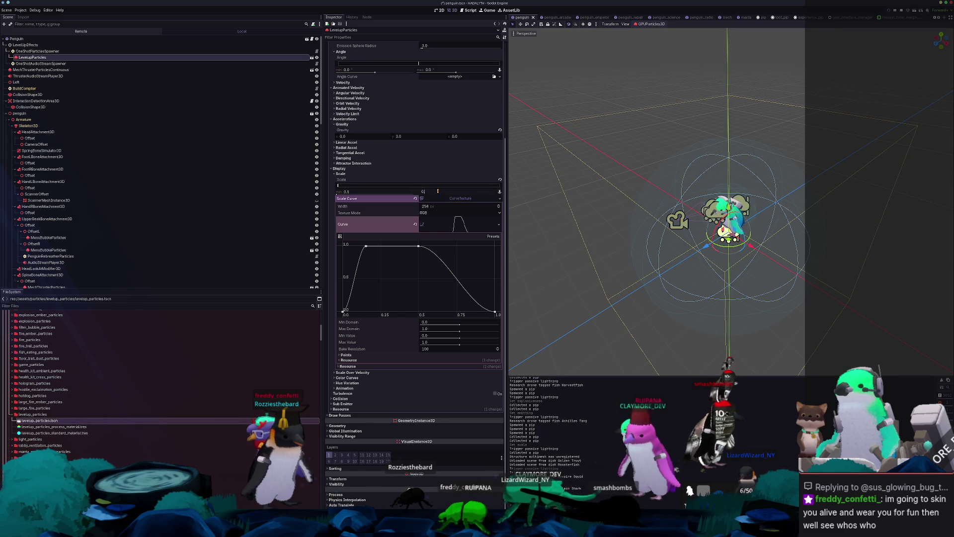
key(Return)
key(ctrl+s)
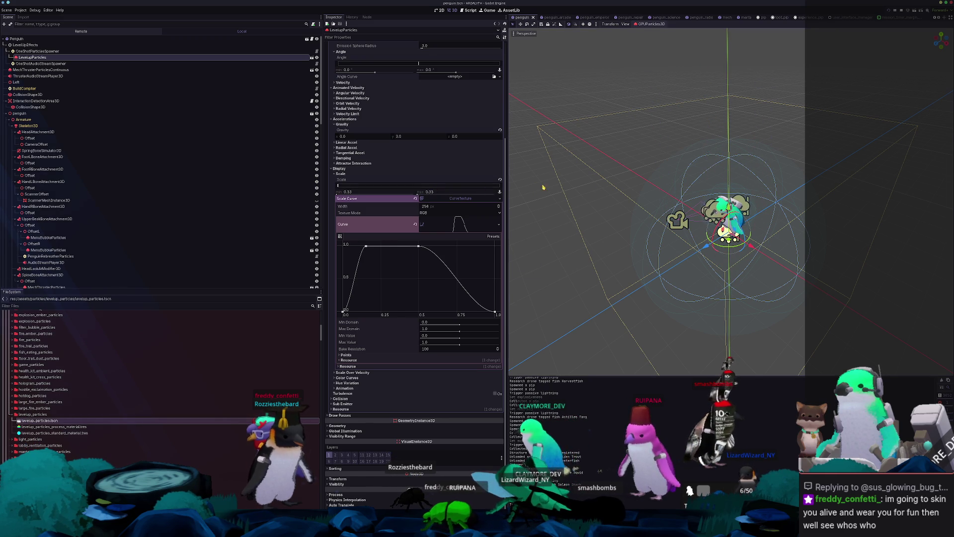
click(348, 191)
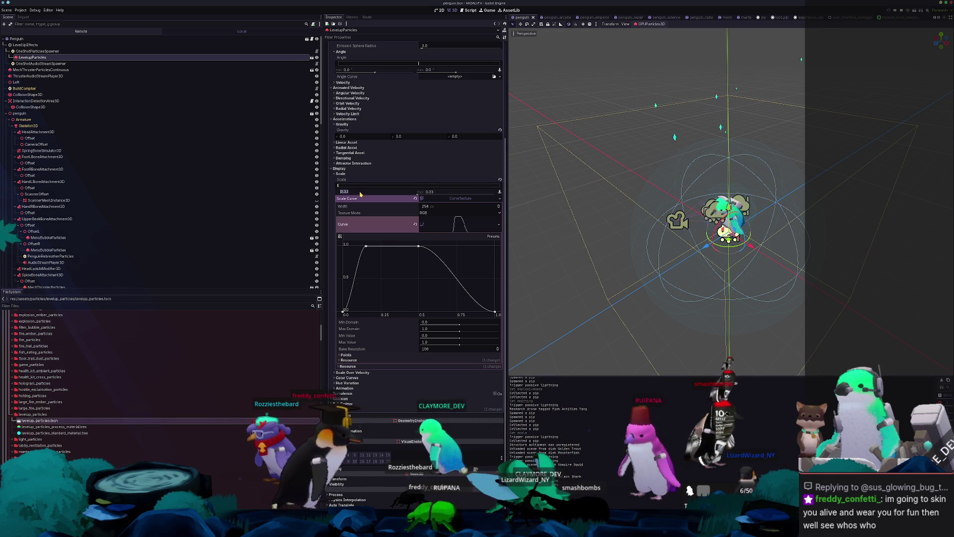
text(0.)
text(13)
key(Return)
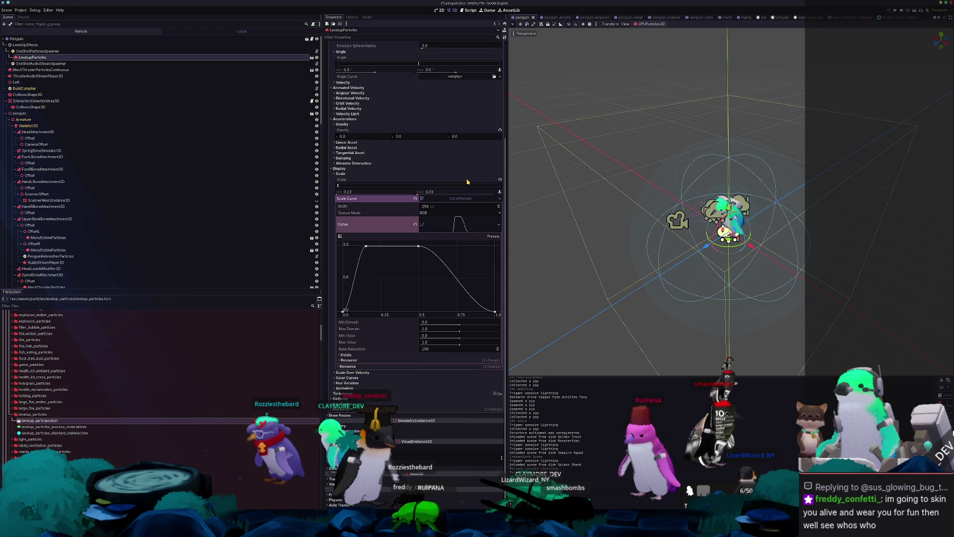
key(ctrl+s)
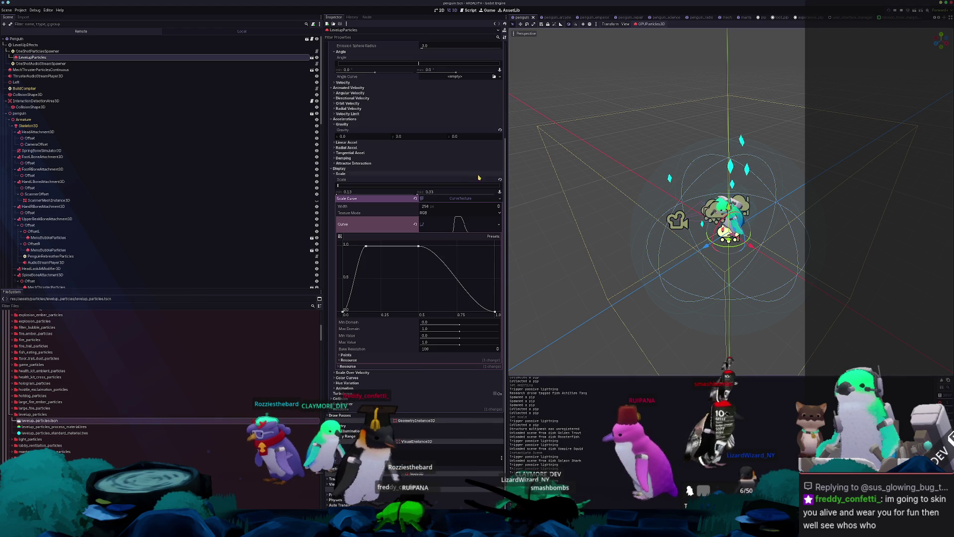
scroll(452, 145, up, 5)
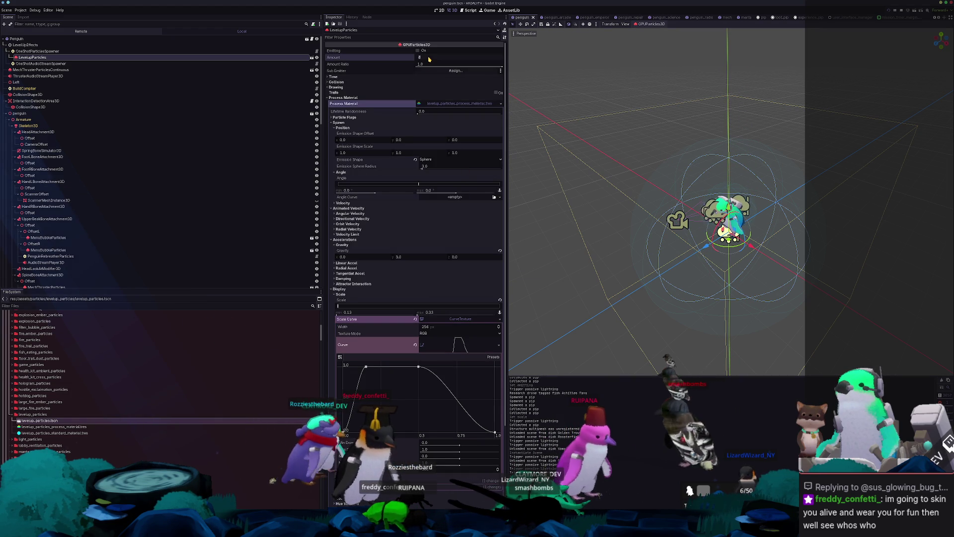
- Set the particle Amount to 16 and the emission sphere radius to 1.0, saving each change
text(16)
key(Return)
key(ctrl+s)
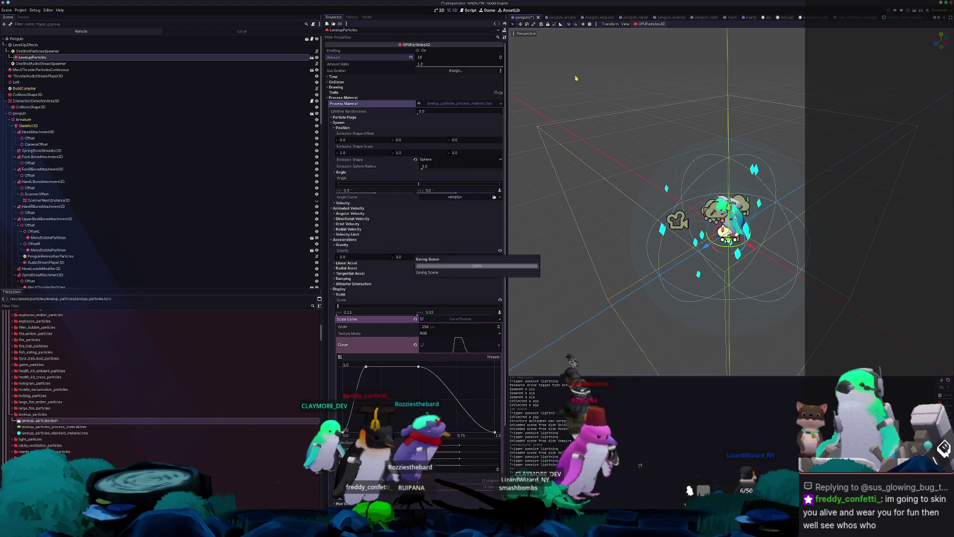
click(428, 166)
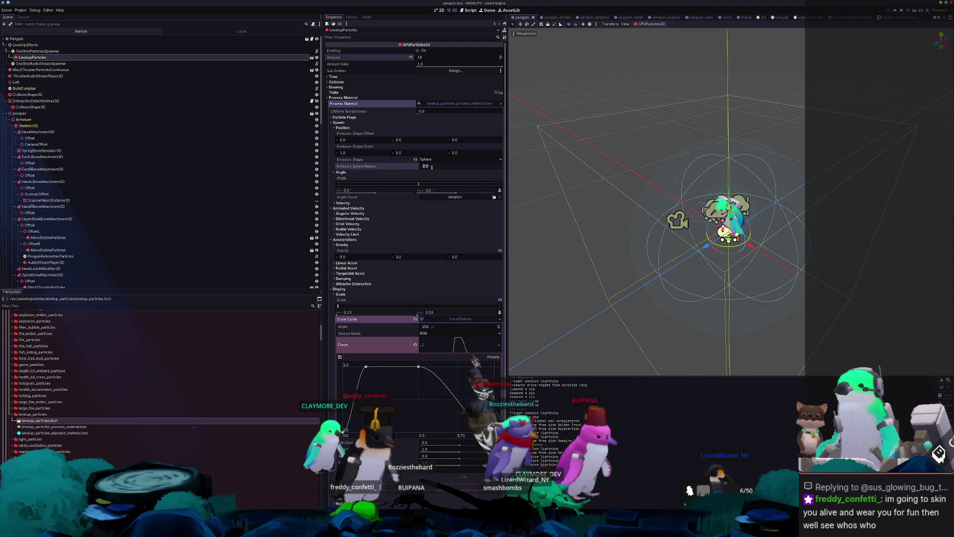
text(1)
key(Return)
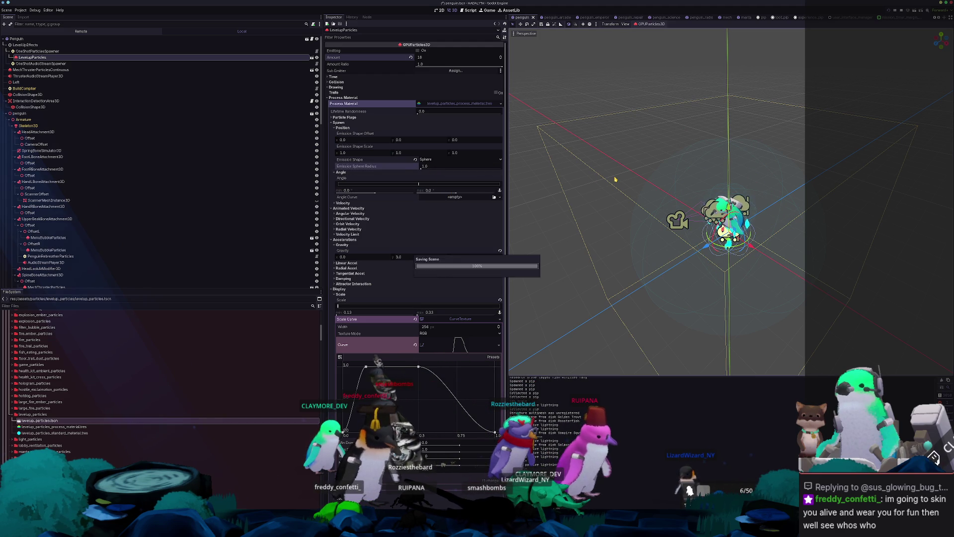
key(ctrl+s)
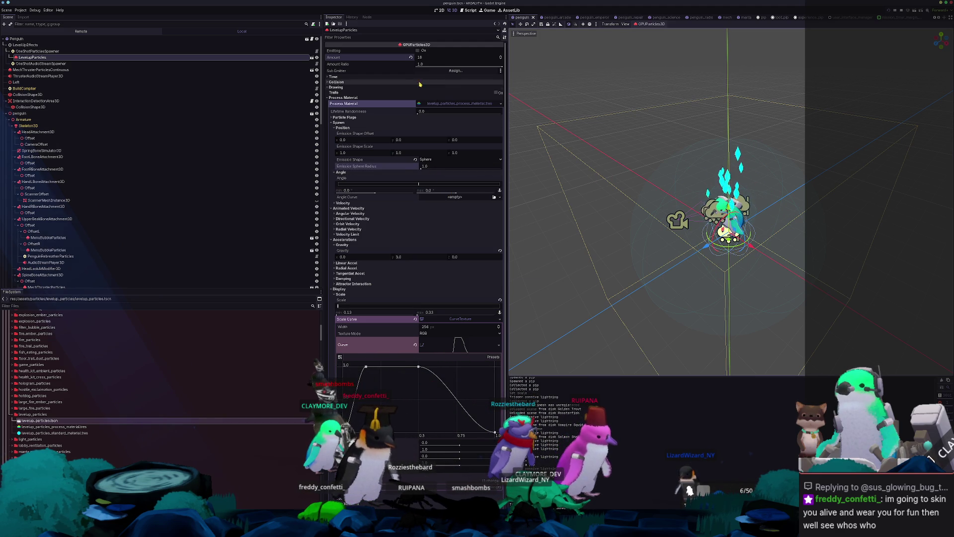
- Set Explosiveness under Time to 0.5 and save the scene
click(371, 77)
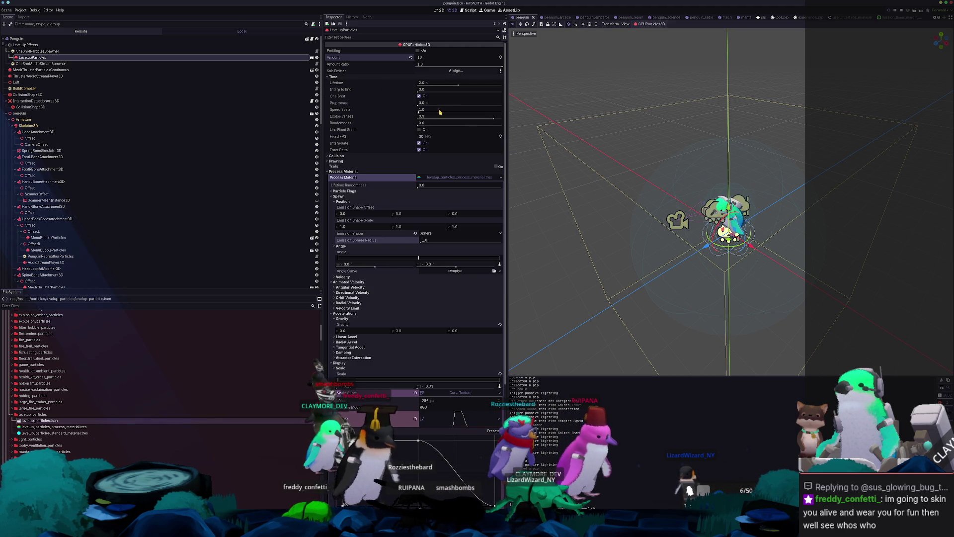
click(462, 117)
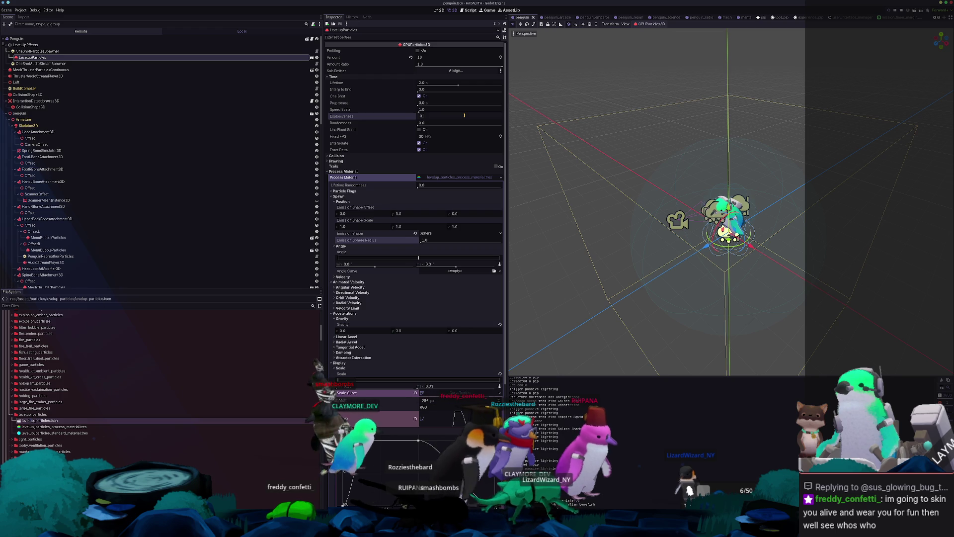
text(.5)
key(Return)
key(ctrl+s)
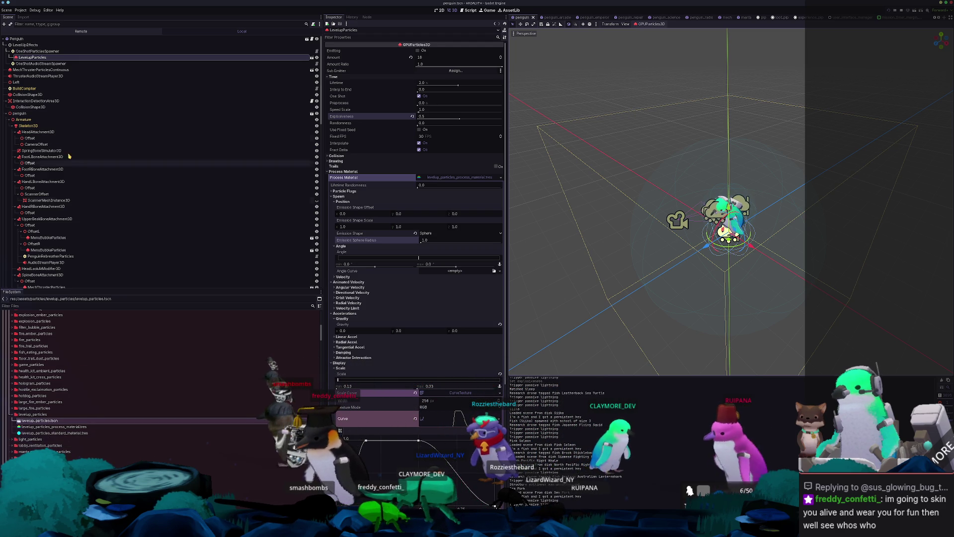
- Add an AudioStreamPlayer3D child to OneShotAudioStreamSpawner by searching 'audioplayer' in Add Child Node
right_click(66, 67)
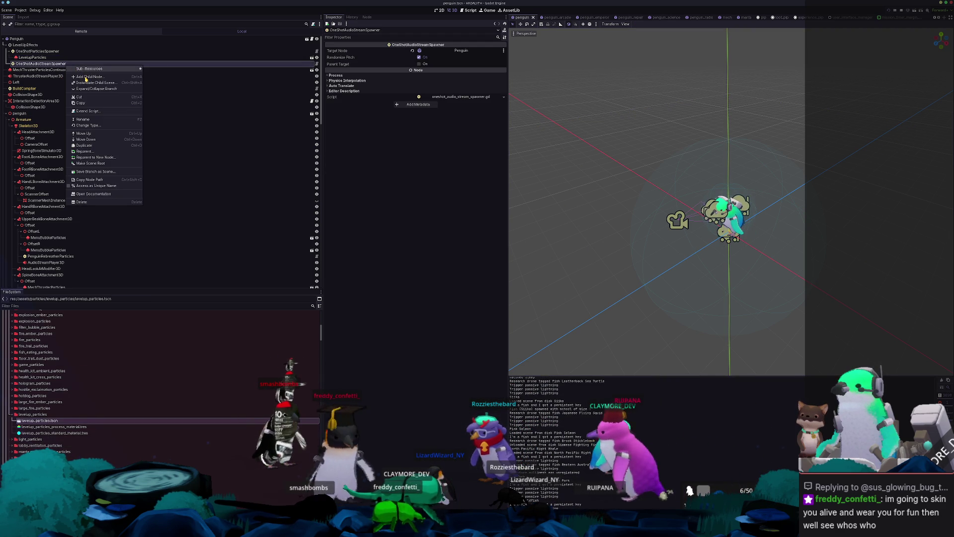
click(87, 77)
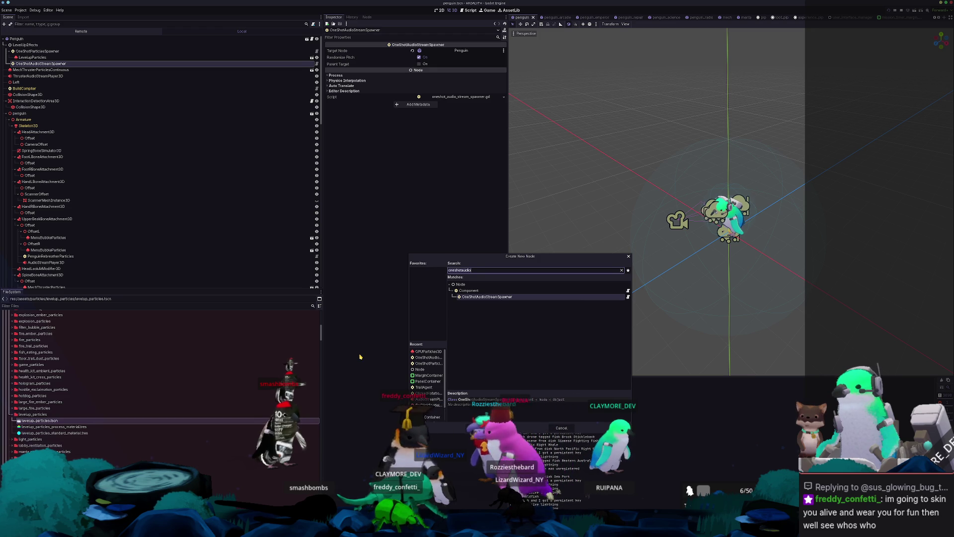
key(BackSpace)
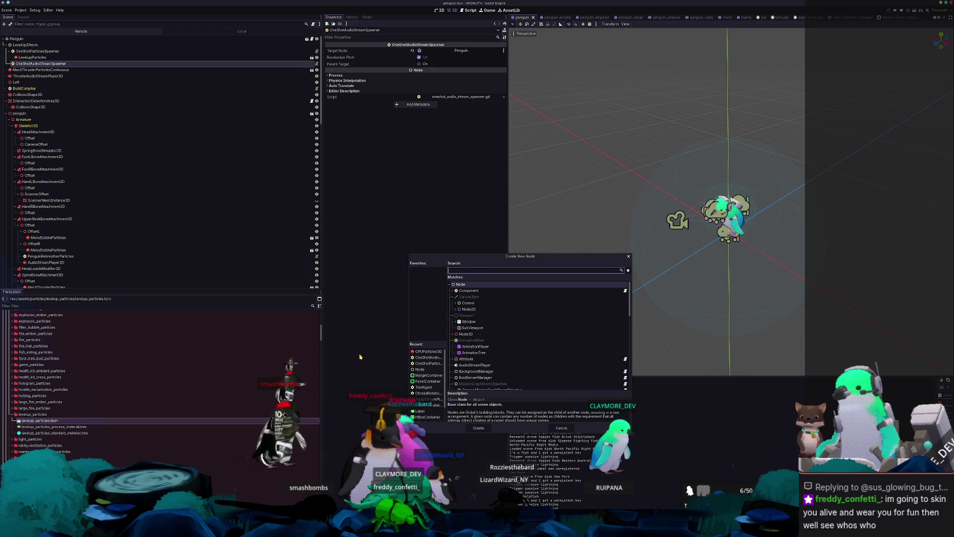
text(audio)
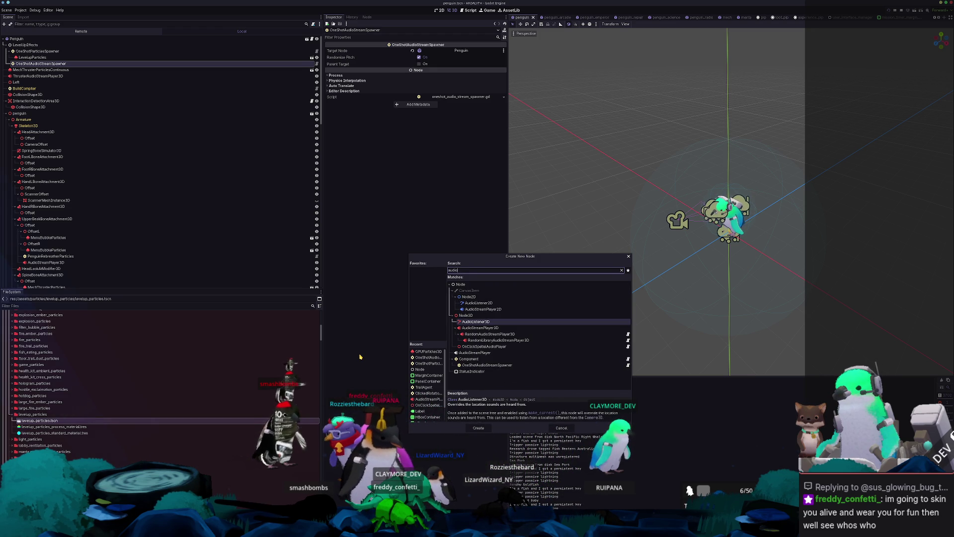
text(player)
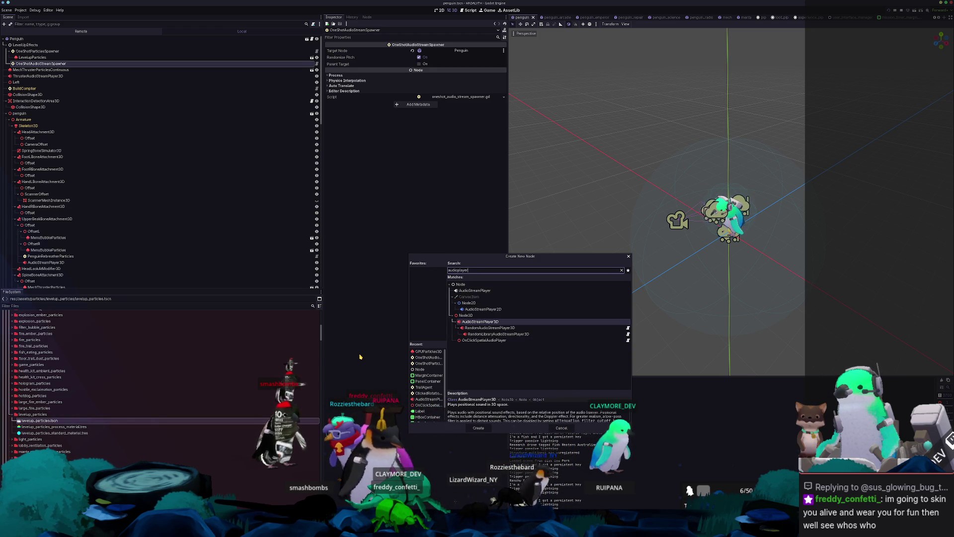
key(Return)
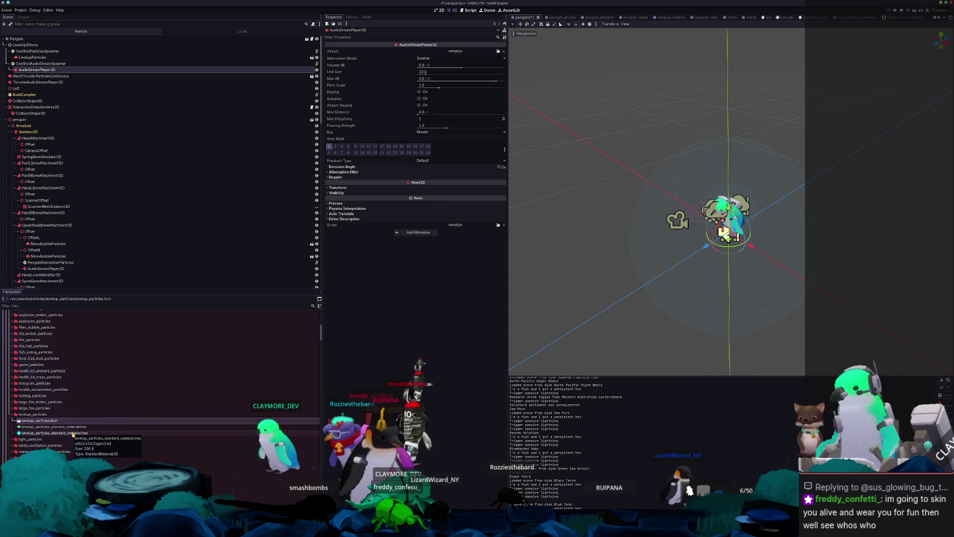
- Expand the assets/sounds folder in the FileSystem dock and bring up its context menu
scroll(75, 435, down, 7)
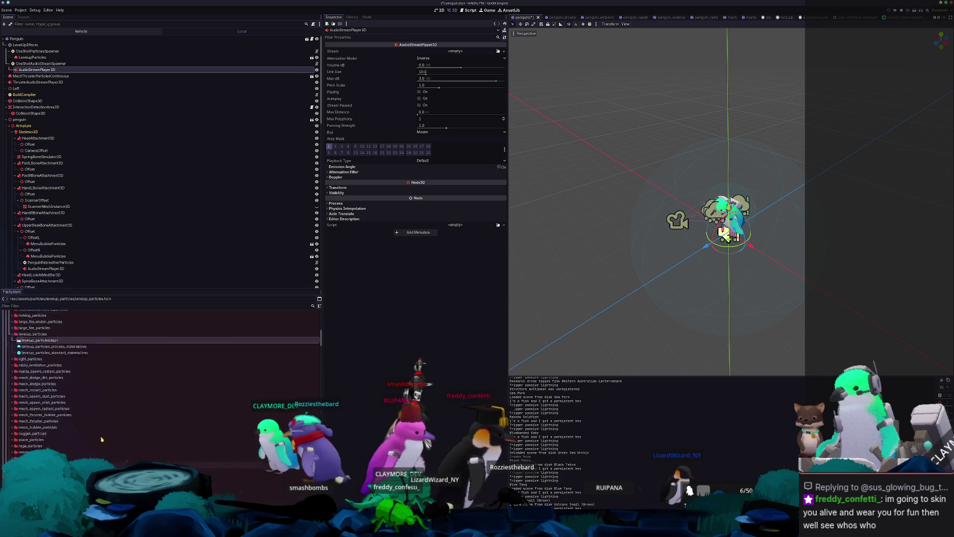
scroll(101, 439, up, 5)
click(37, 388)
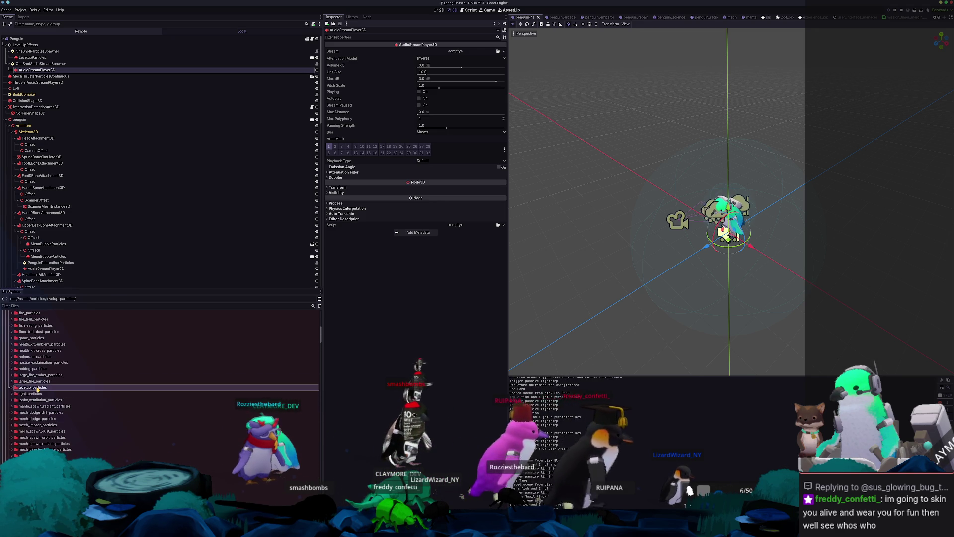
scroll(50, 407, down, 10)
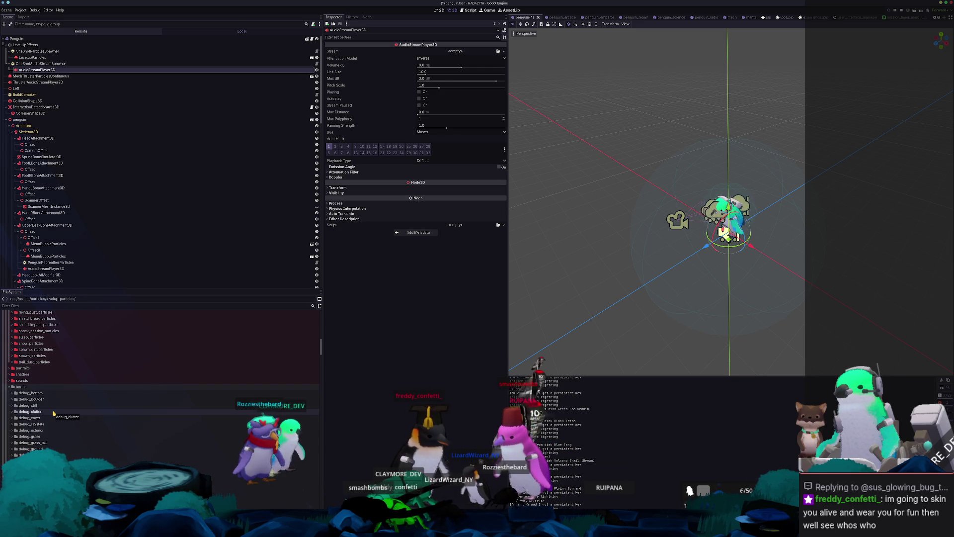
double_click(34, 380)
scroll(36, 397, down, 5)
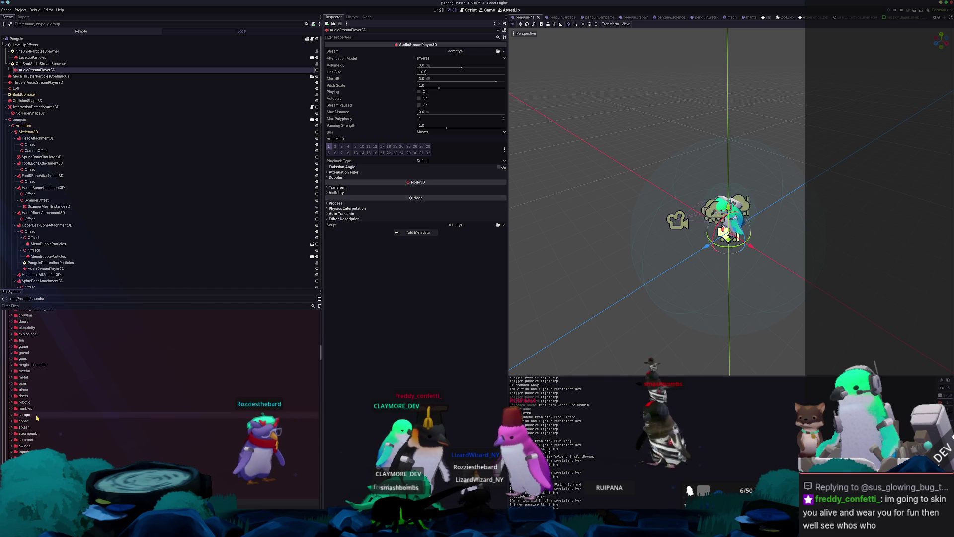
scroll(29, 393, up, 3)
right_click(24, 354)
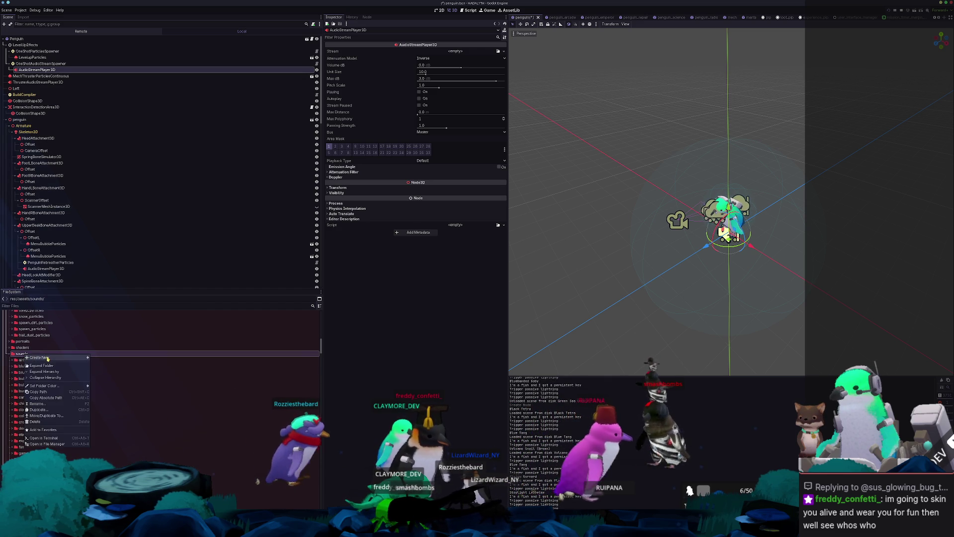
- Create a new folder named levelup under sounds and show it in the Dolphin file manager
mouse_move(46, 358)
click(111, 358)
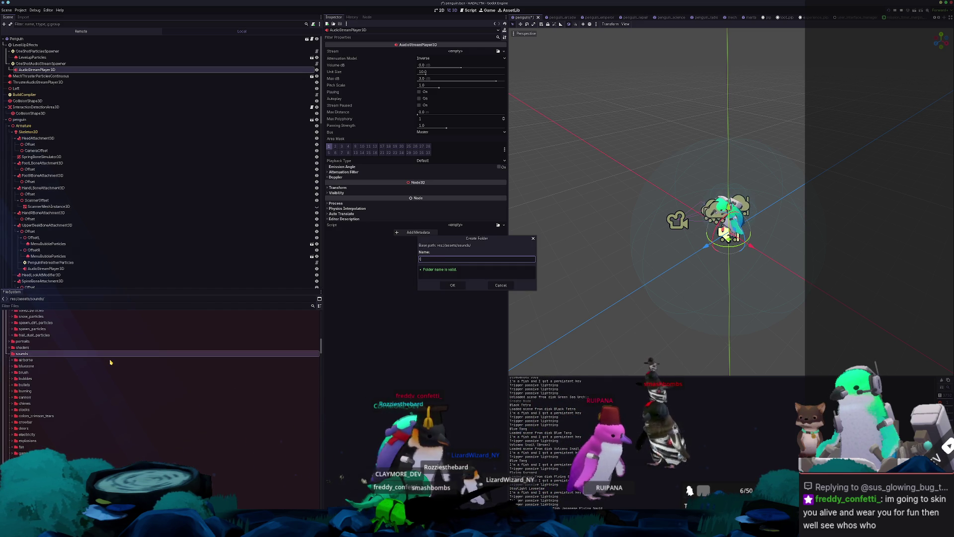
key(Return)
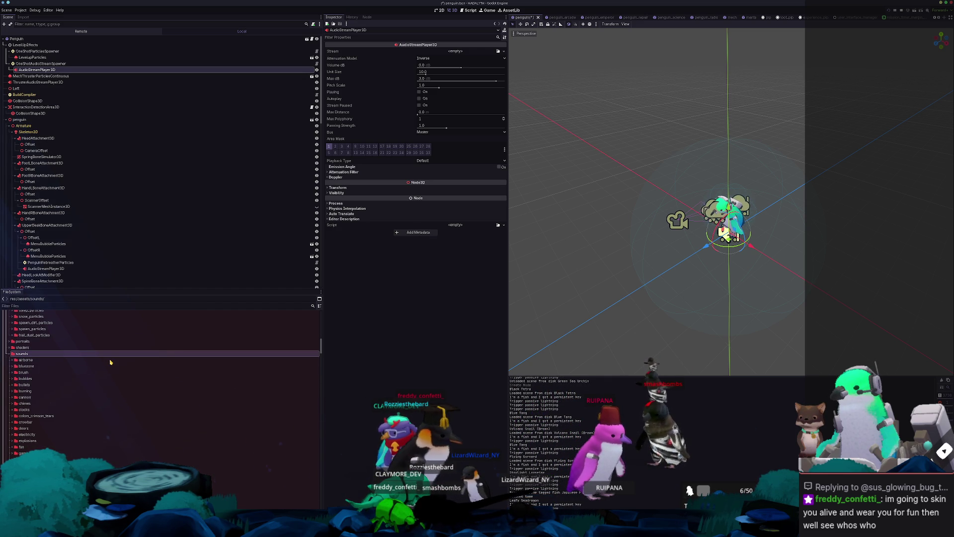
right_click(37, 434)
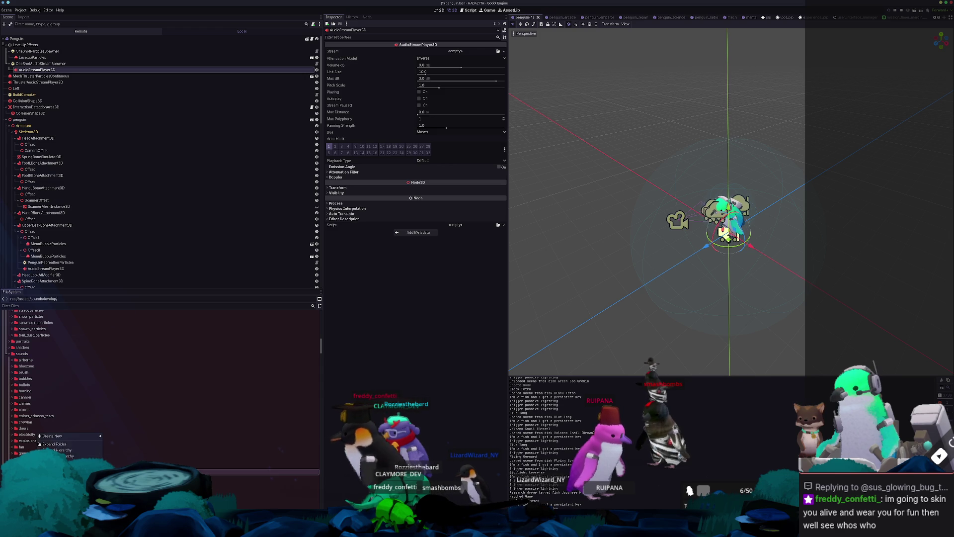
click(60, 478)
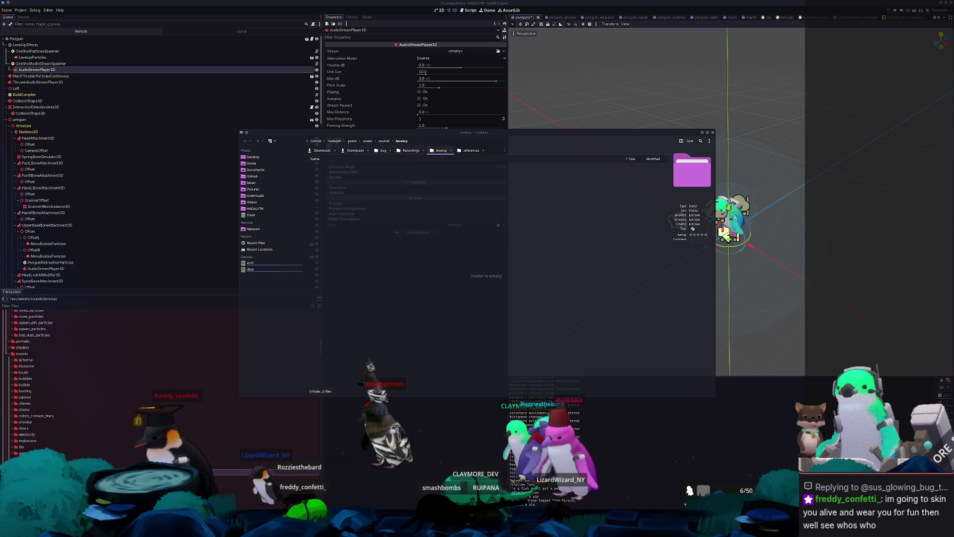
- Browse to GitHub/BugGambling/godot/audio, select UI_Level_Up.wav, and switch back to Godot
mouse_move(447, 132)
mouse_down()
mouse_move(513, 152)
mouse_move(589, 213)
mouse_up()
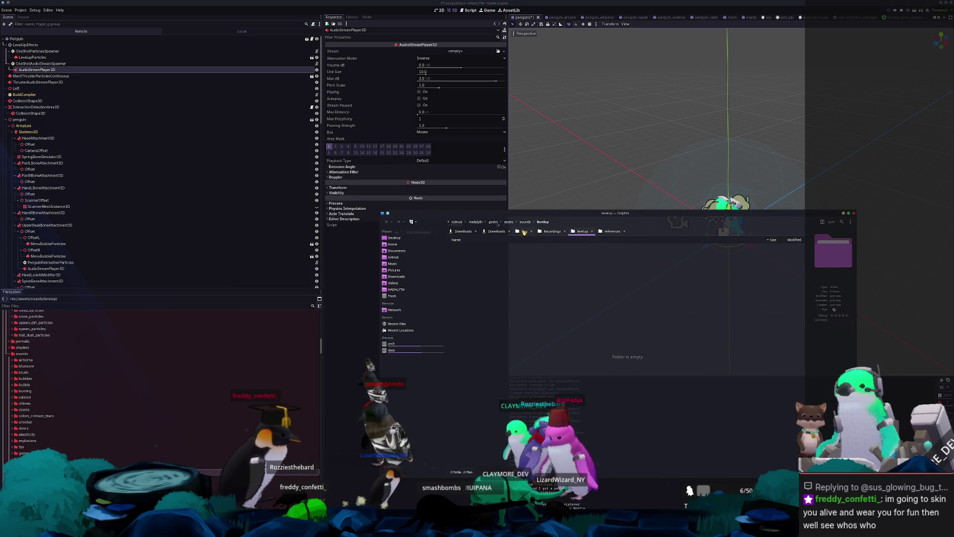
click(457, 221)
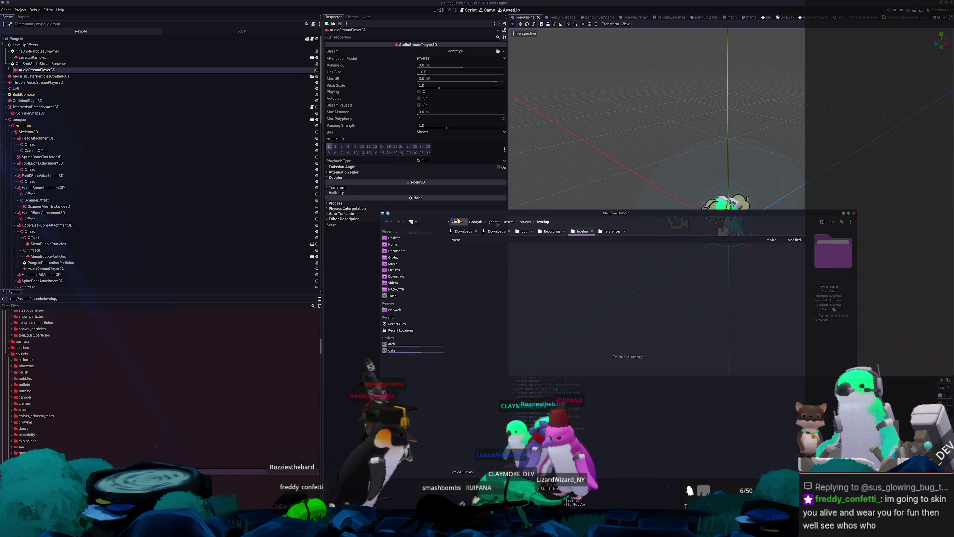
double_click(478, 252)
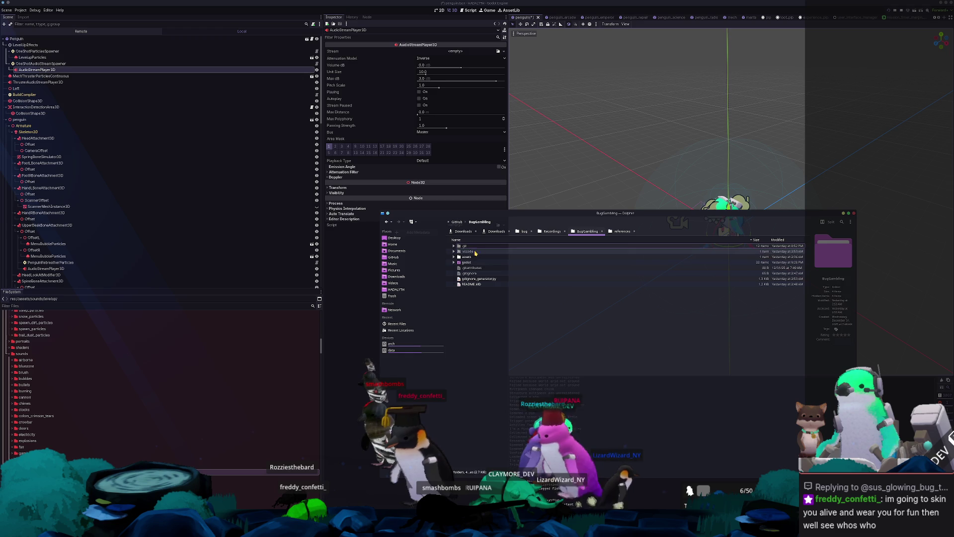
double_click(471, 257)
double_click(467, 263)
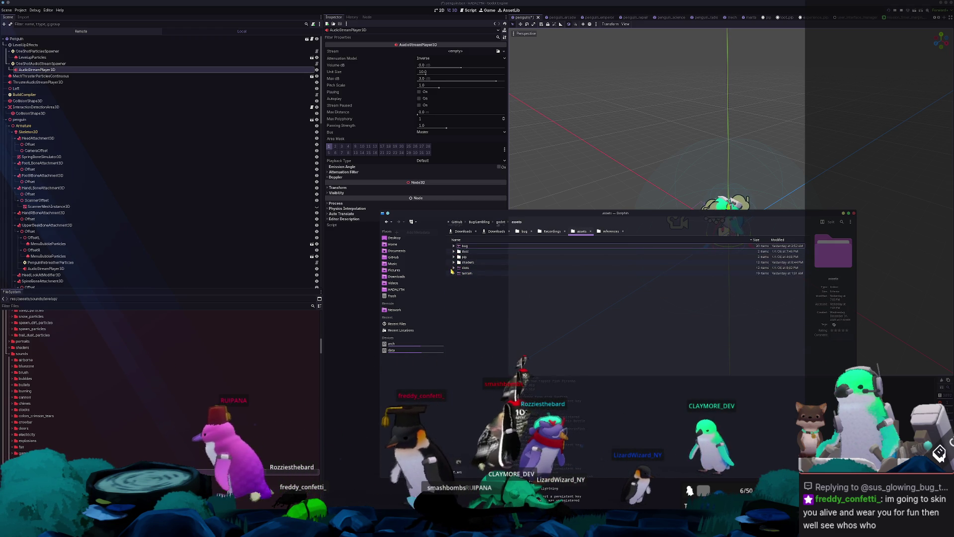
click(453, 268)
click(454, 268)
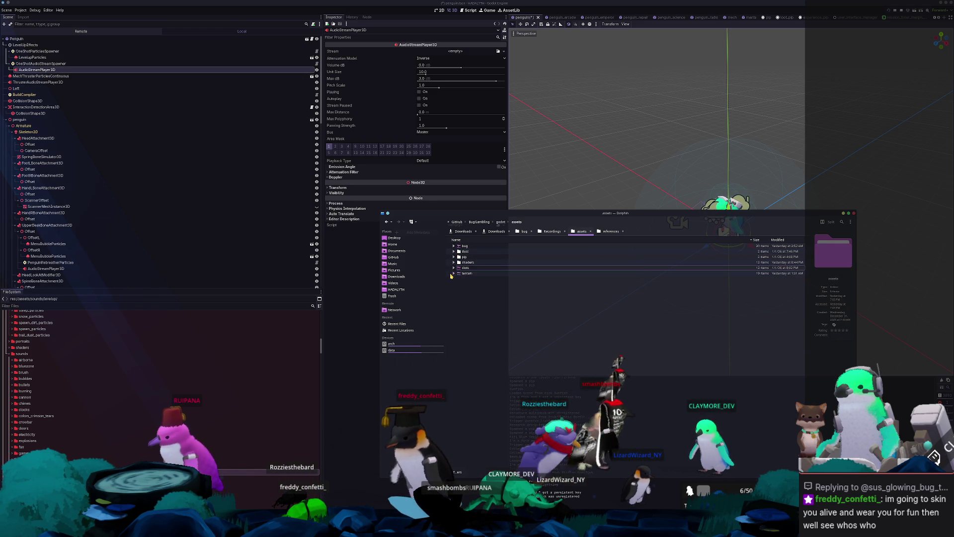
click(500, 222)
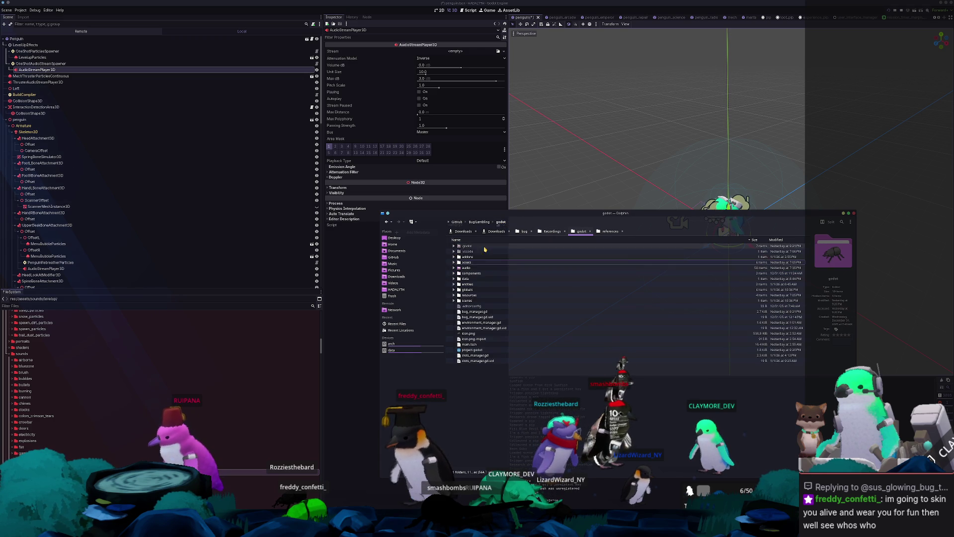
double_click(467, 268)
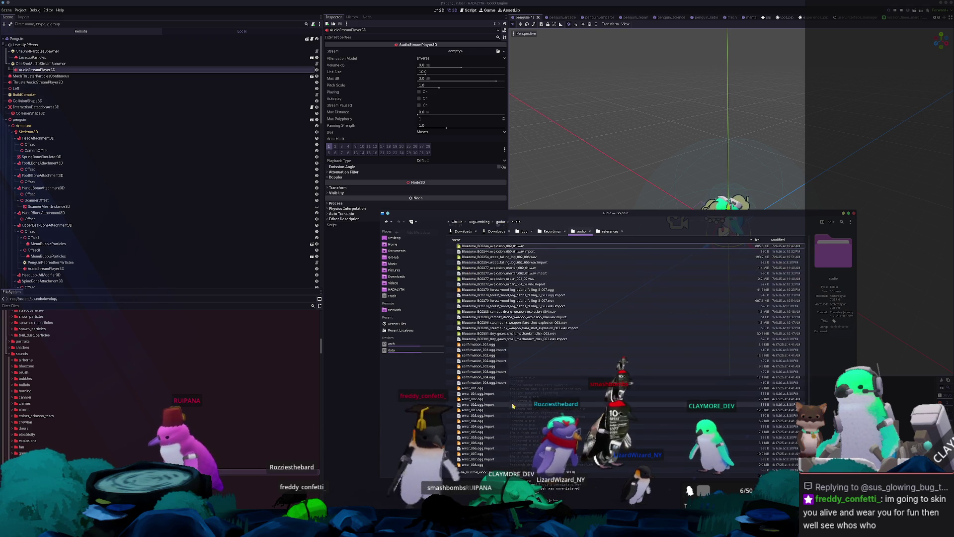
scroll(525, 386, down, 5)
click(475, 450)
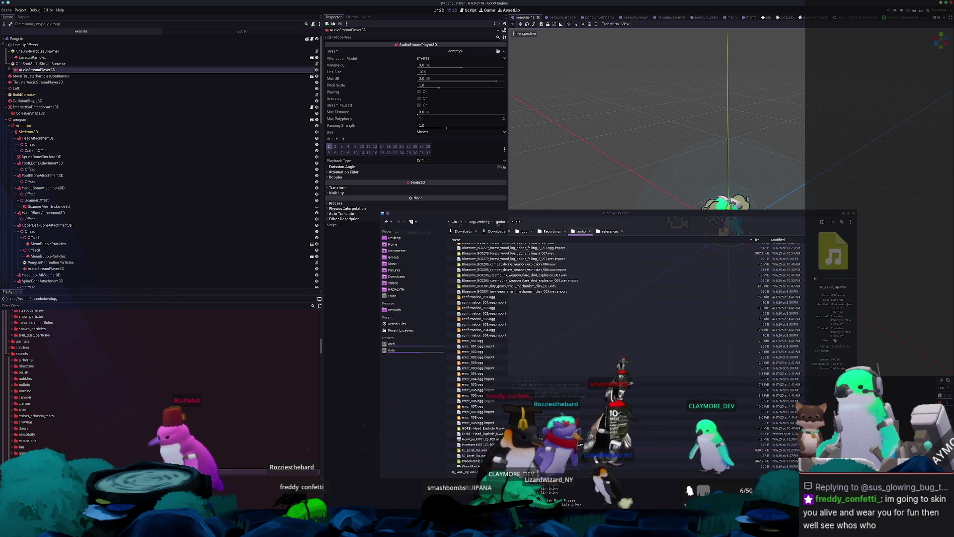
key(alt+Tab)
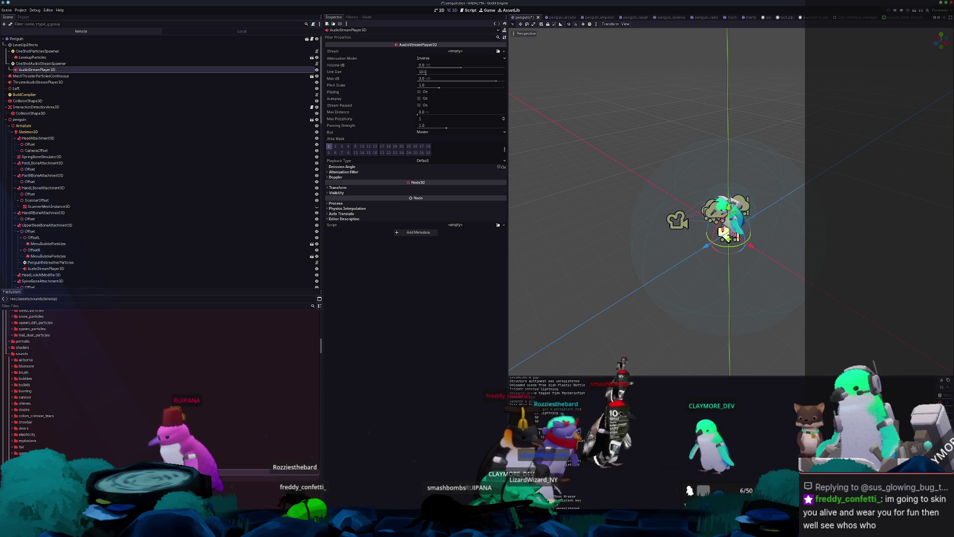
- Assign UI_Level_Up.wav as the AudioStreamPlayer3D stream, preview it, and save
mouse_move(149, 375)
mouse_down()
mouse_move(65, 74)
mouse_move(455, 56)
mouse_up()
click(420, 101)
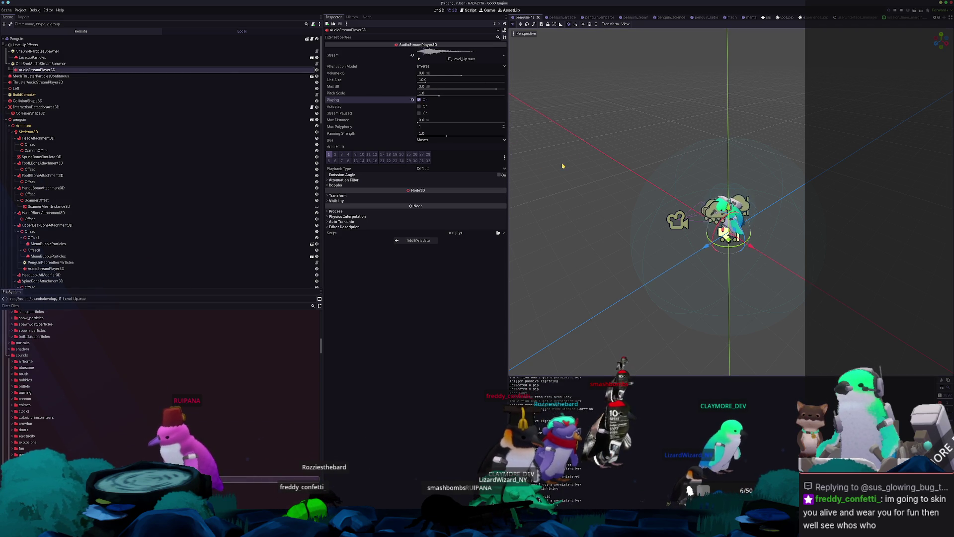
scroll(567, 155, down, 2)
key(ctrl+s)
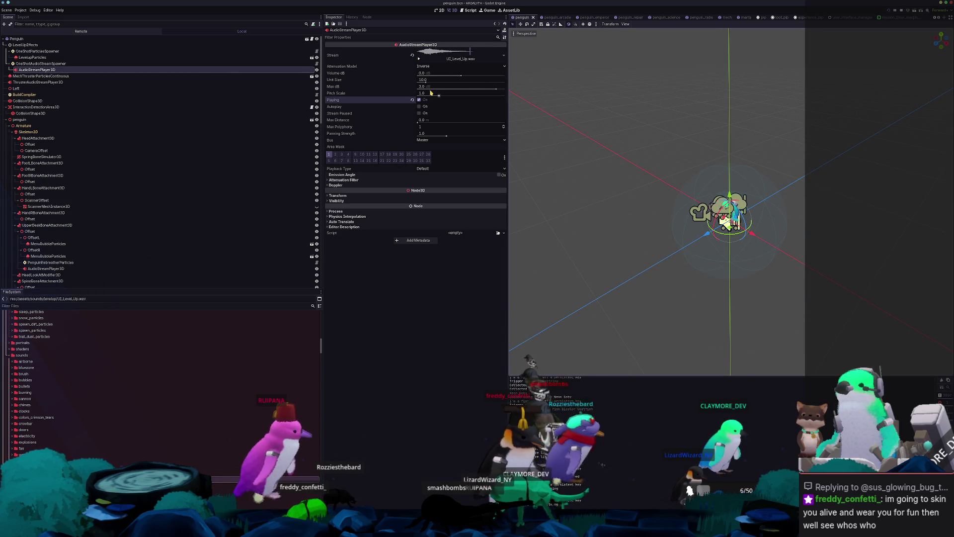
- Set the volume to -8 dB, route it to the Effects bus, and save the scene
click(437, 74)
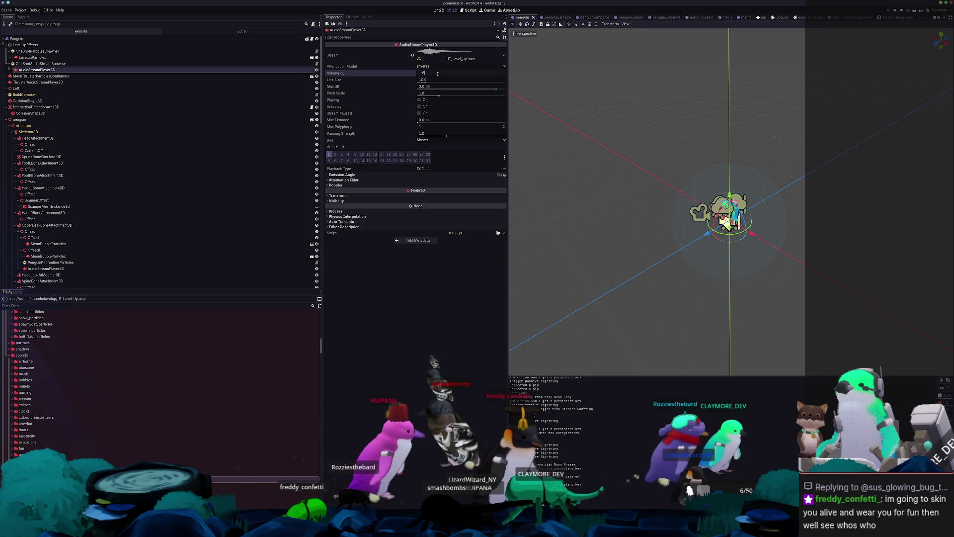
text(-8)
key(Return)
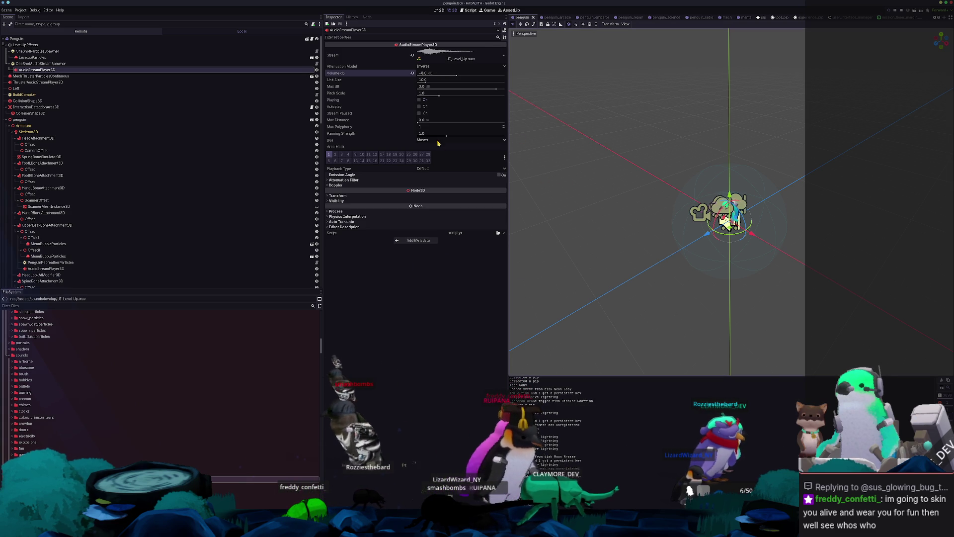
click(425, 99)
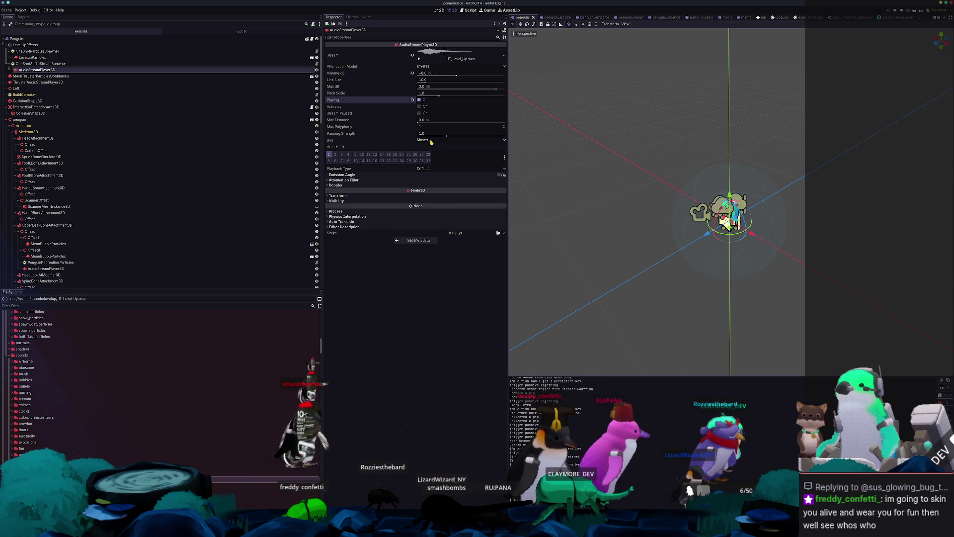
click(448, 139)
click(442, 166)
key(ctrl+s)
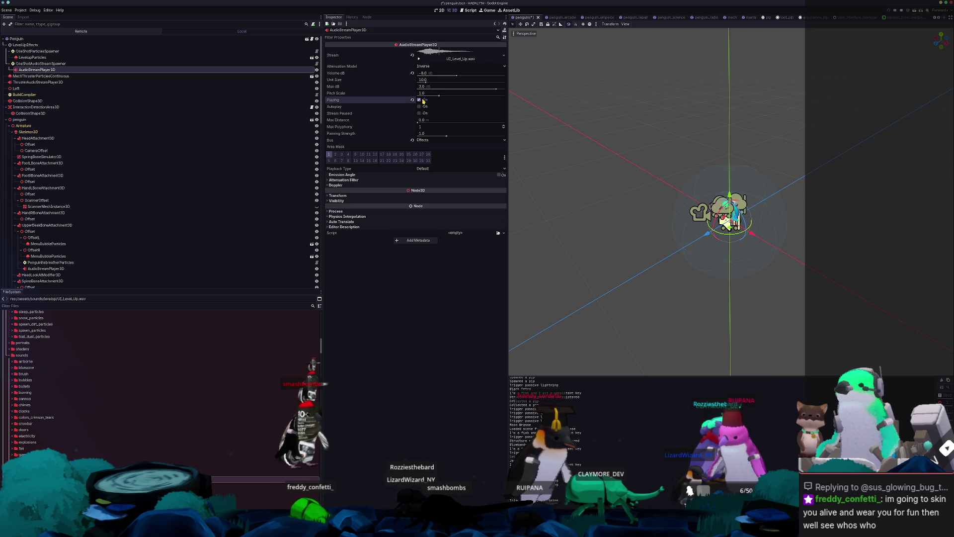
key(ctrl+s)
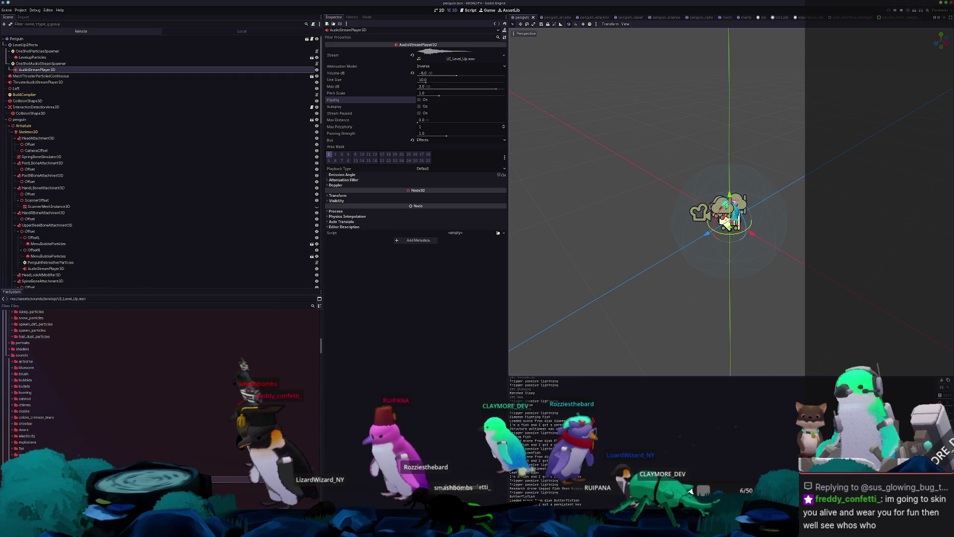
- Save the scene, then open the Penguin root node's script entity_penguin.gd in VS Code
scroll(816, 287, up, 3)
key(ctrl+s)
drag(815, 287, 805, 272)
scroll(804, 272, down, 6)
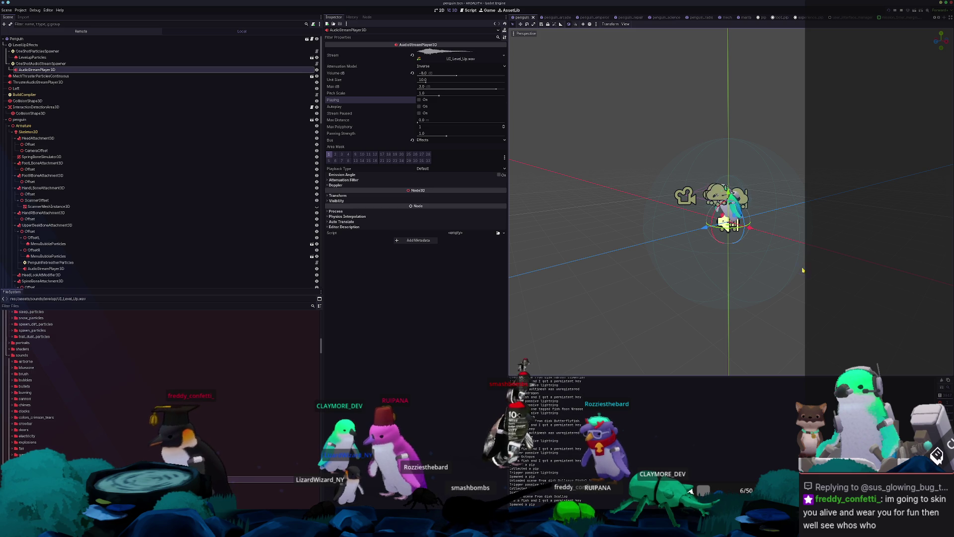
drag(664, 211, 641, 238)
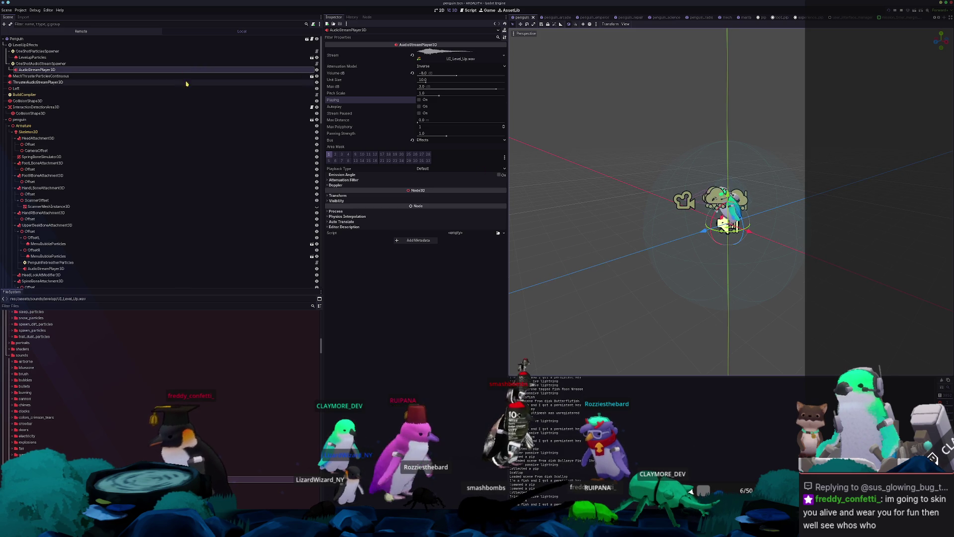
click(37, 51)
click(30, 39)
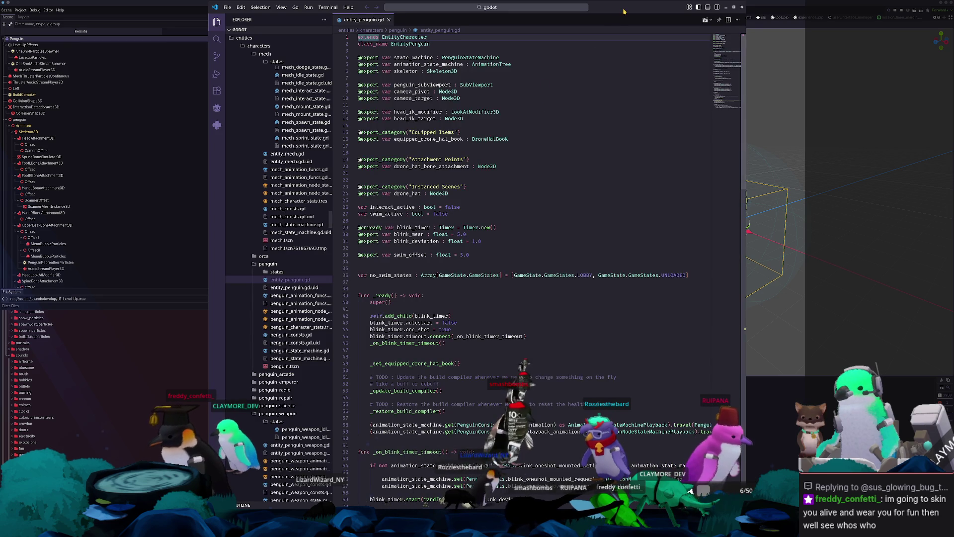
- Snap the code editor to the right half and open a blank line after the exports
drag(642, 10, 682, 17)
key(super+Right)
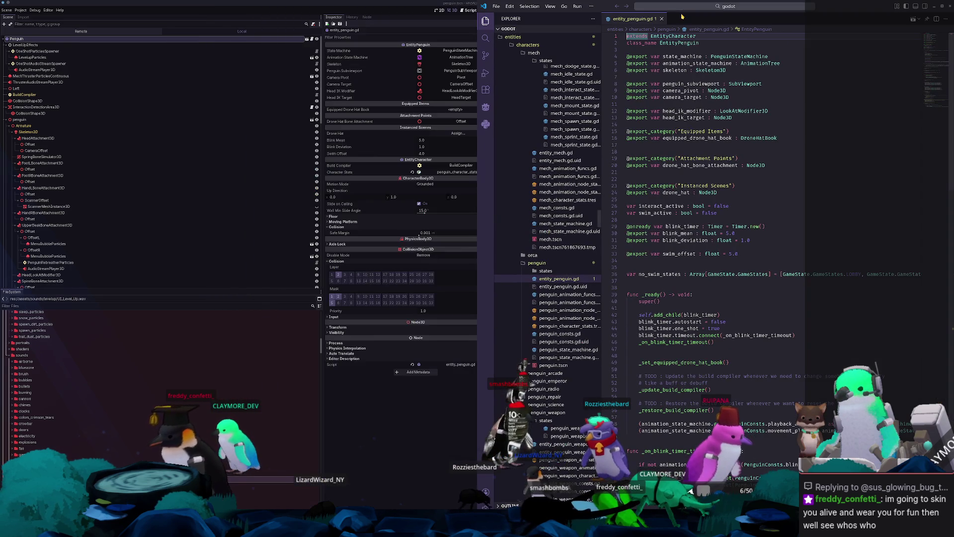
click(665, 265)
scroll(656, 271, down, 10)
scroll(649, 274, up, 11)
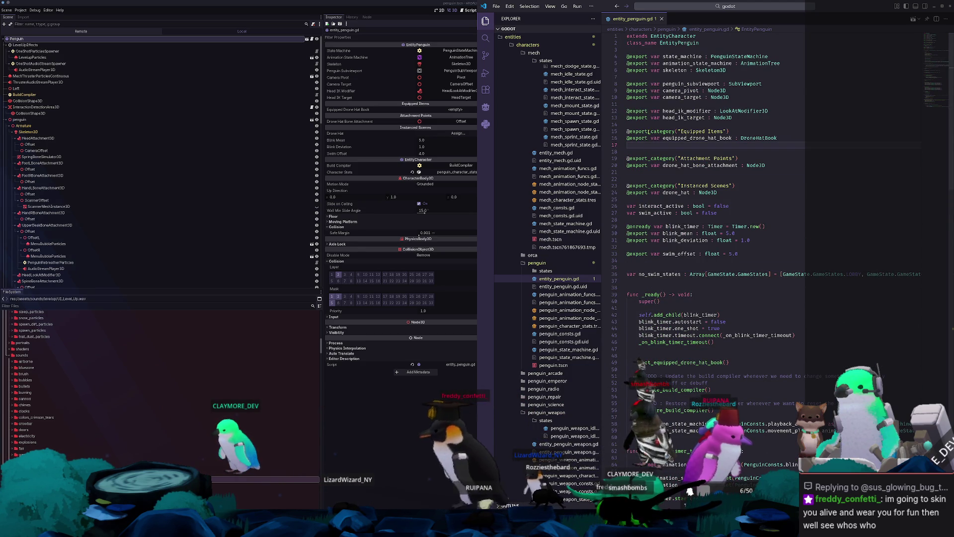
click(645, 199)
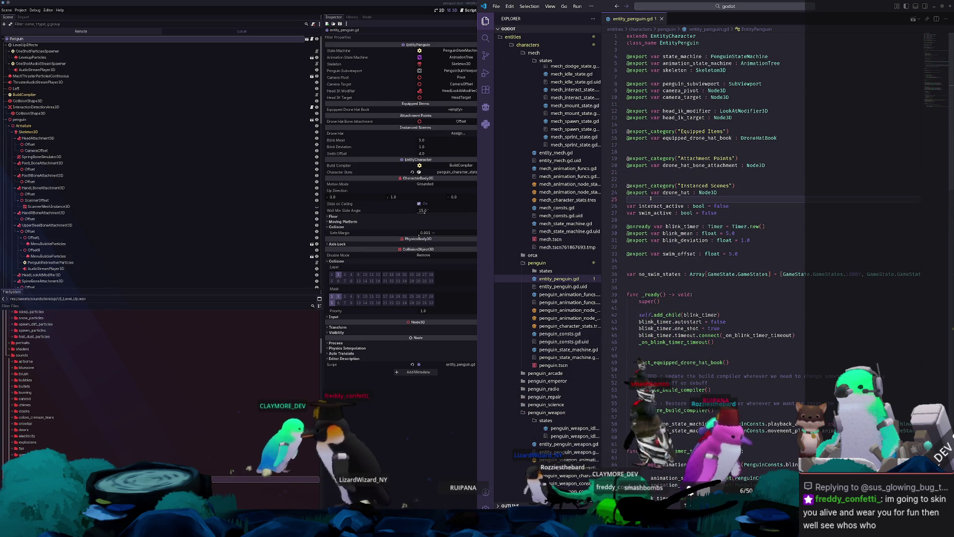
click(659, 125)
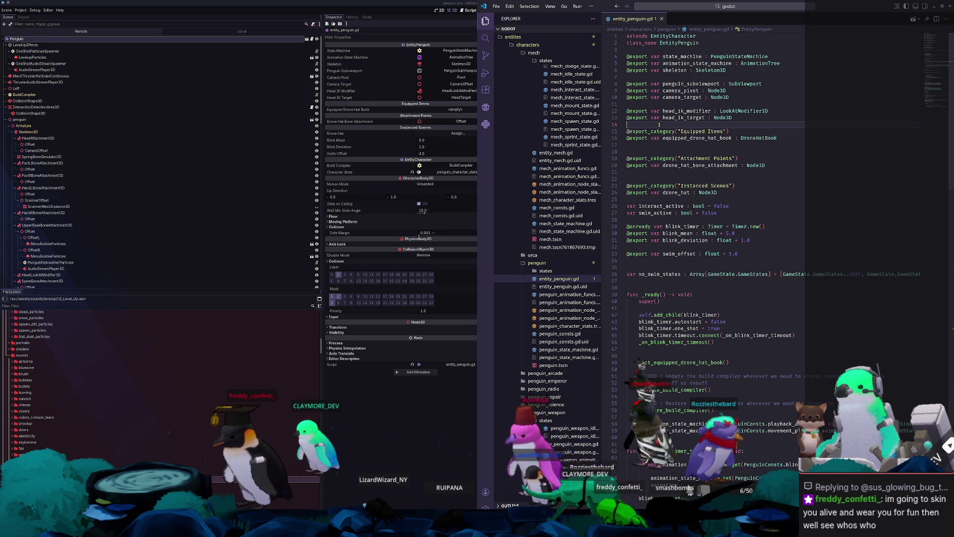
key(Return)
key(Return)
key(Up)
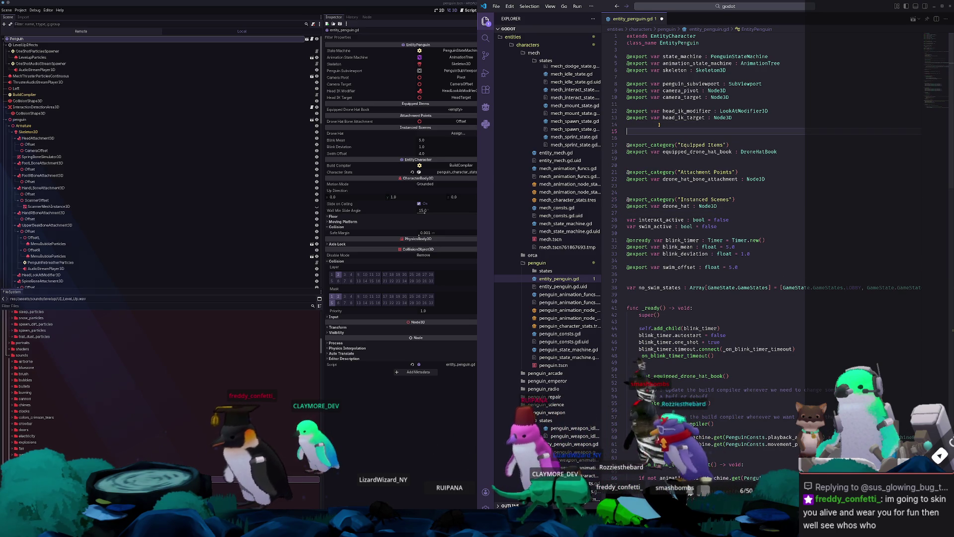
- Add exported level_up_particles : OneShotParticlesSpawner and level_up_audio : OneShotAudioStreamSpawner, then save
text(@export var )
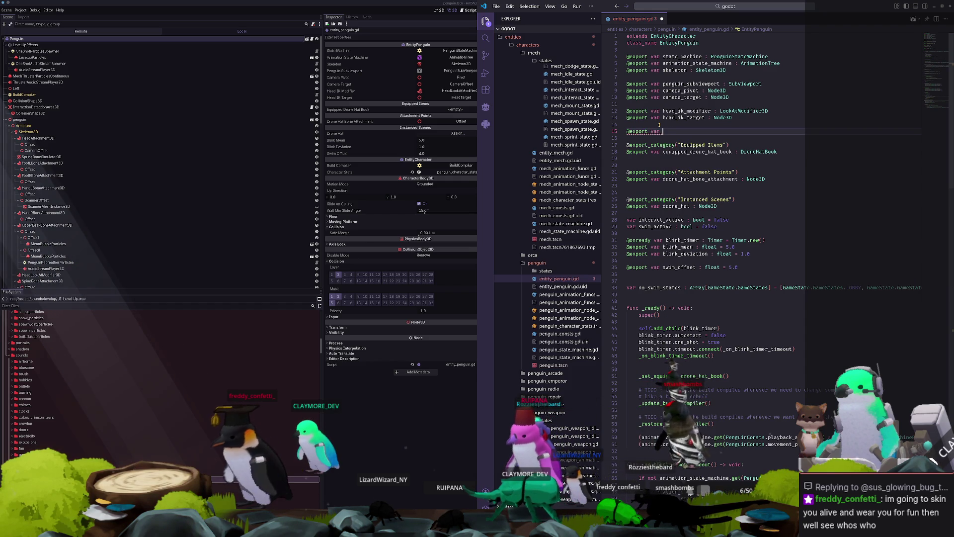
text(one)
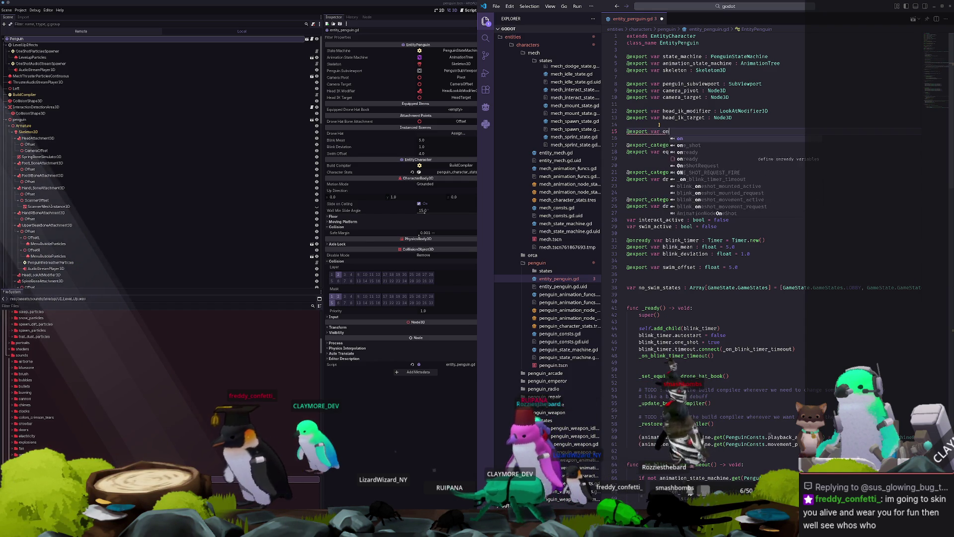
key(BackSpace)
key(BackSpace)
key(BackSpace)
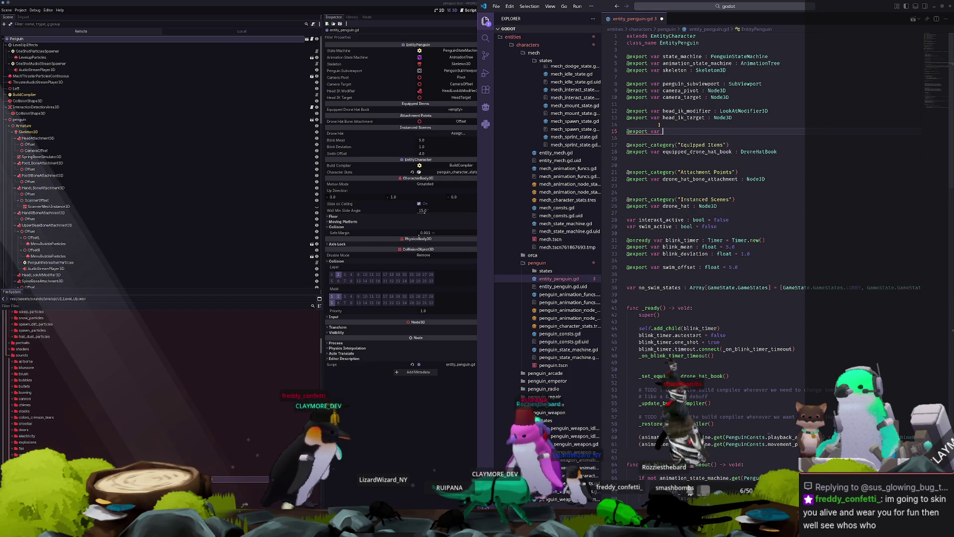
text(level_up_particles : )
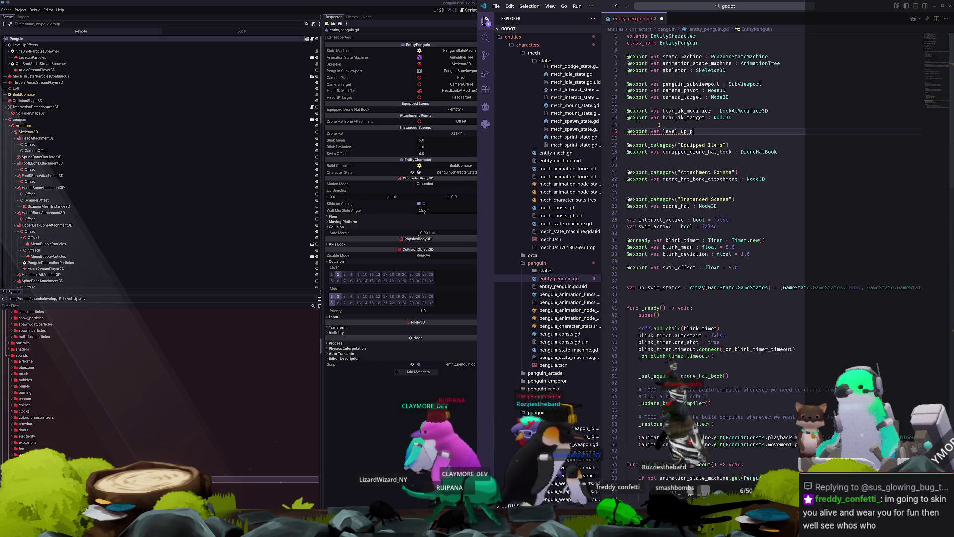
text(OneShot)
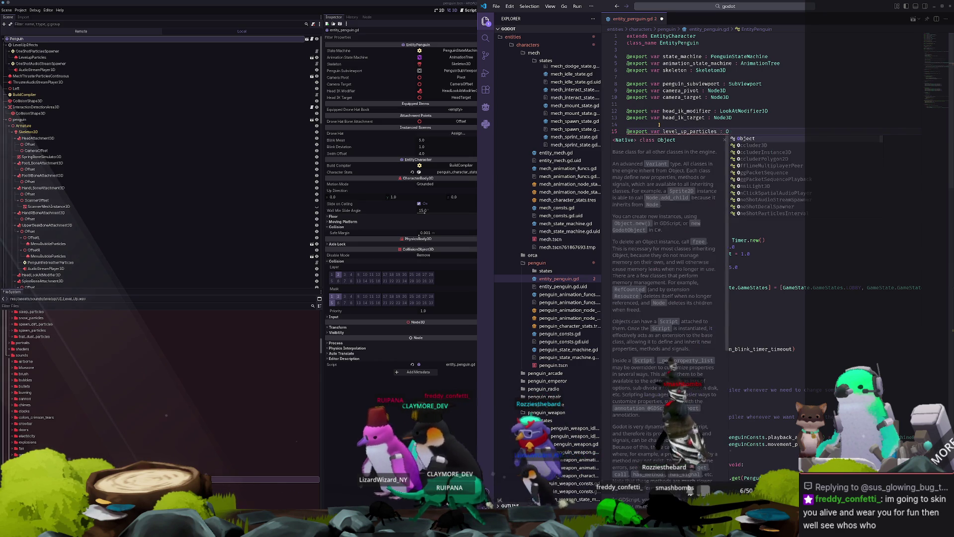
text(ParticlesSp)
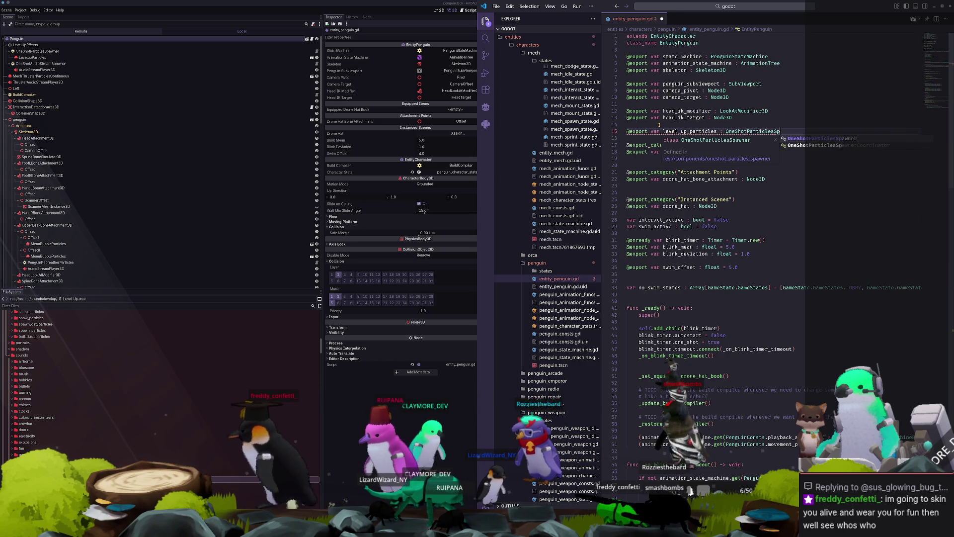
key(Return)
key(Return)
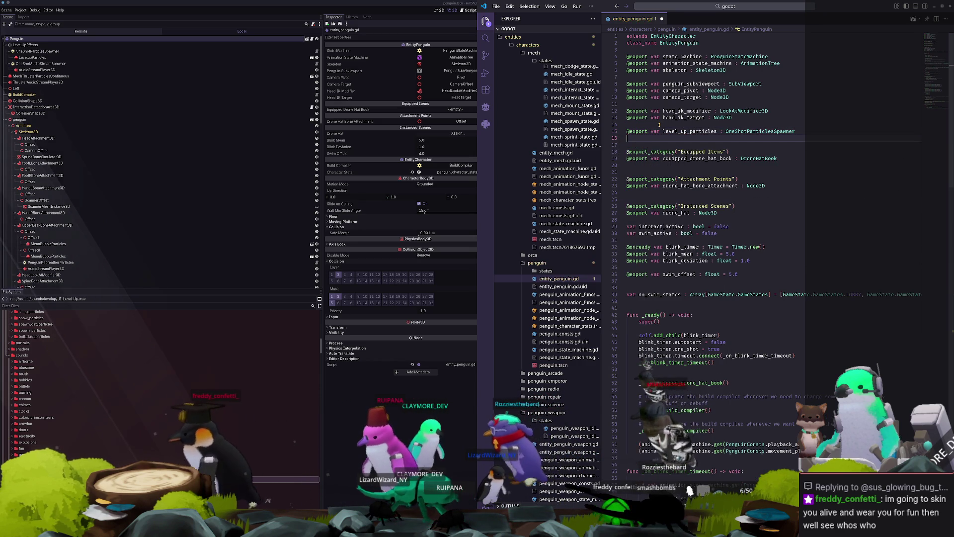
text(@export var )
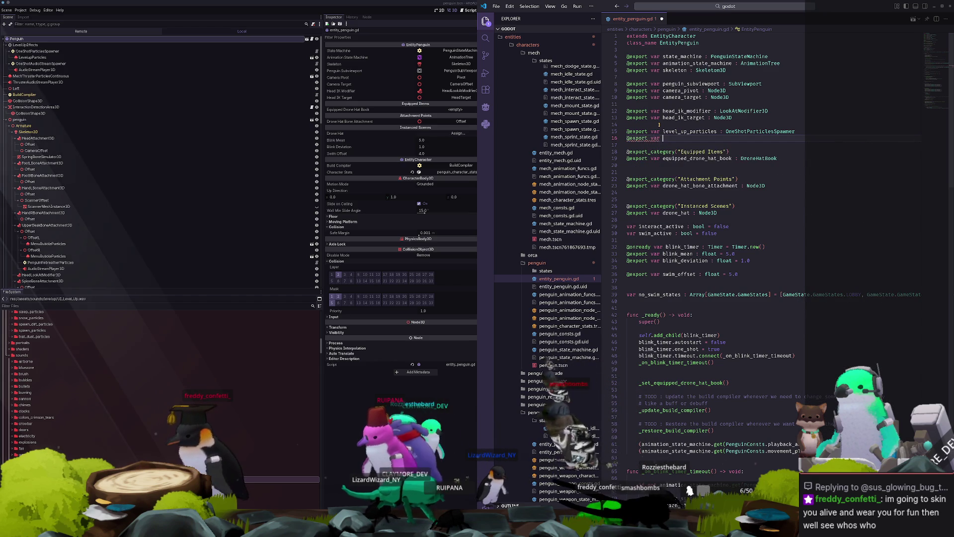
text(level_up_audio : )
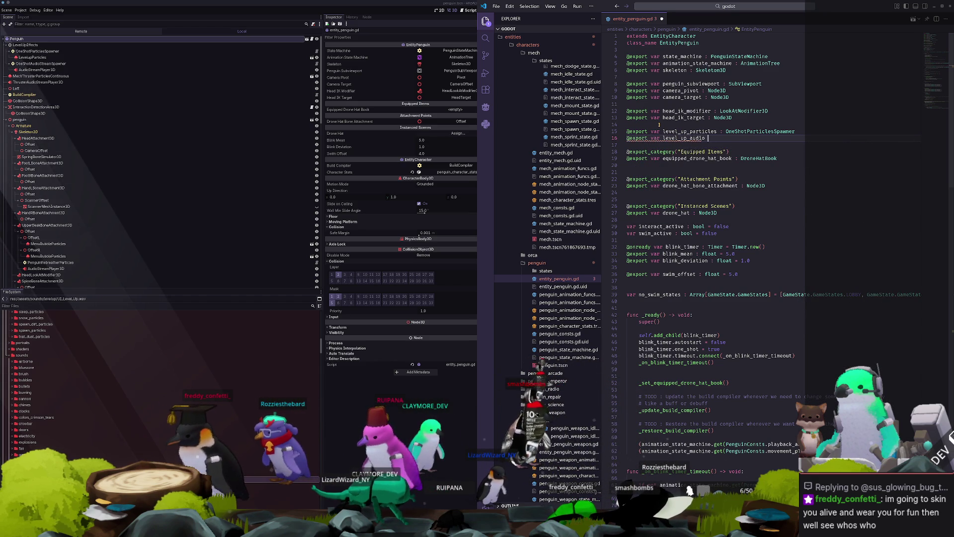
text(OneSho)
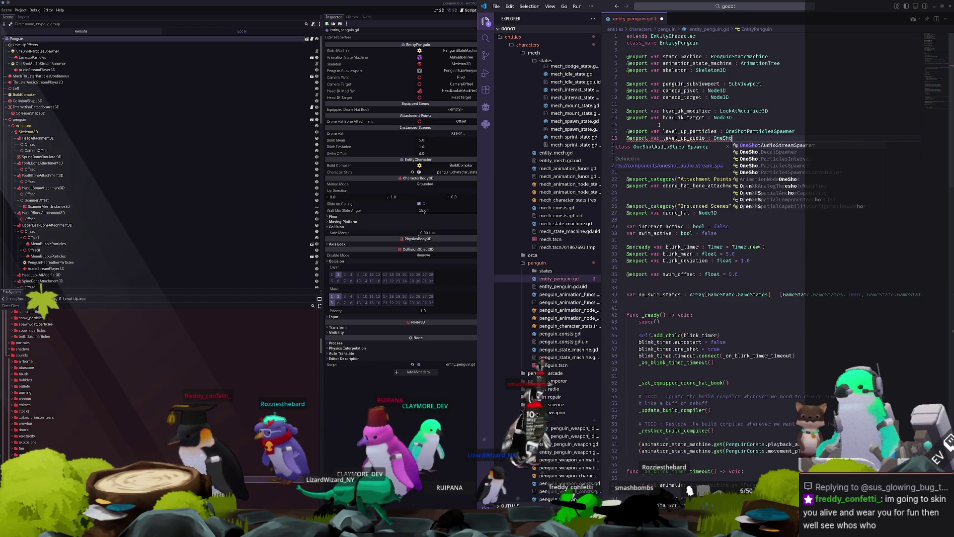
text(t)
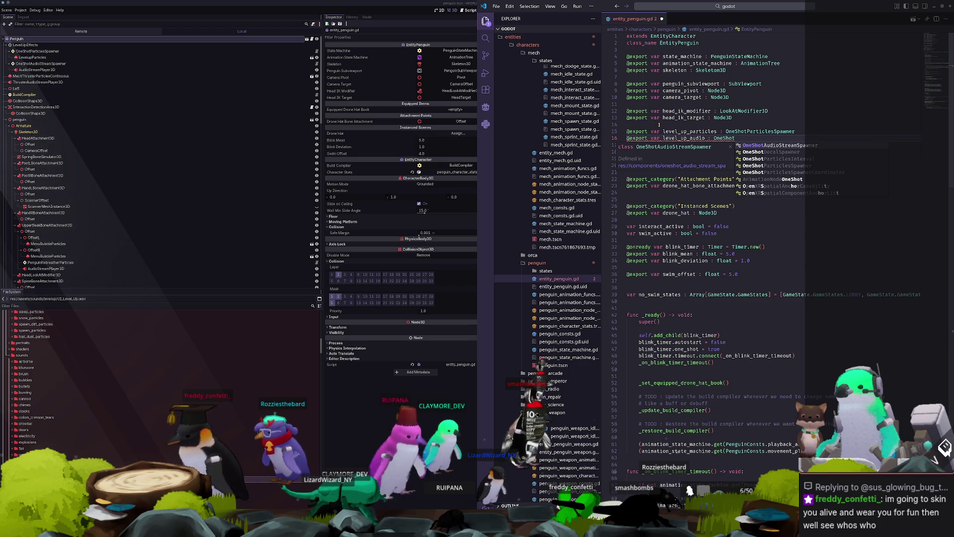
text(AudioStreamS)
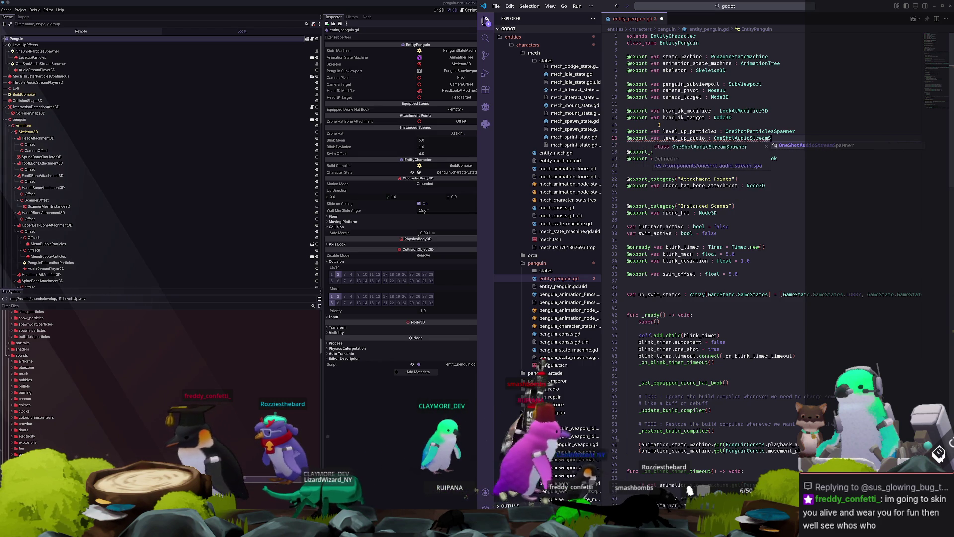
key(Return)
key(ctrl+s)
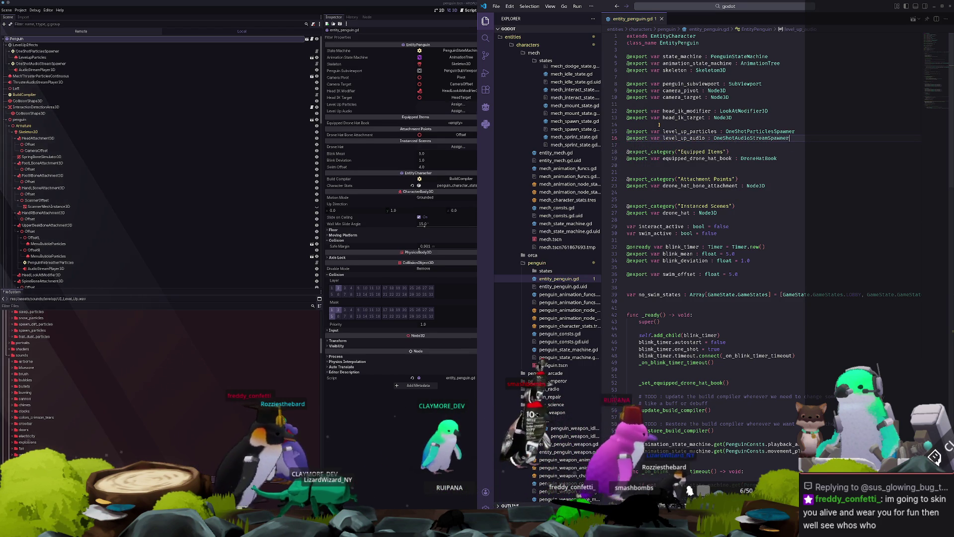
key(Down)
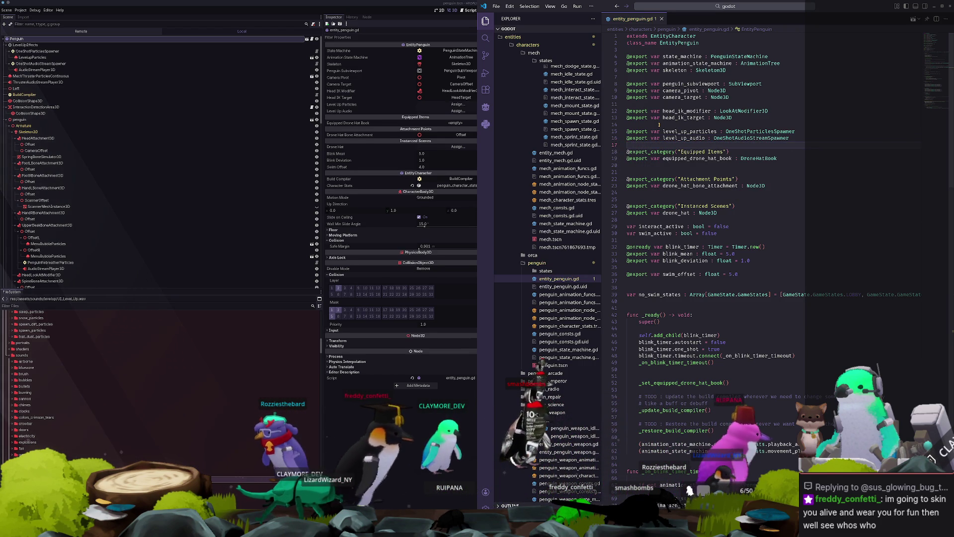
key(Down)
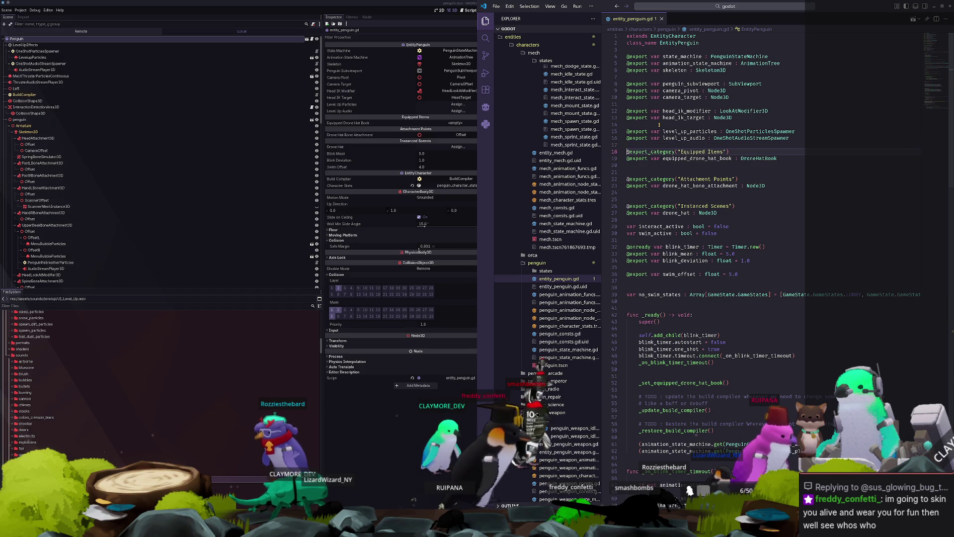
drag(802, 139, 802, 124)
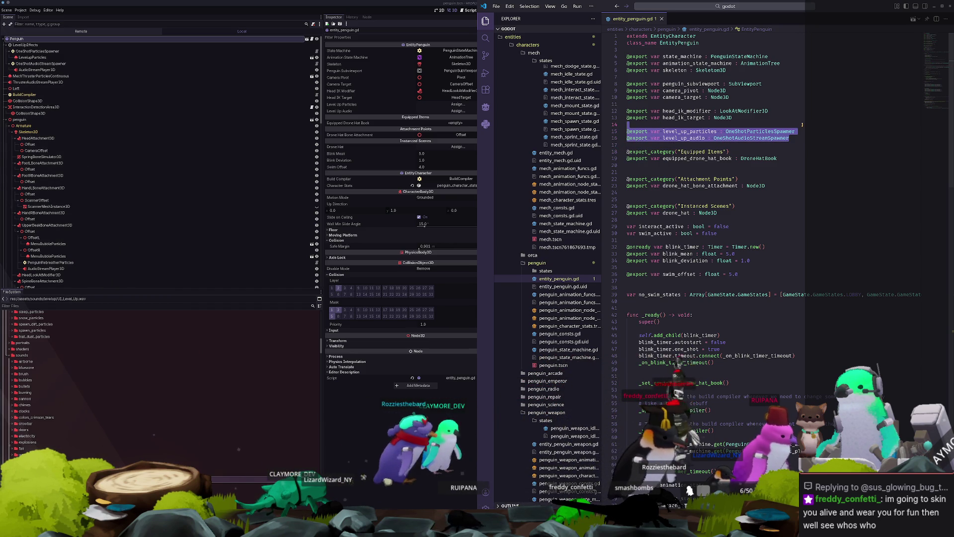
- Start spawn_levelup_particles() below take_damage with a level_up_audio.spawn_audio_stream() call
scroll(681, 311, down, 15)
scroll(681, 312, down, 6)
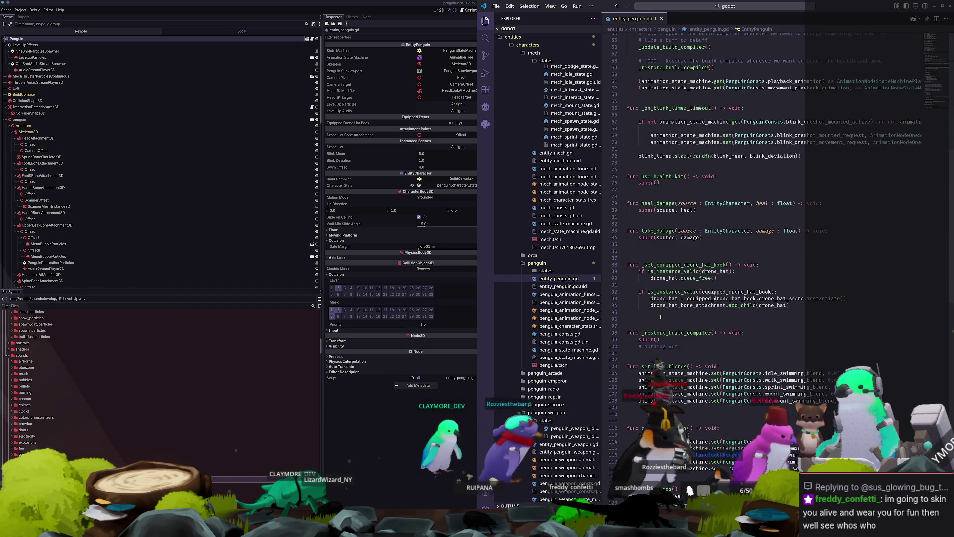
click(641, 262)
click(746, 201)
text(func )
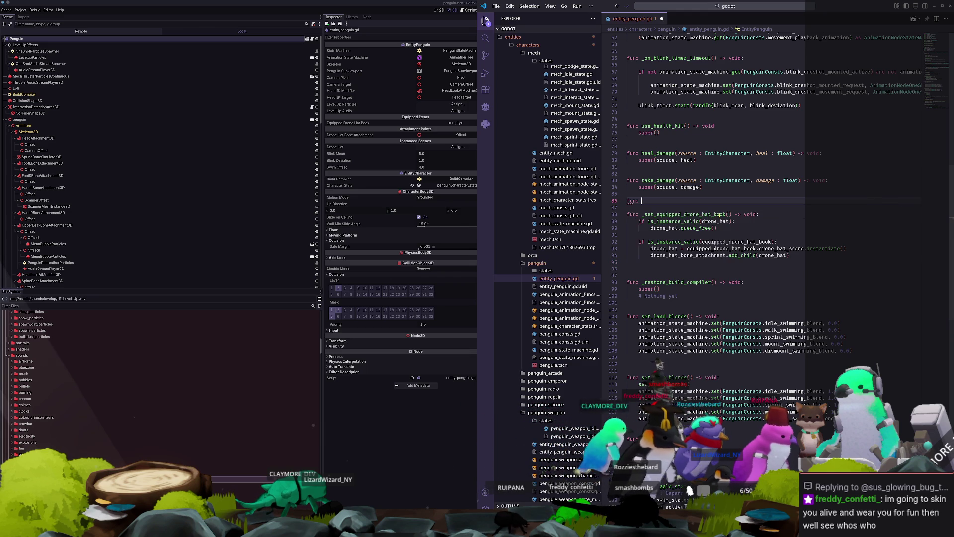
text(spawn_)
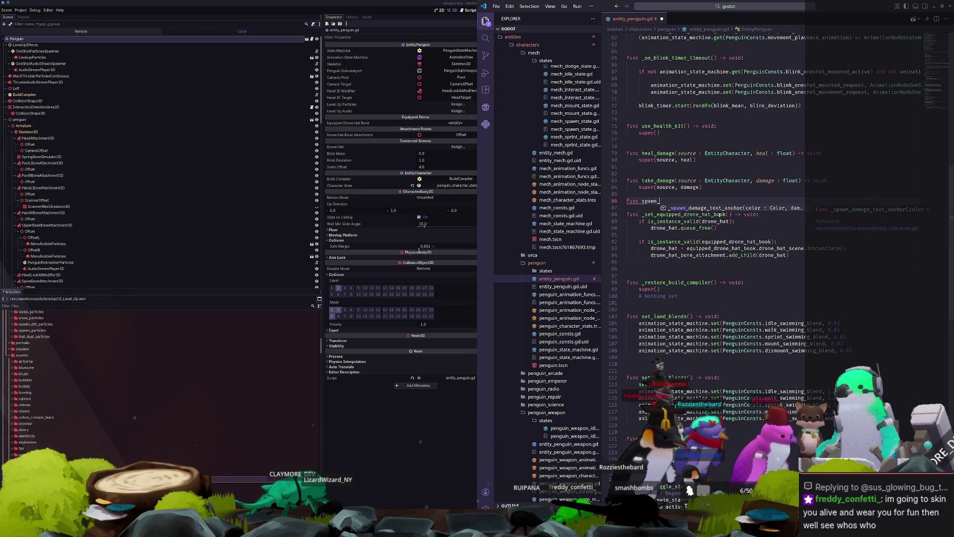
text(el_)
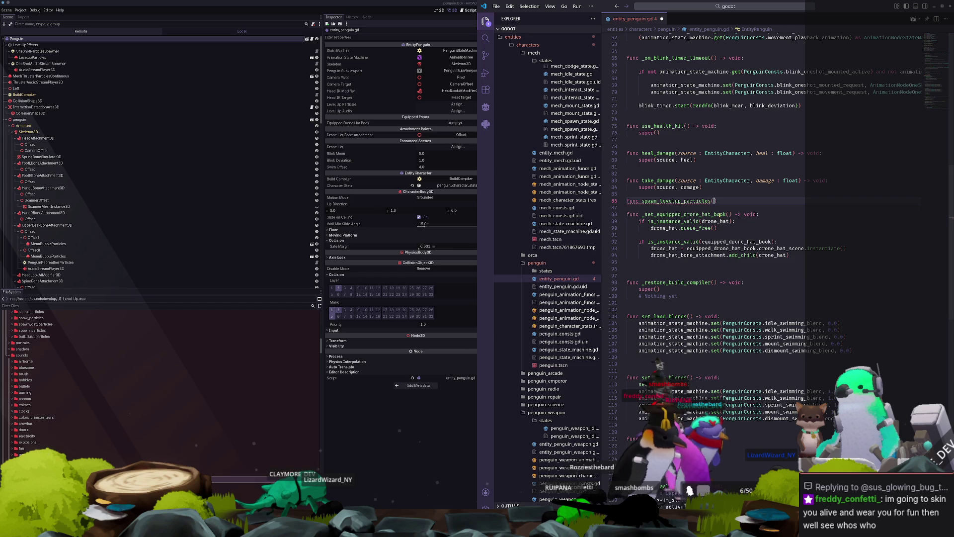
text(id:)
key(Return)
text(pevel)
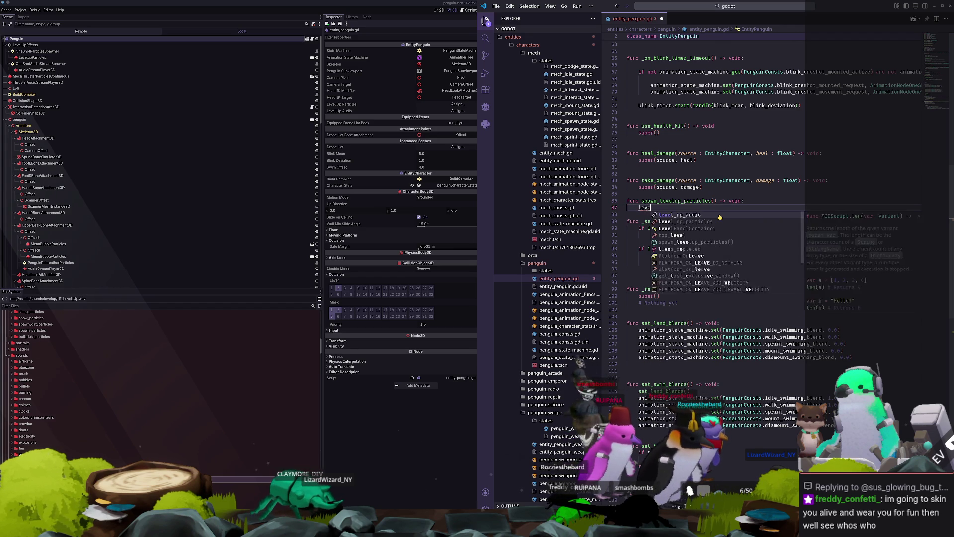
key(Return)
text(.spawn)
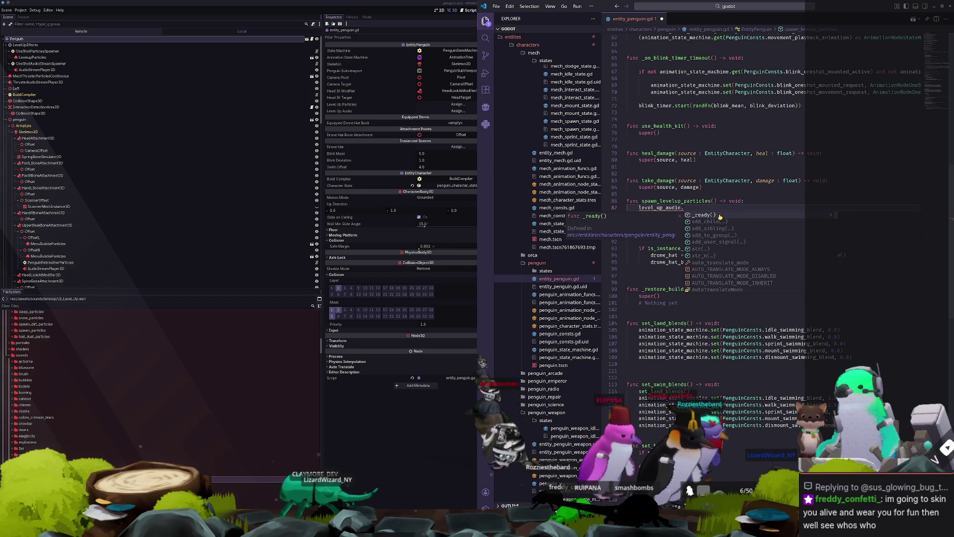
key(Return)
key(Return)
- Add the level_up_particles.spawn_oneshot_particles() call and tidy the blank lines around the function
text(level)
key(Down)
key(Return)
text(.spawn)
key(Return)
key(Return)
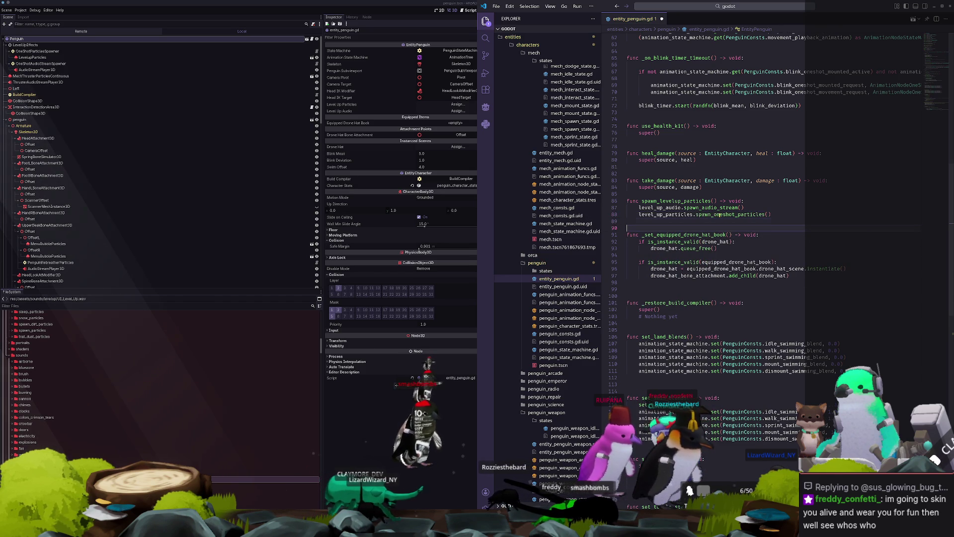
key(Up)
key(Up)
key(Up)
key(Home)
key(Return)
key(Down)
key(Down)
key(Down)
key(Down)
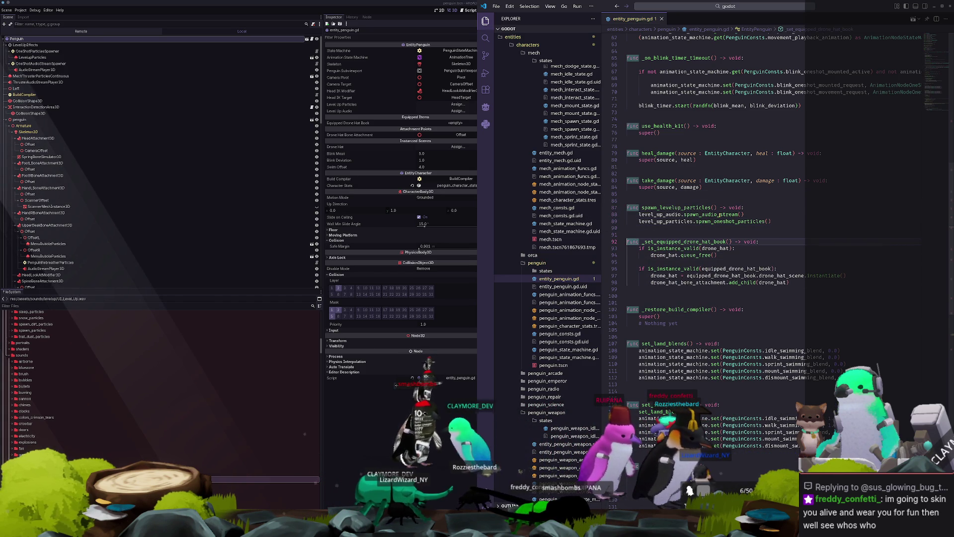
key(Delete)
key(Up)
key(Up)
key(Up)
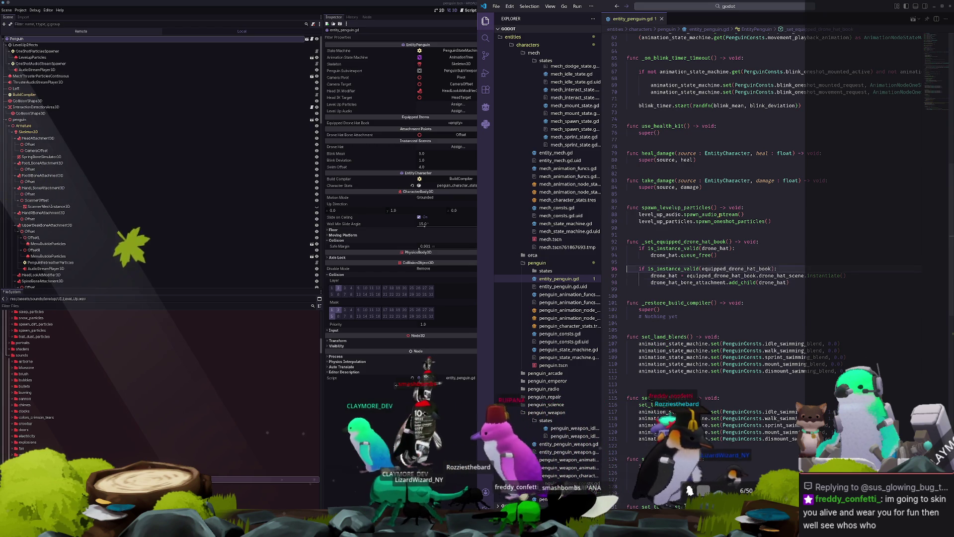
key(Up)
key(Up)
key(Up)
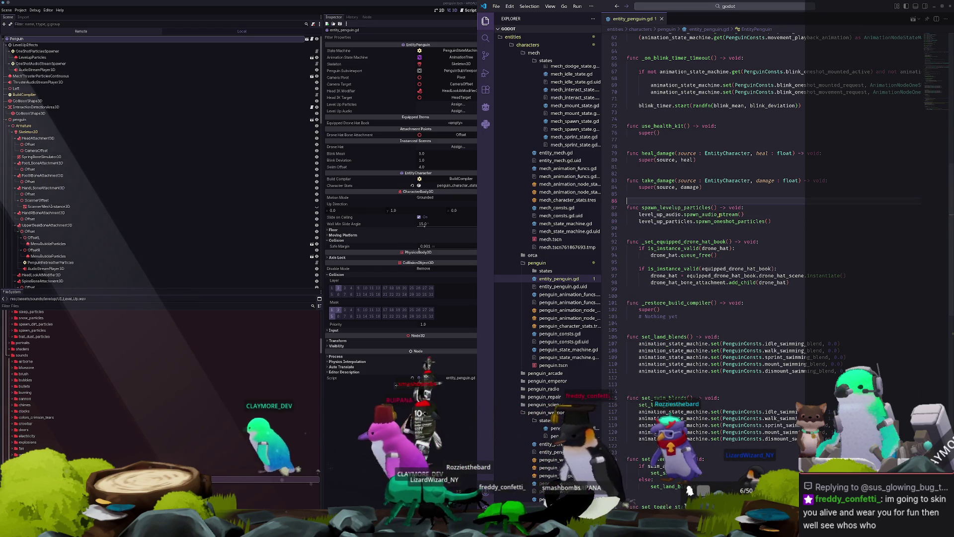
key(Down)
key(Down)
key(Down)
key(Down)
key(Down)
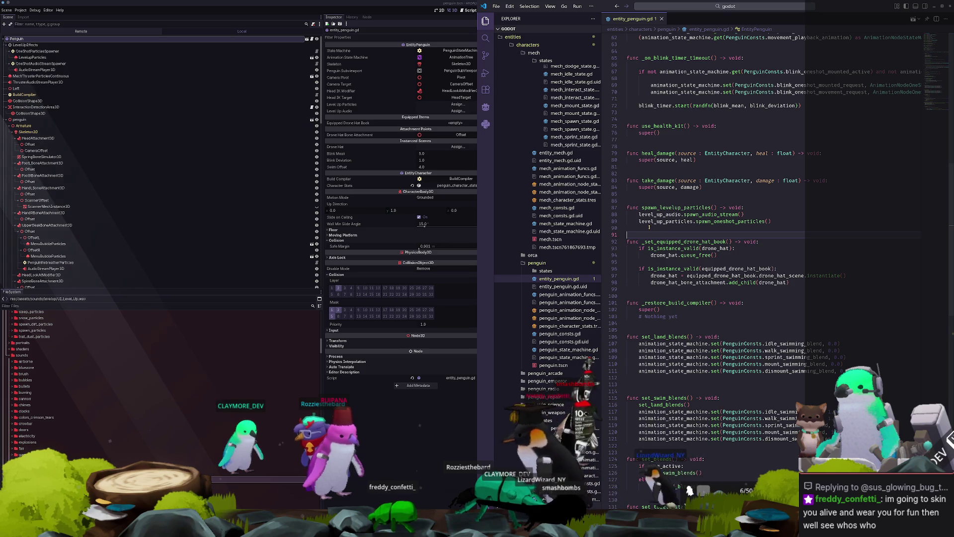
scroll(666, 234, up, 3)
click(735, 5)
- Open game_state.gd and find the level-up branch in _on_award_mech_experience
text(game_s)
key(Return)
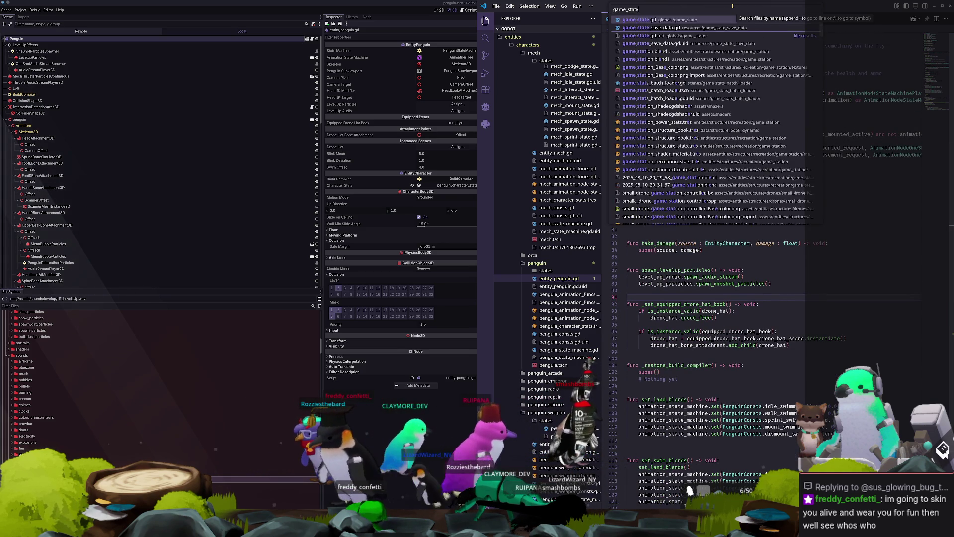
text(level)
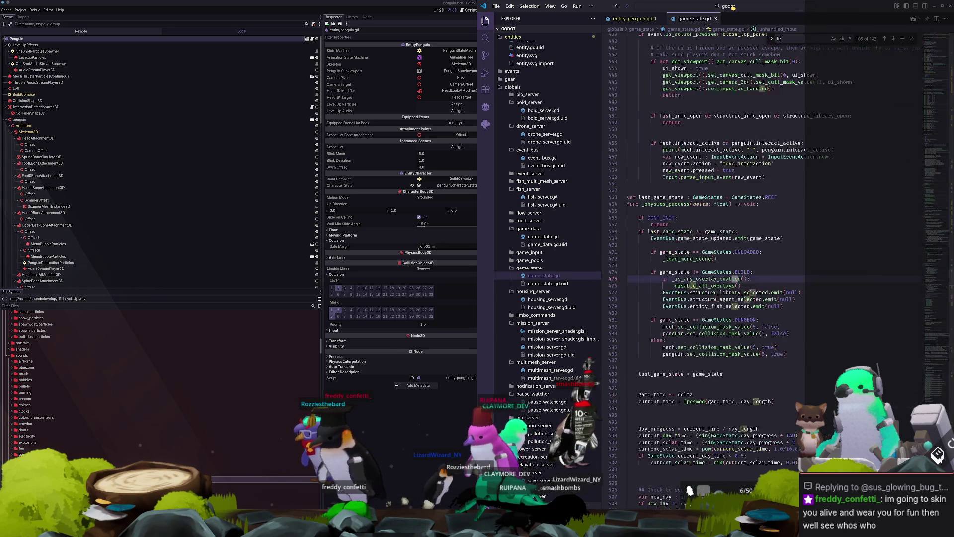
text(_)
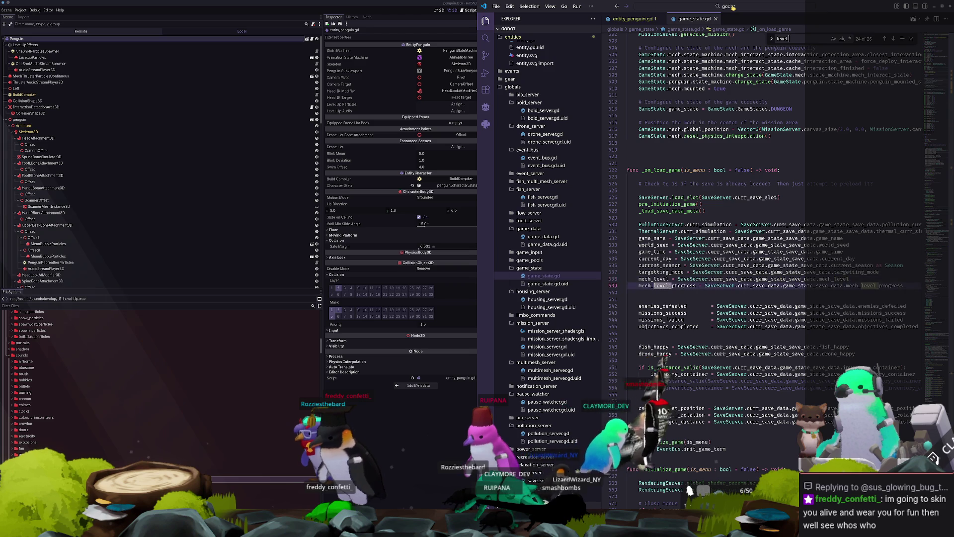
text(award_mech_ex)
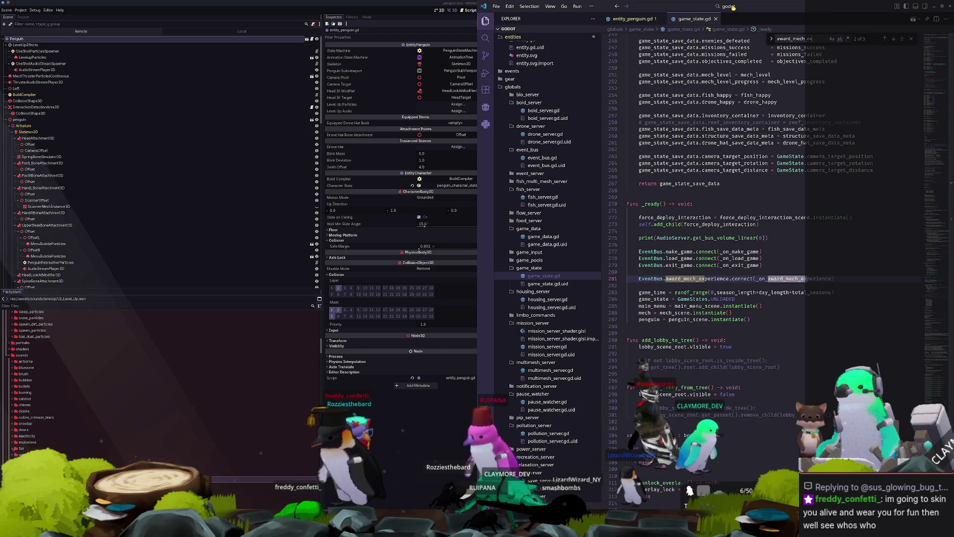
key(Return)
click(669, 326)
scroll(706, 318, down, 1)
- Add a GameState.penguin.spawn_levelup_particles() call in the level-up branch and save the file
key(Up)
key(Up)
key(Up)
key(ctrl+shift+Return)
key(ctrl+shift+Return)
key(ctrl+shift+Return)
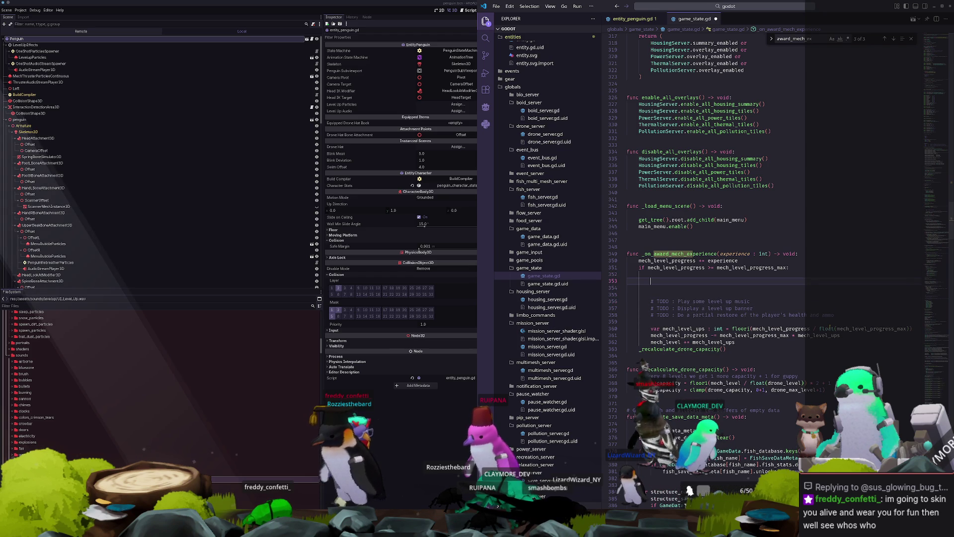
text(GameState.peng)
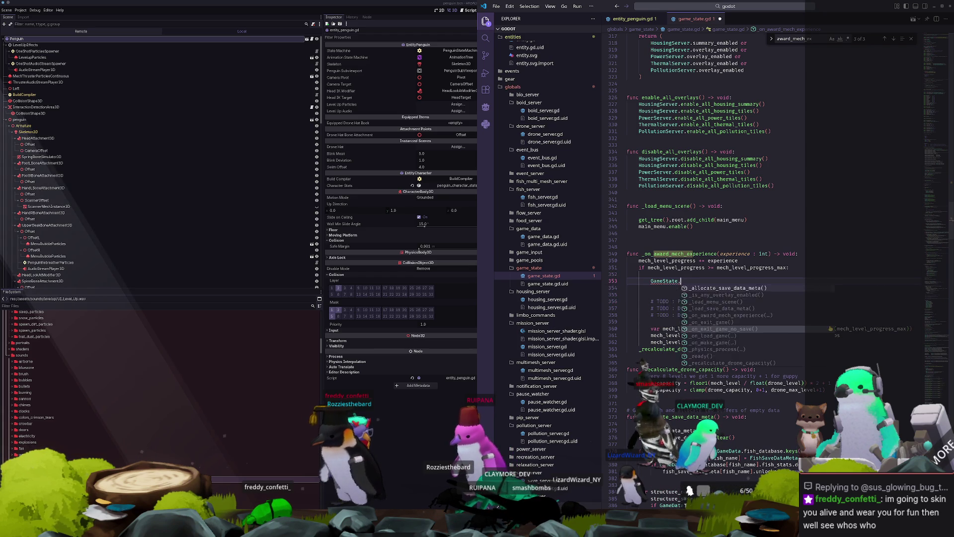
text(uin.level)
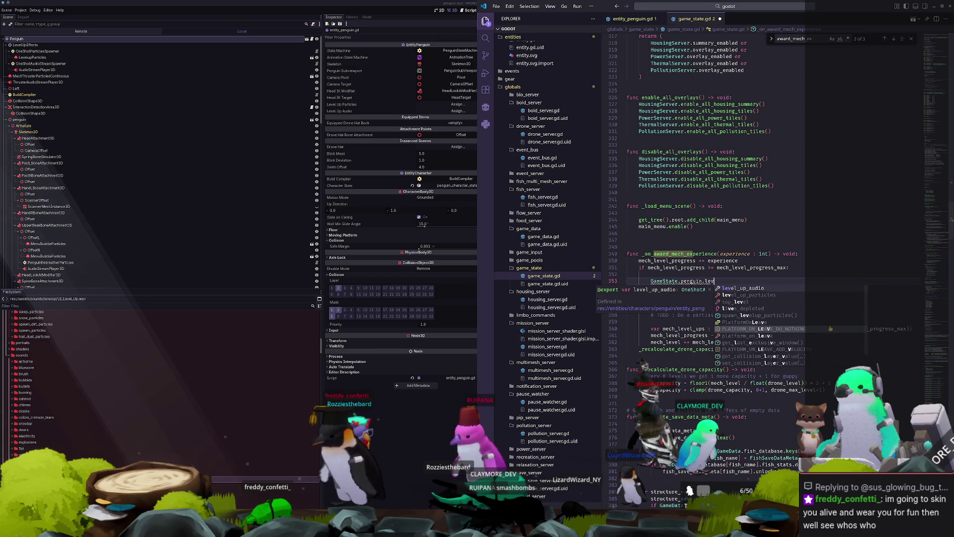
key(Down)
key(Down)
key(Down)
key(Return)
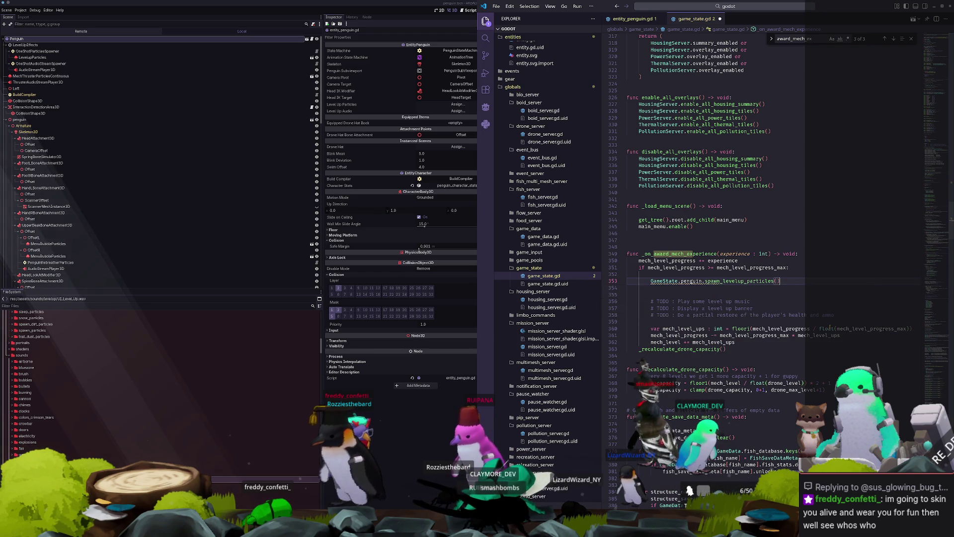
key(Down)
key(ctrl+s)
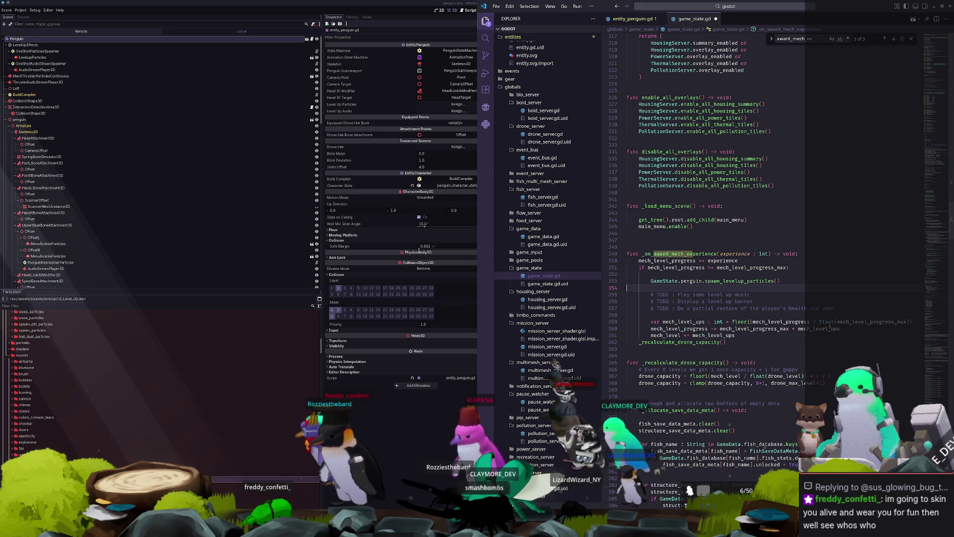
- Fix the blank lines around the particles call and before _recalculate_drone_capacity, then return to Godot
key(Delete)
key(Down)
key(Down)
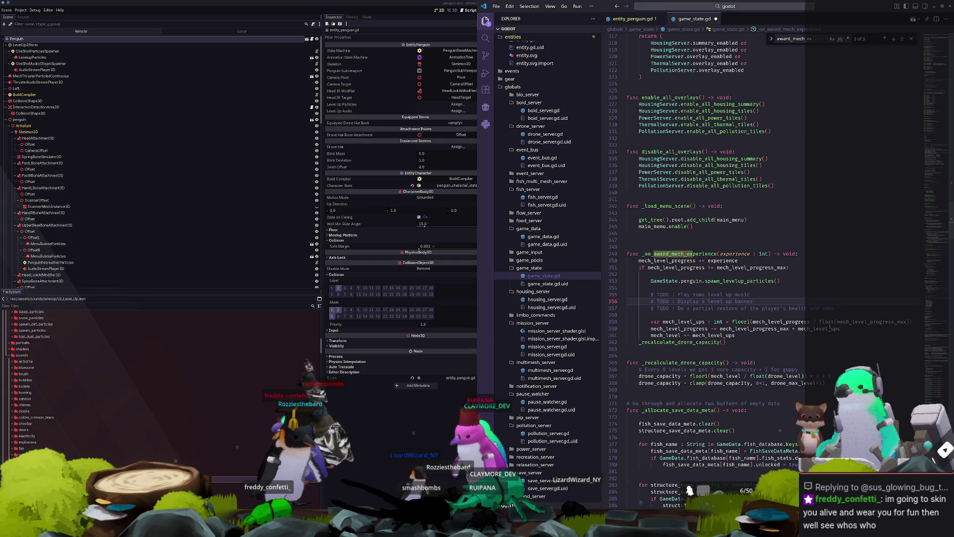
key(Up)
key(Up)
key(BackSpace)
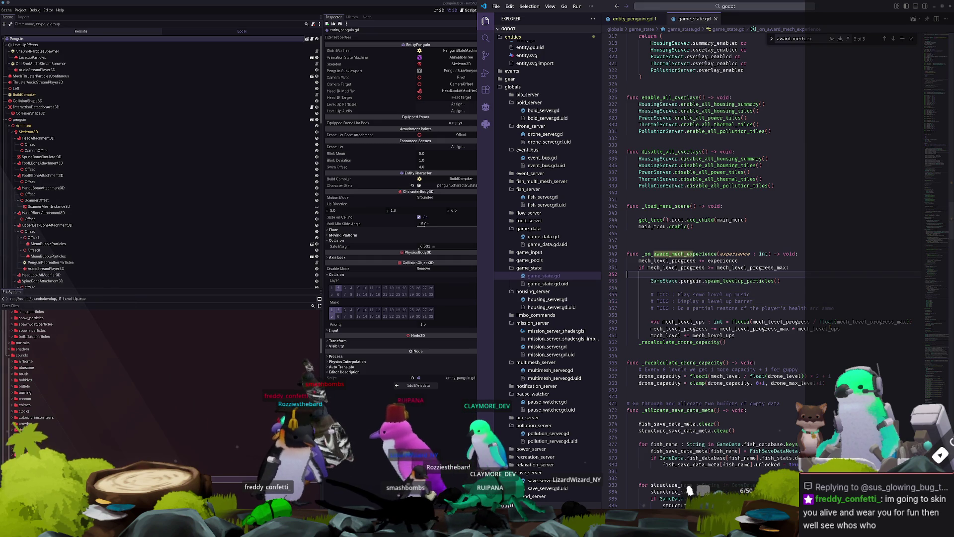
key(Return)
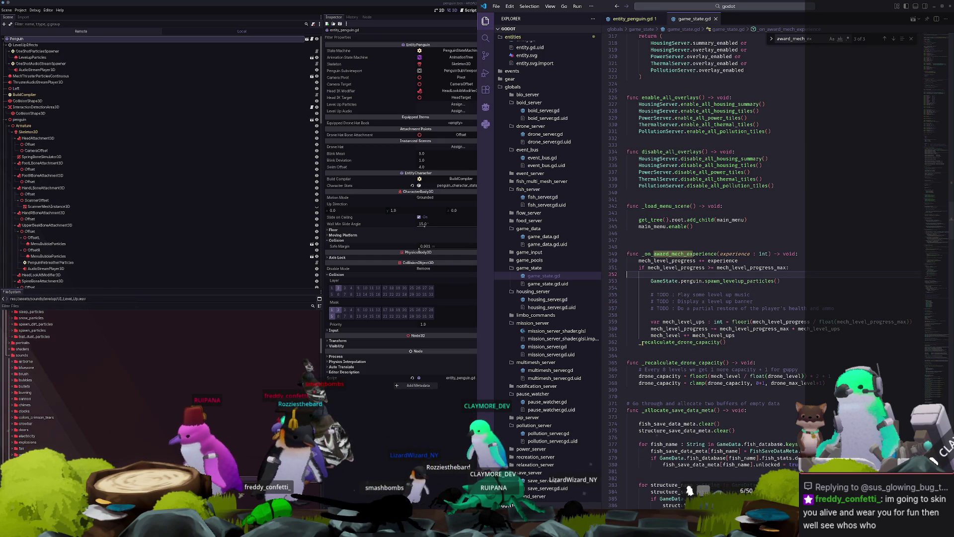
click(640, 342)
key(Return)
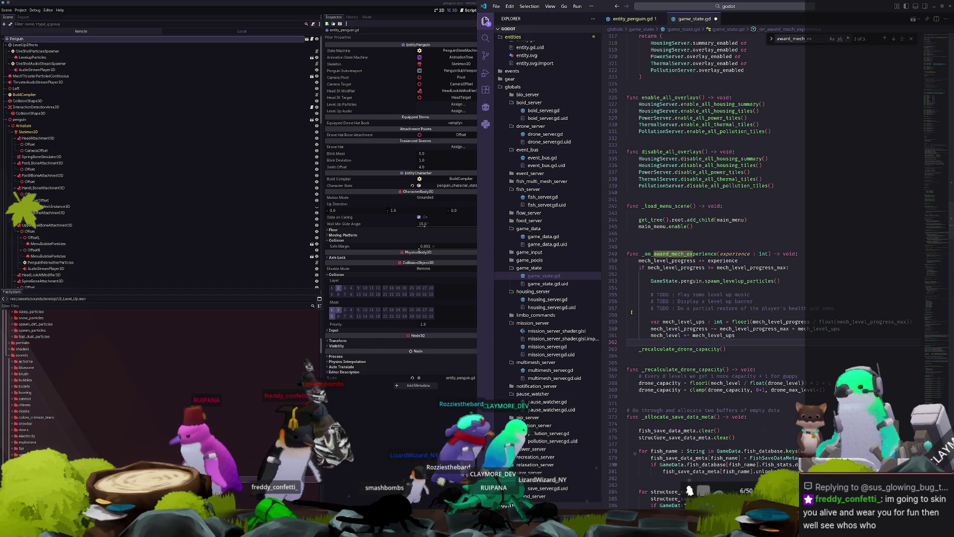
click(453, 453)
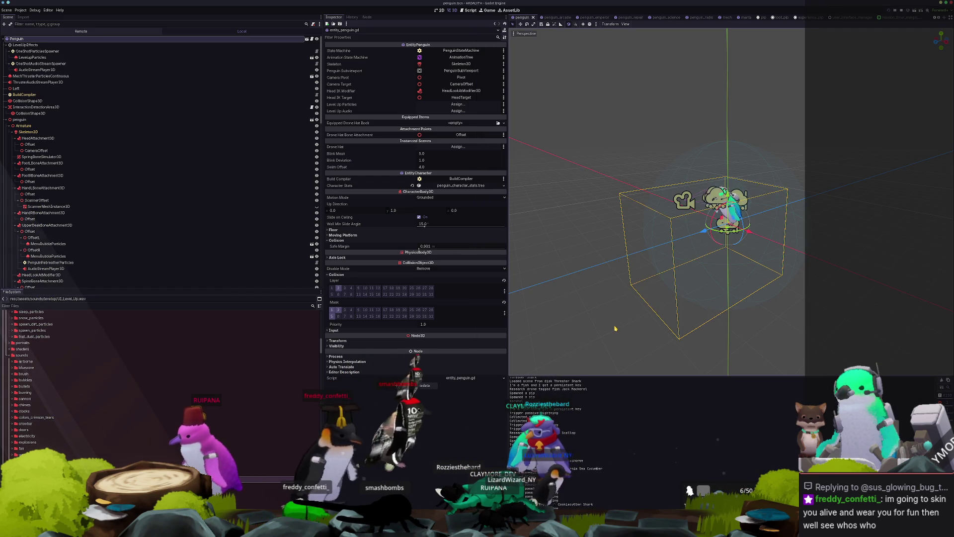
- Run the game with F5, then open limbo_commands.gd and add a blank line at line 37
key(F5)
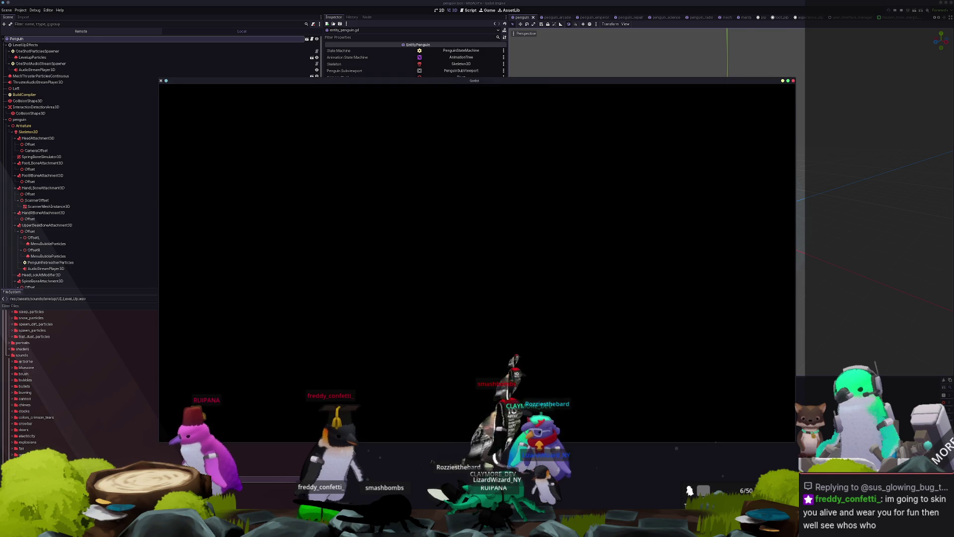
click(687, 8)
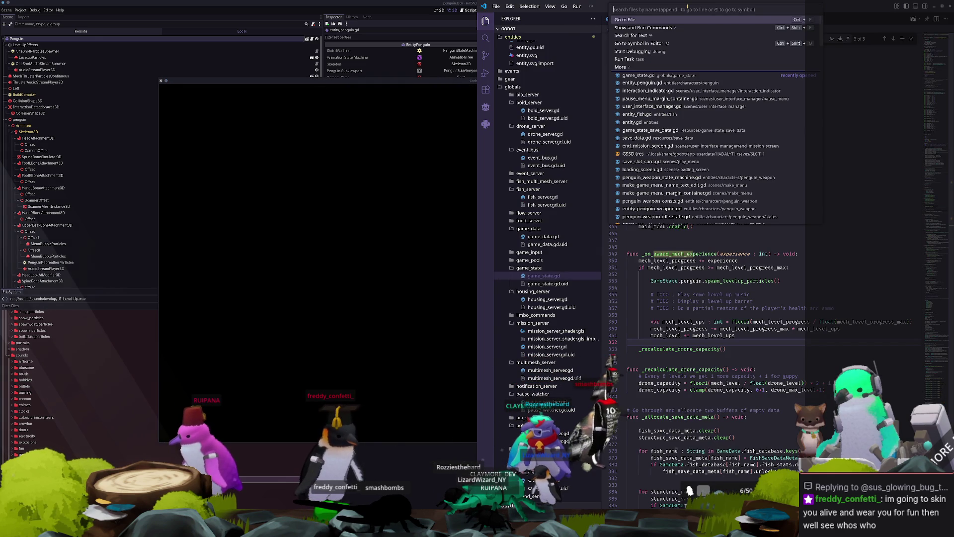
text(limbo_c)
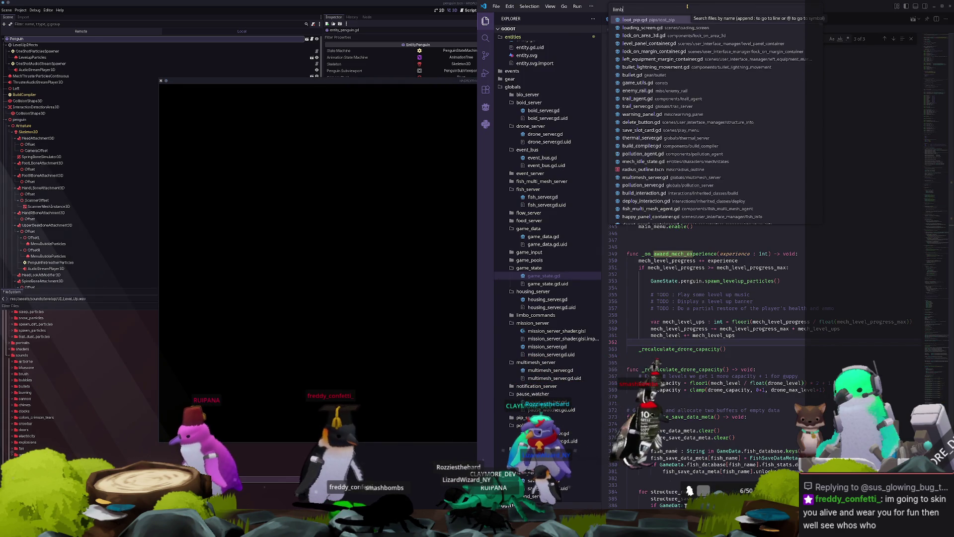
text(ommand)
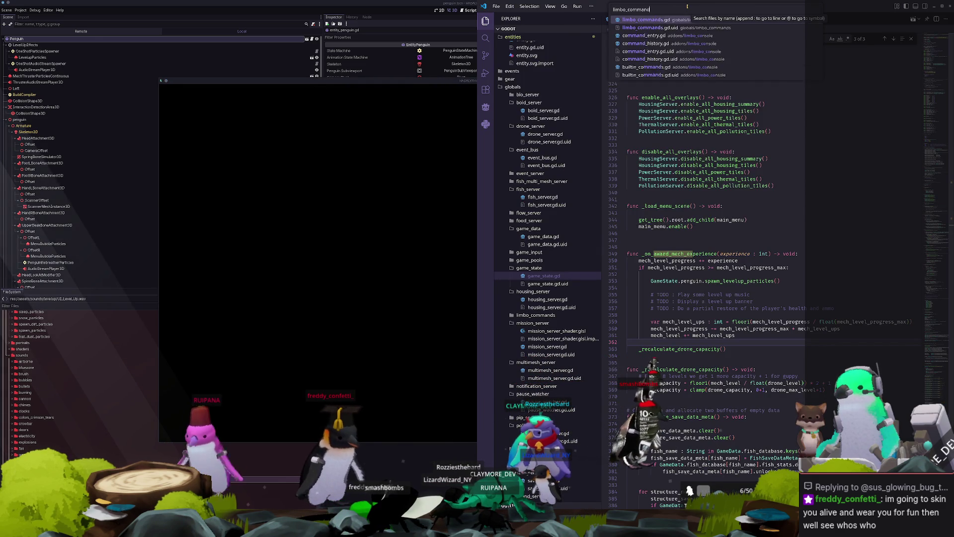
key(Return)
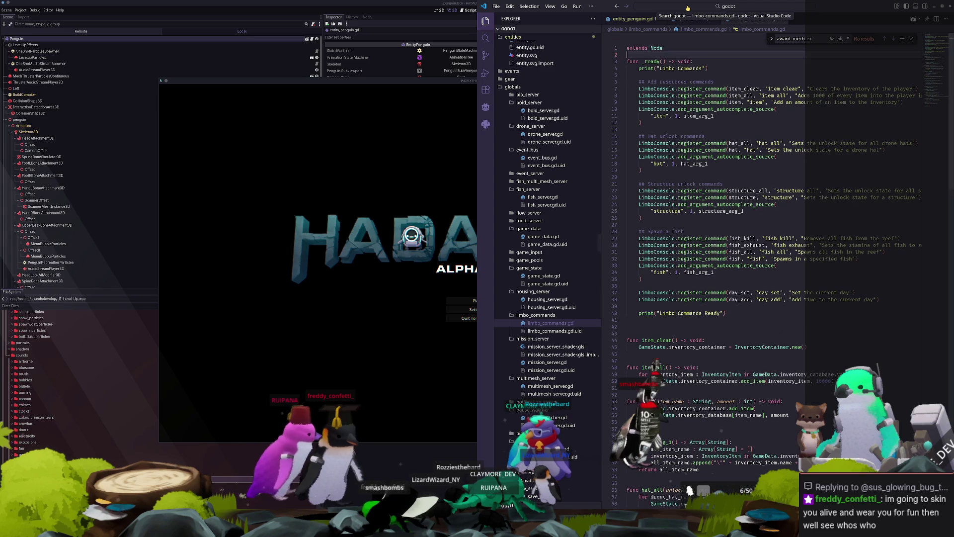
key(Down)
key(Down)
key(Down)
key(Return)
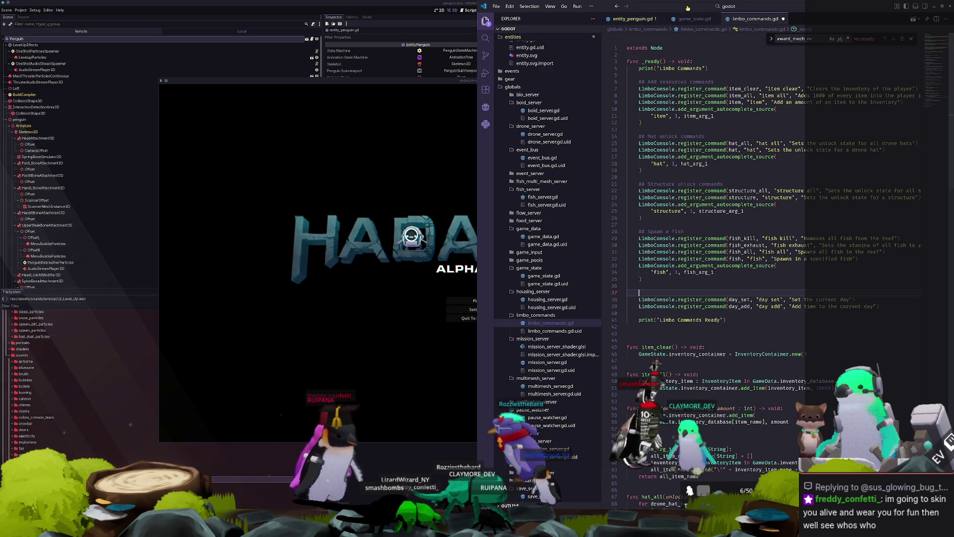
- Add a new 'Manually change experience levels' comment section after the Day manip commands
text(Day mani)
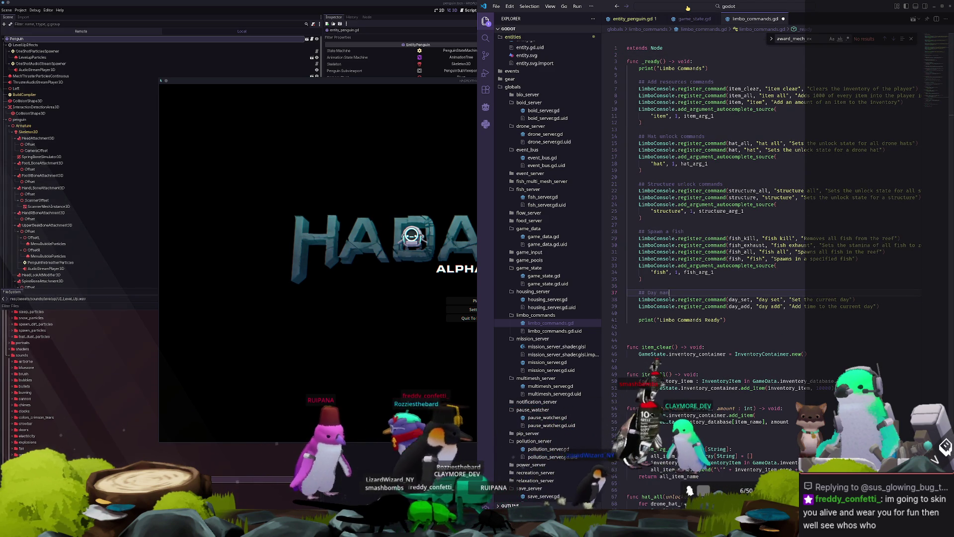
text(pulation com)
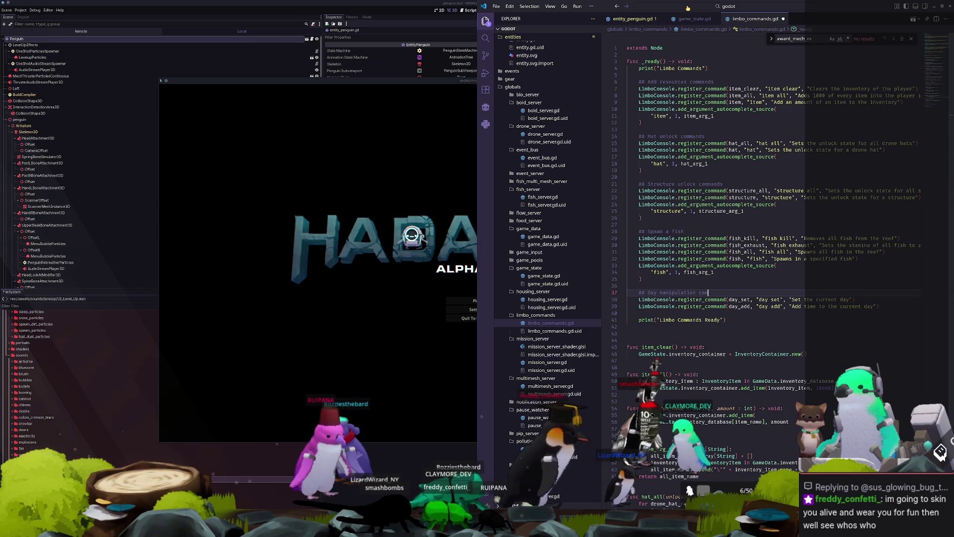
key(Return)
key(Return)
key(Return)
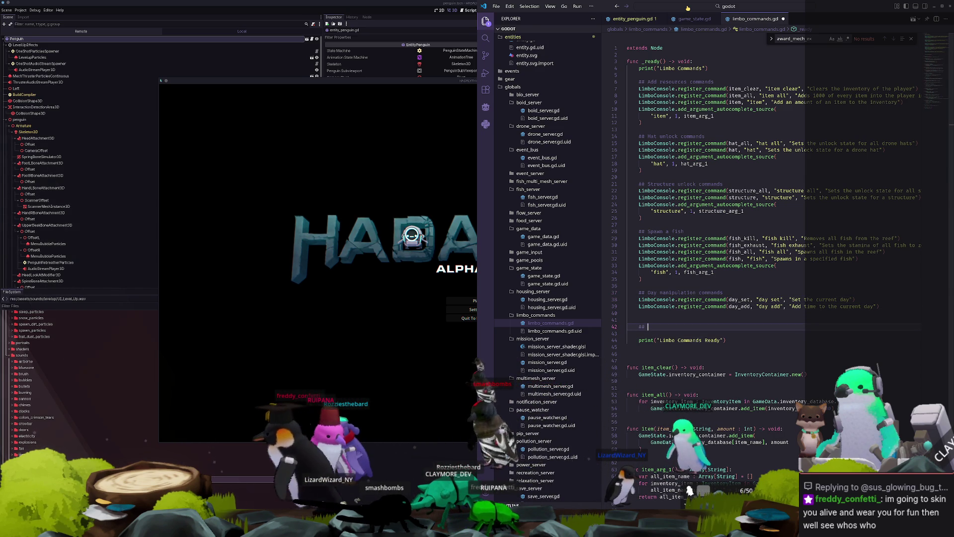
text(Manu)
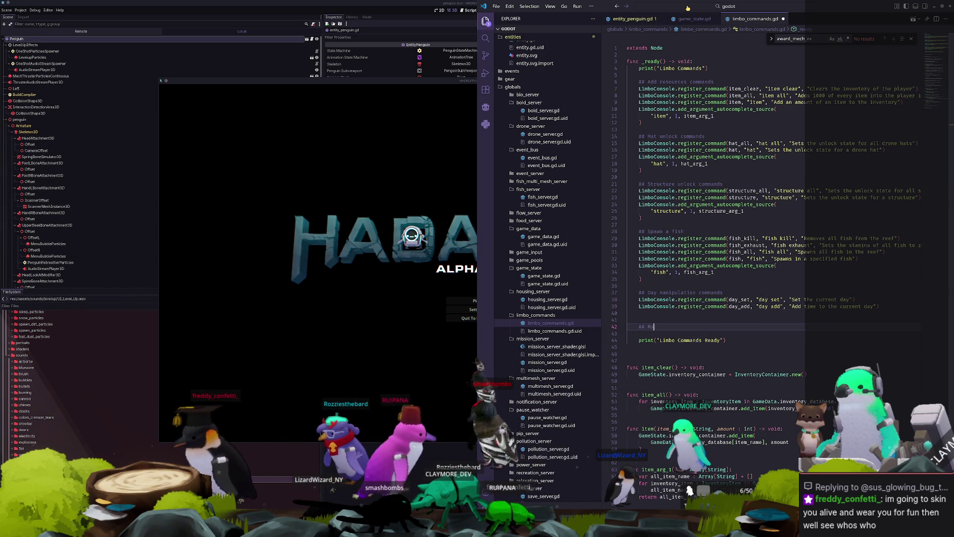
text(ally change experienc)
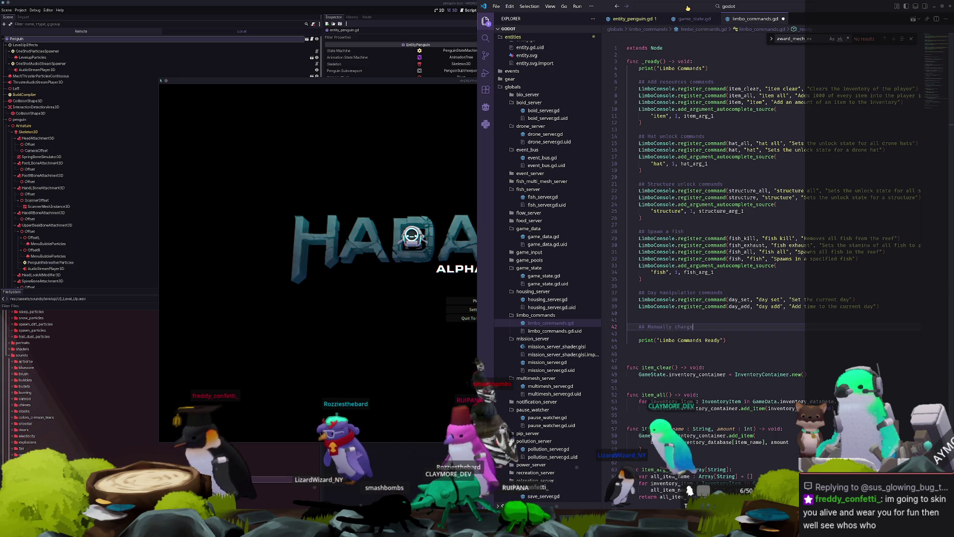
text(e levels)
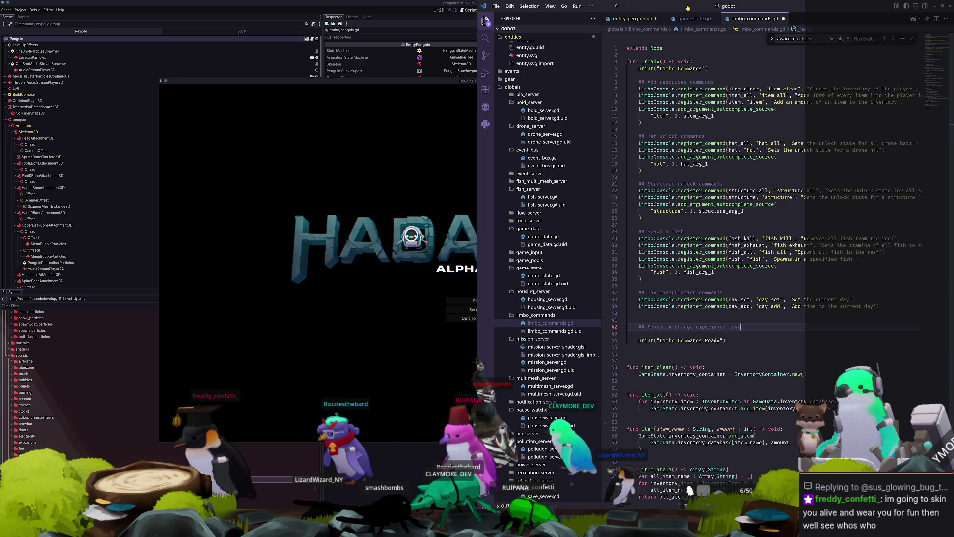
key(Return)
- Register the experience_add command as 'experience add', described as adding experience to the player
text(LimboConsole.re)
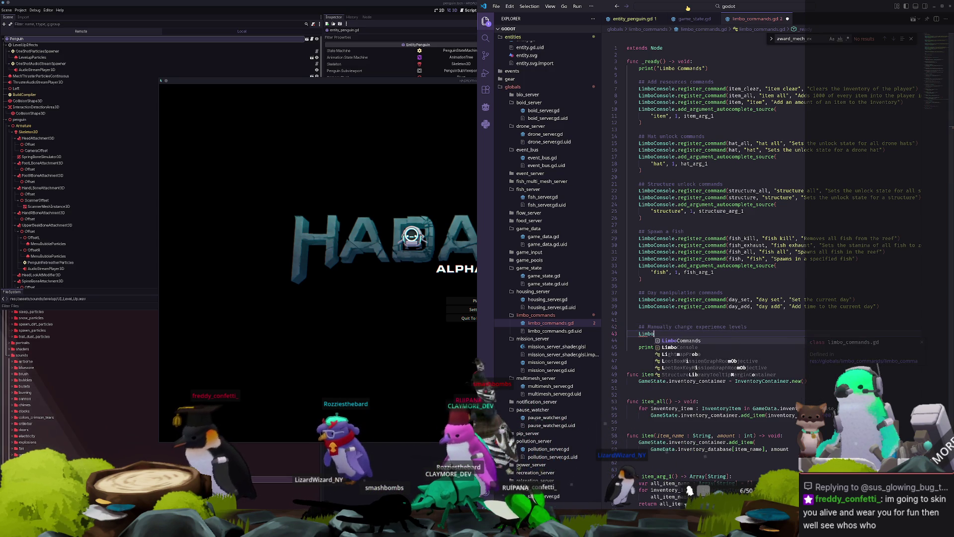
text(gister_command)
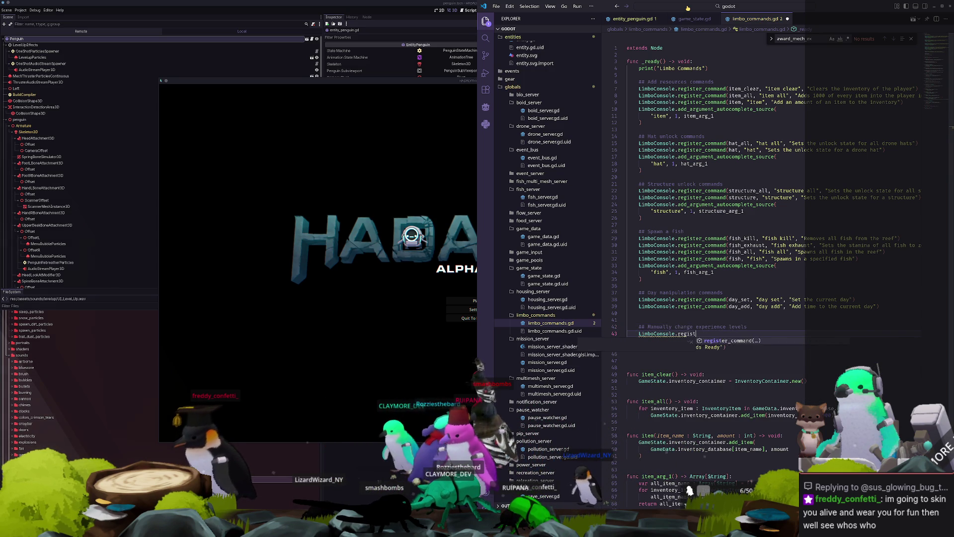
text((level_)
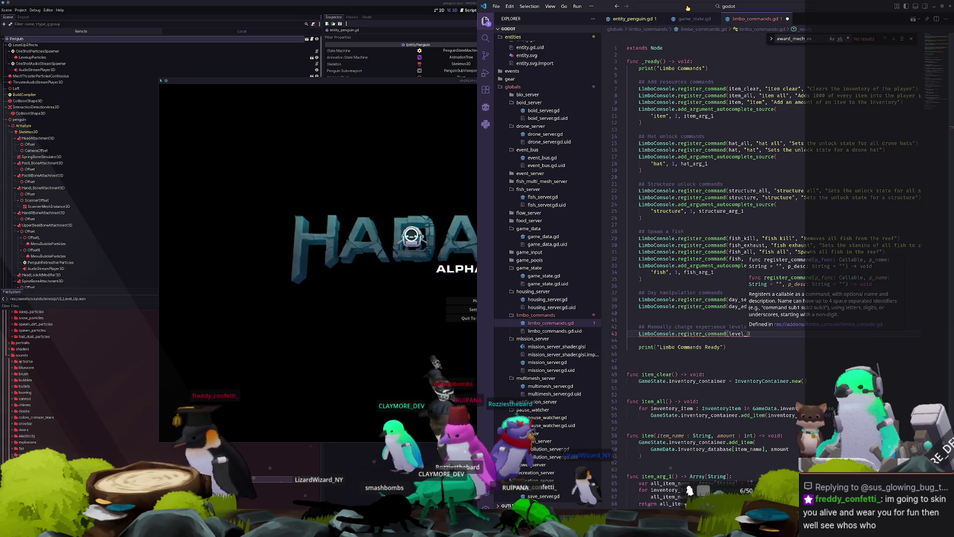
key(BackSpace)
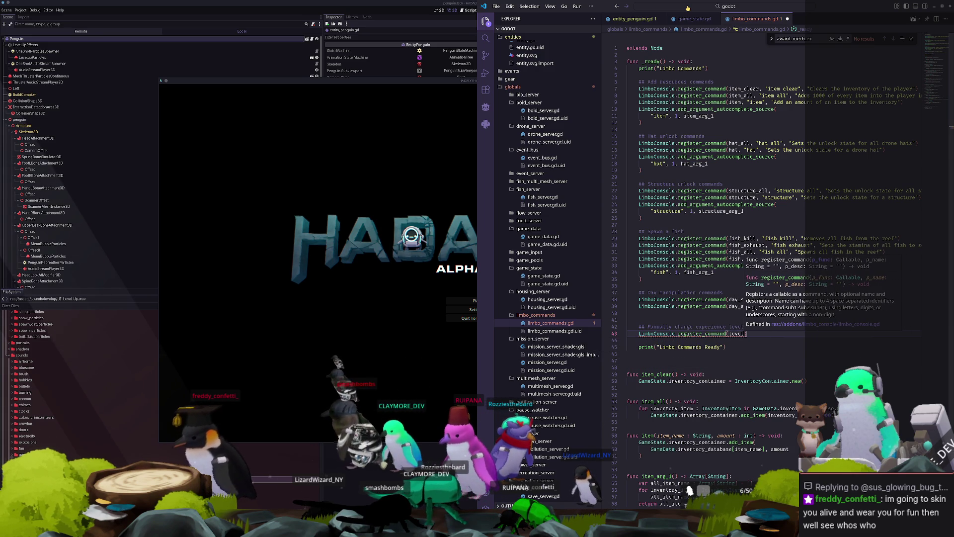
key(BackSpace)
key(BackSpace)
key(BackSpace)
text(experience_ad)
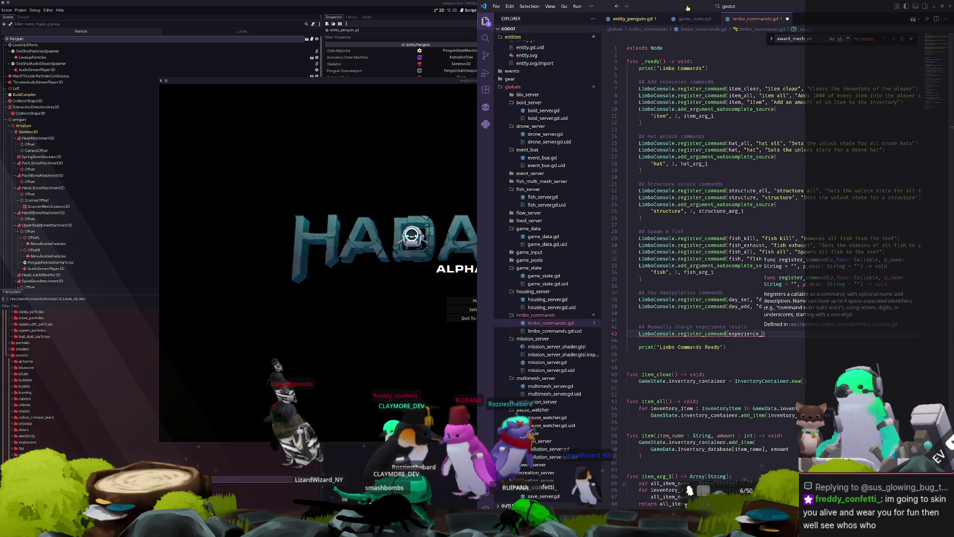
text(d, )
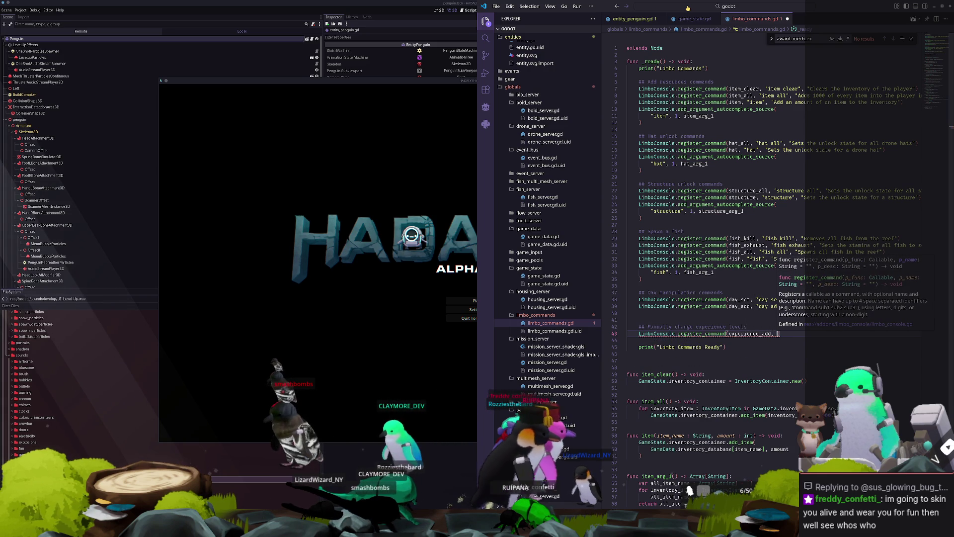
text("exp)
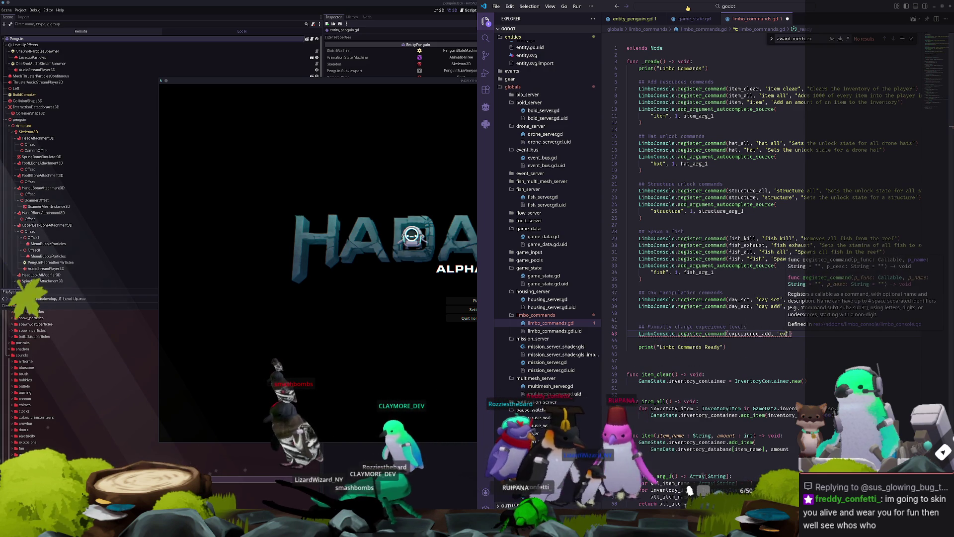
text(erience add)
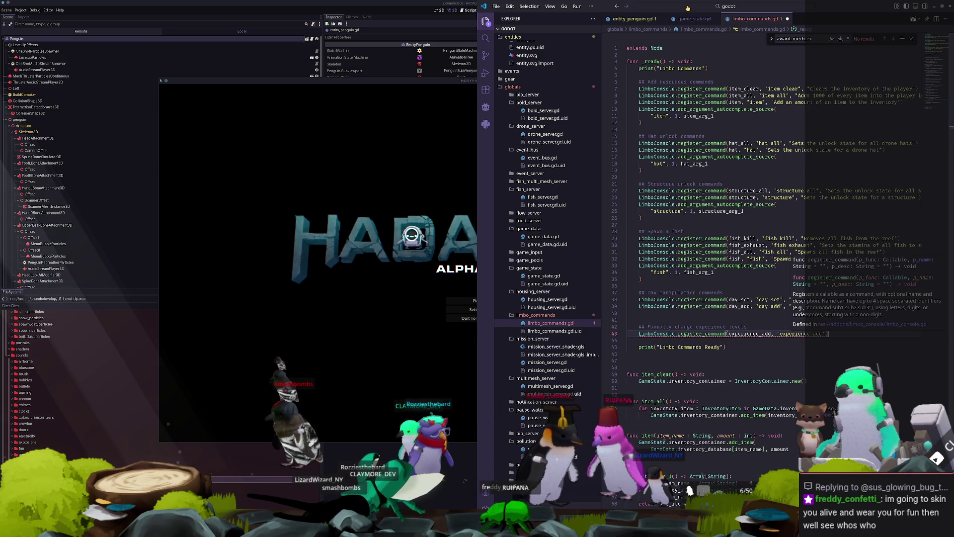
key(Escape)
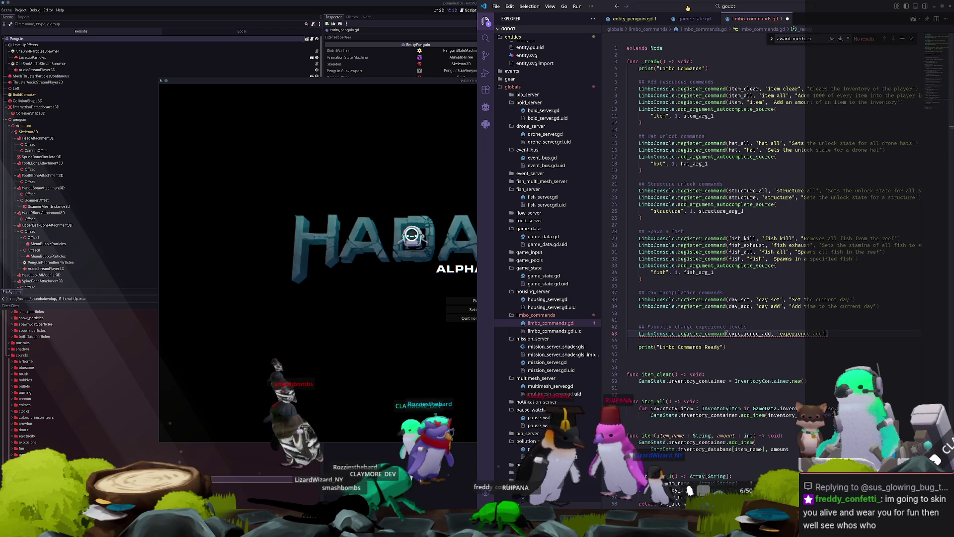
text(")
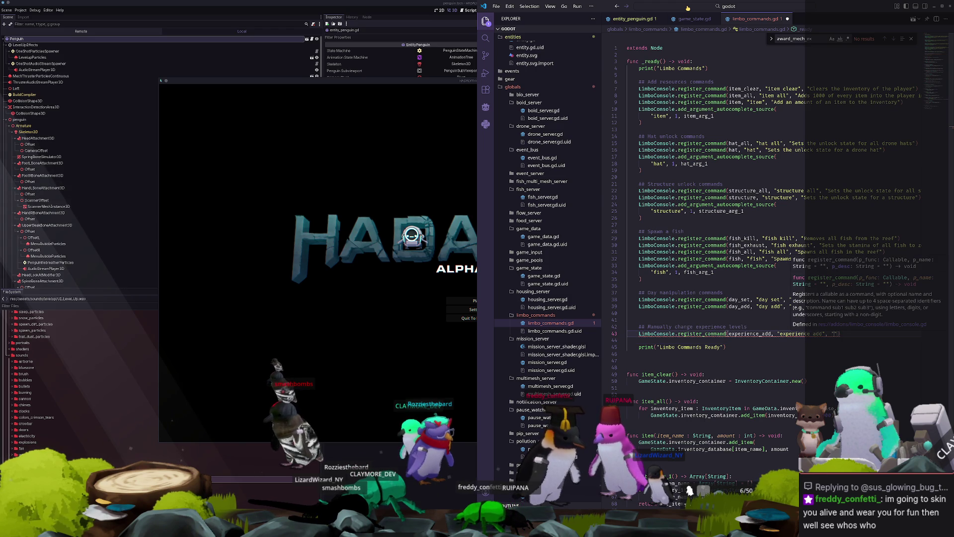
text(of experience to the player)
- Begin a level_set command registration, 'level set', on a new line below
key(Down)
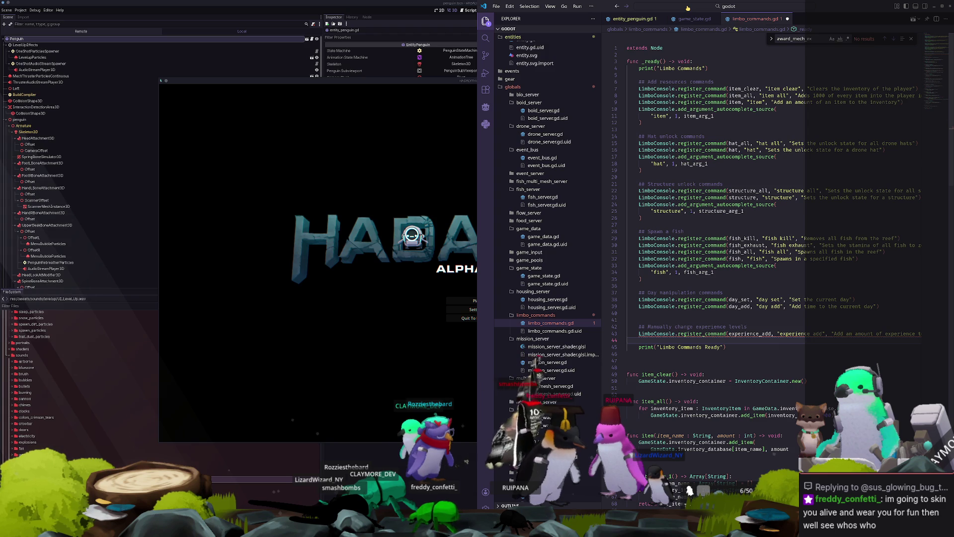
key(Return)
text(LimboConsole)
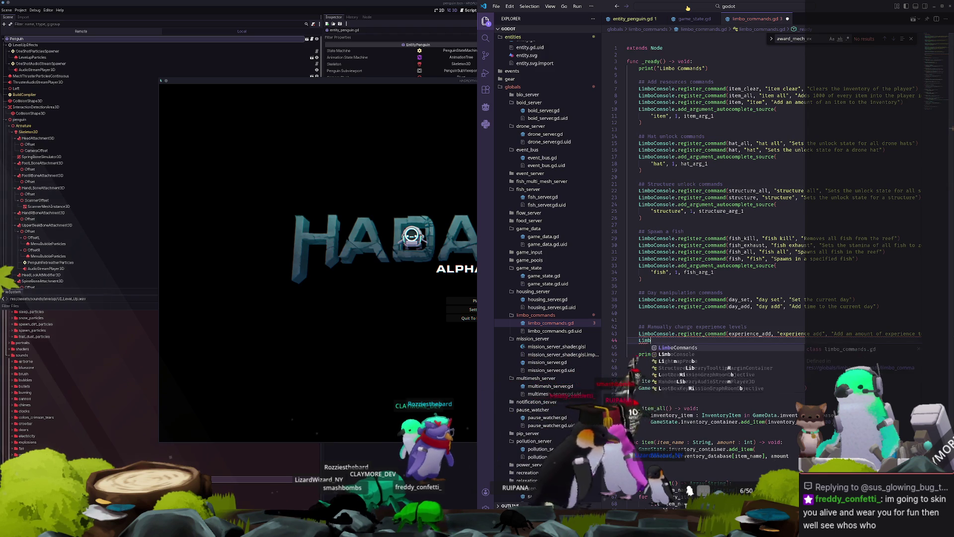
text(.register)
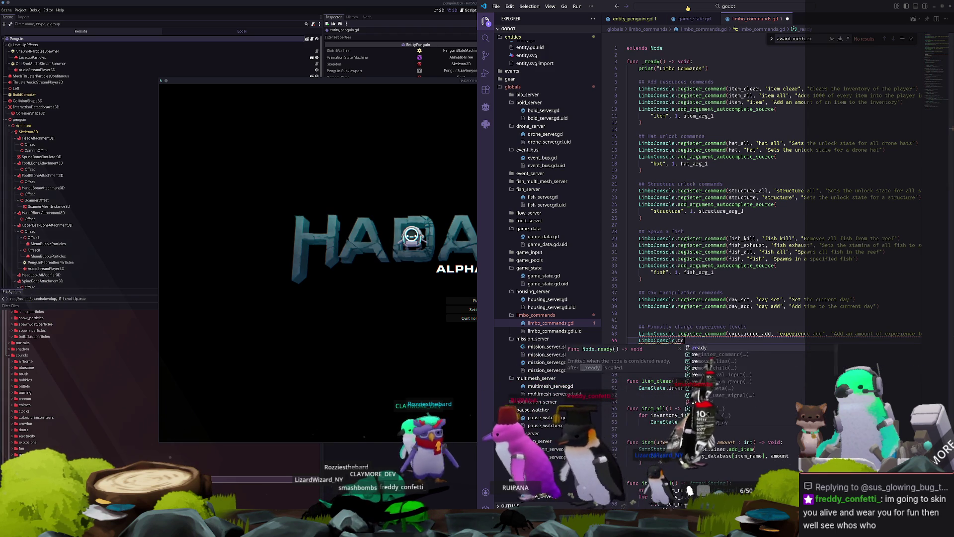
text(and(leve)
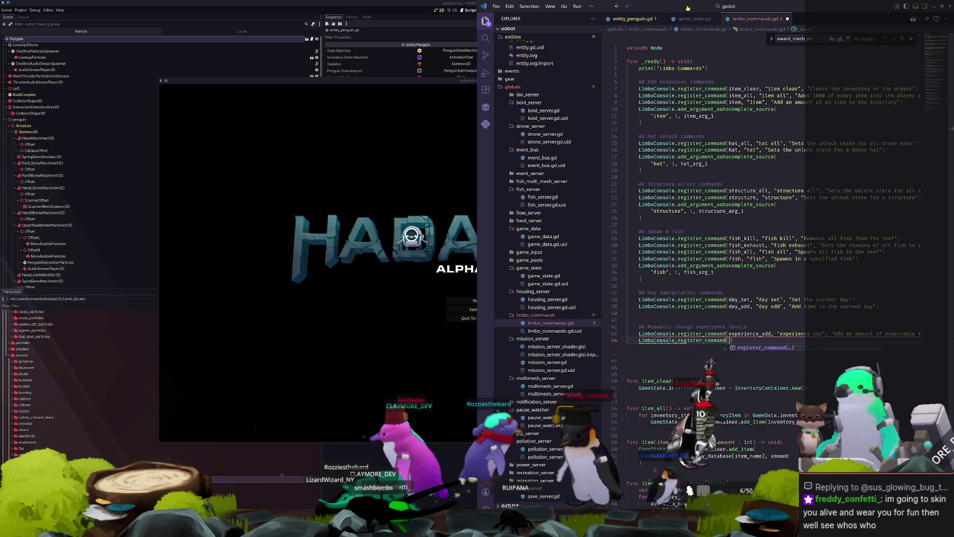
text(l_se)
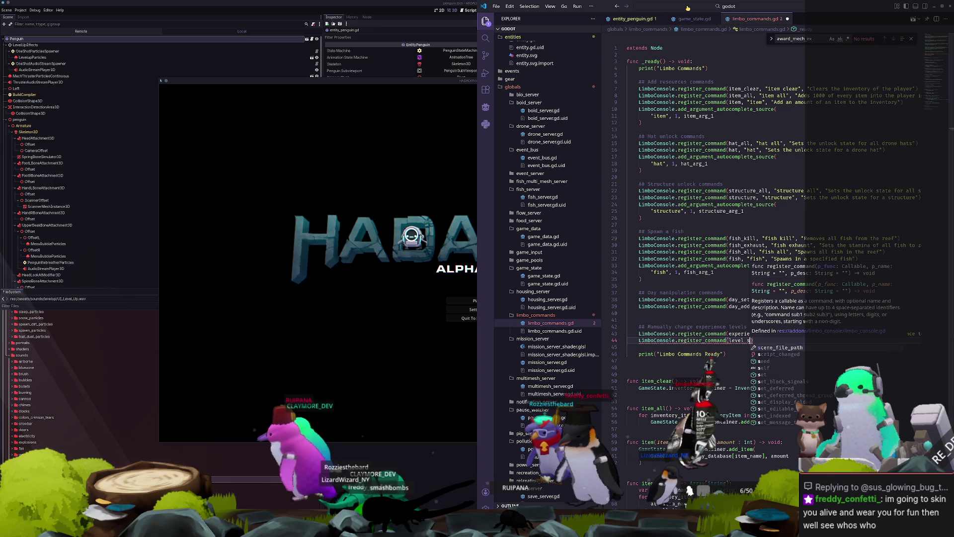
text(t))
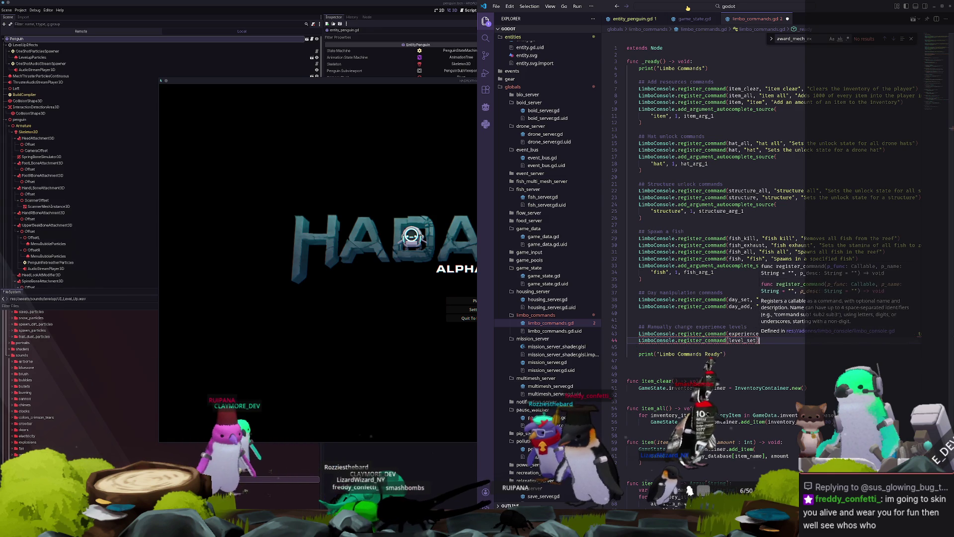
text(, "level)
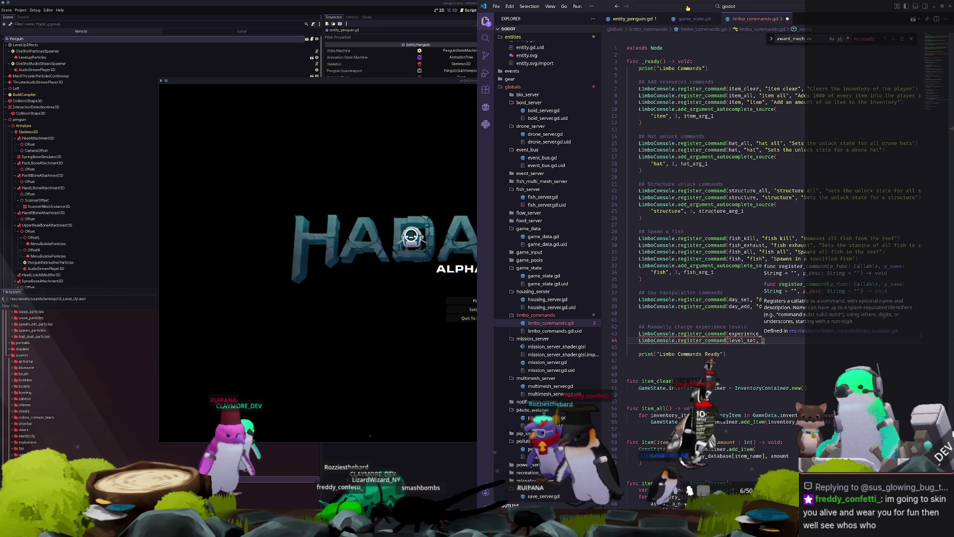
text( set)
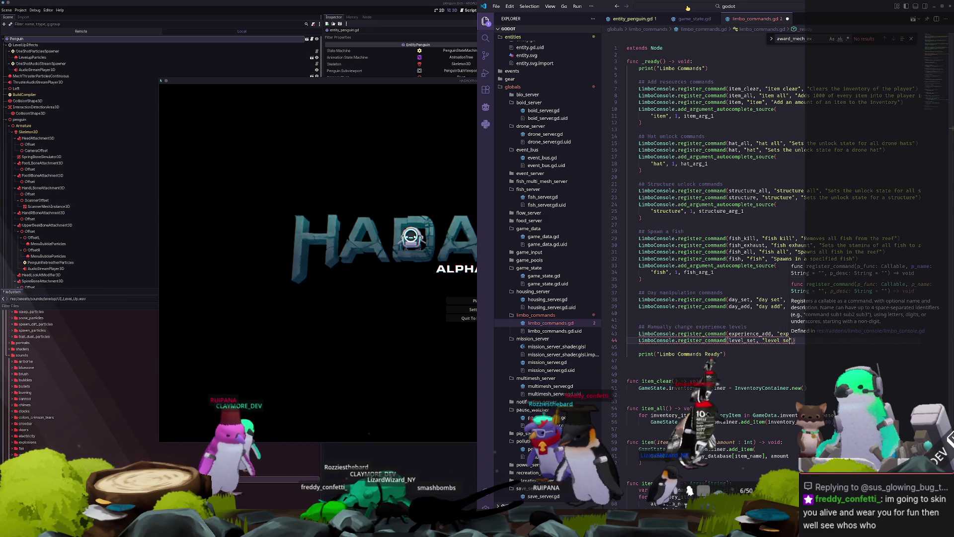
text(, )
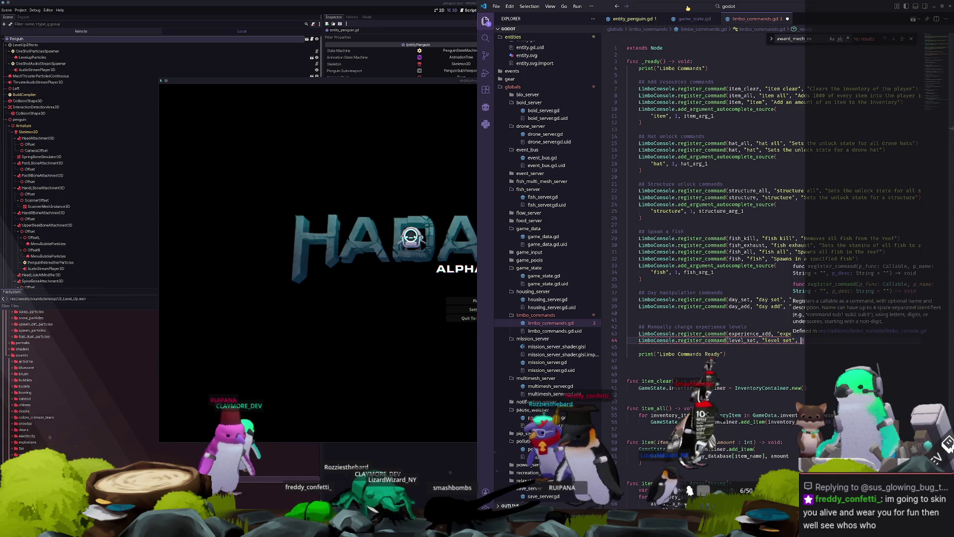
text(r's level to some)
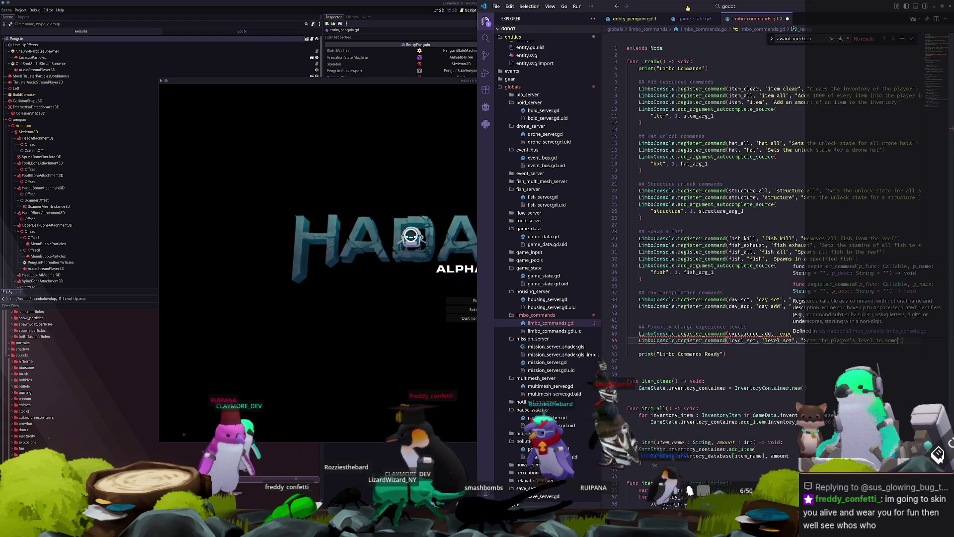
text(thing)
- Finish the level_set registration on its own line and select the experience_add name
key(End)
key(Return)
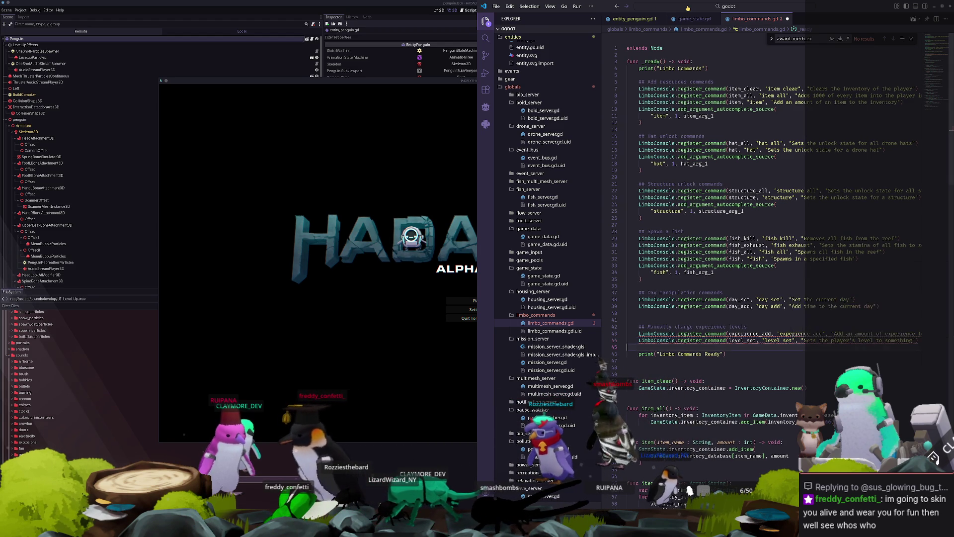
double_click(744, 334)
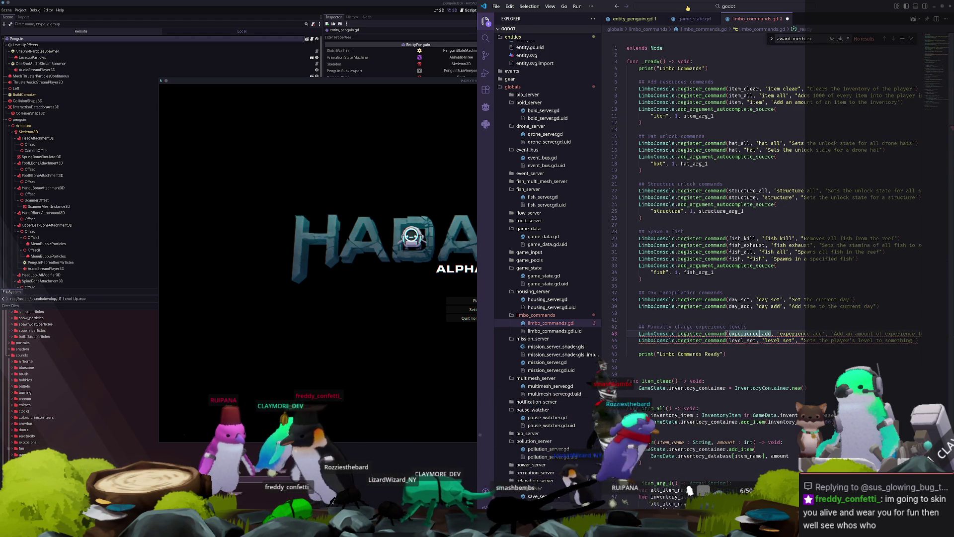
click(687, 8)
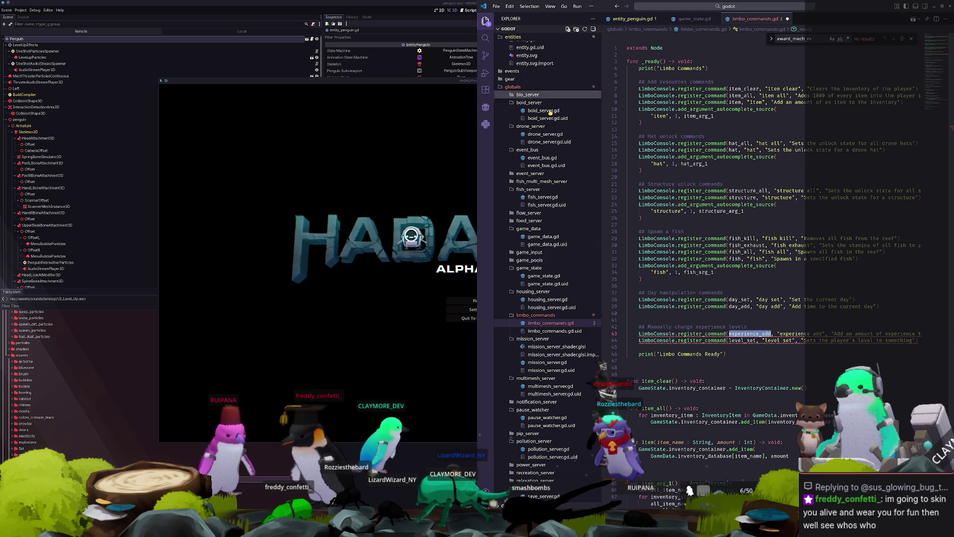
- At the file end, define func experience_add(amount : int) -> void with a pass placeholder body
scroll(696, 340, down, 20)
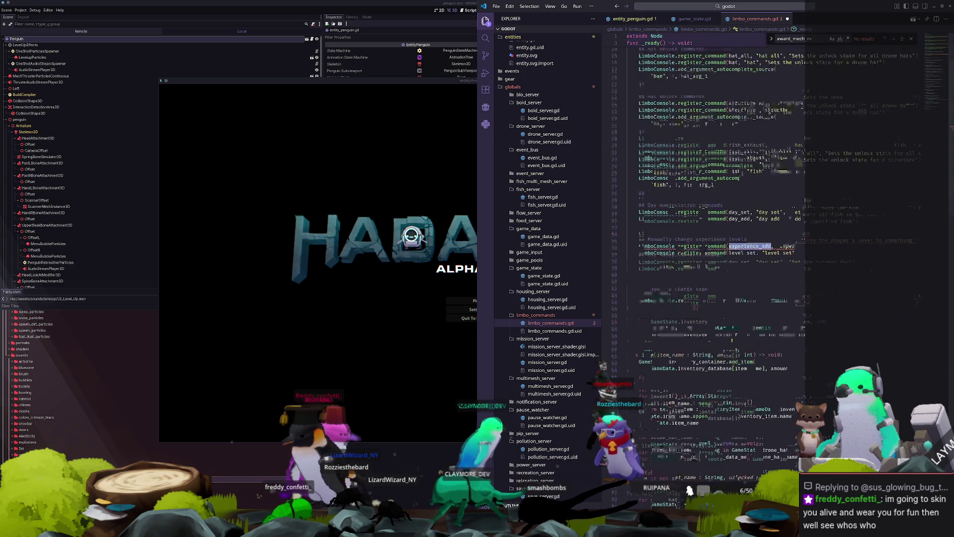
scroll(650, 400, down, 10)
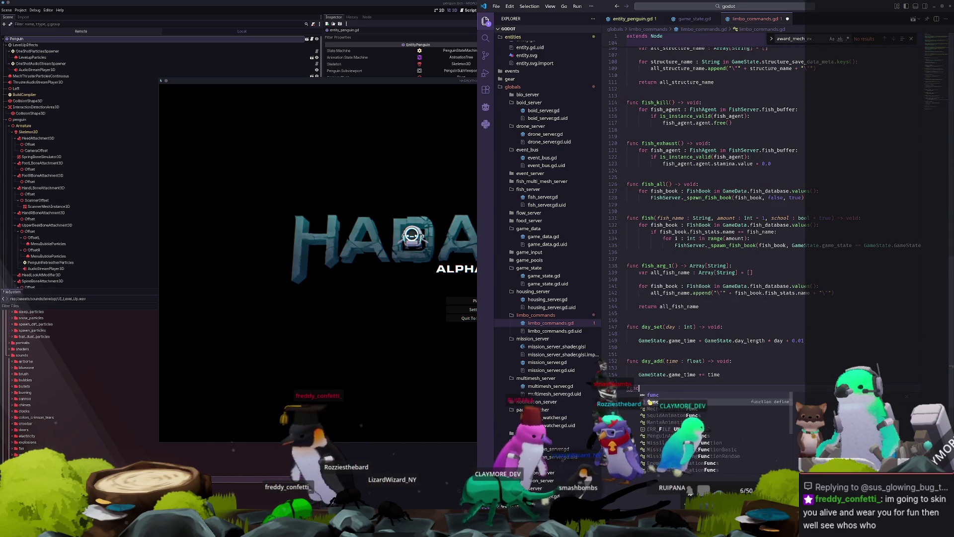
text(experience)
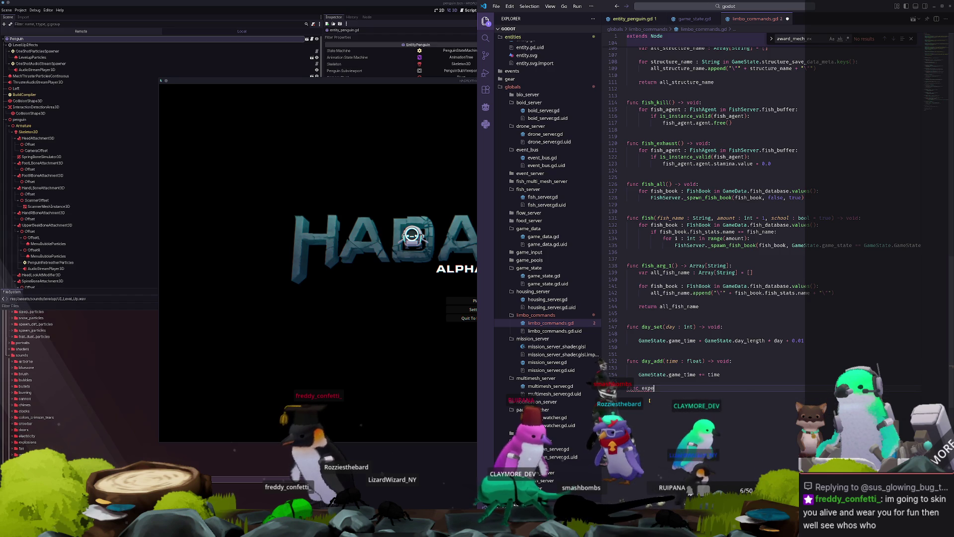
text(_add(f)
text(loat :)
key(BackSpace)
key(BackSpace)
key(BackSpace)
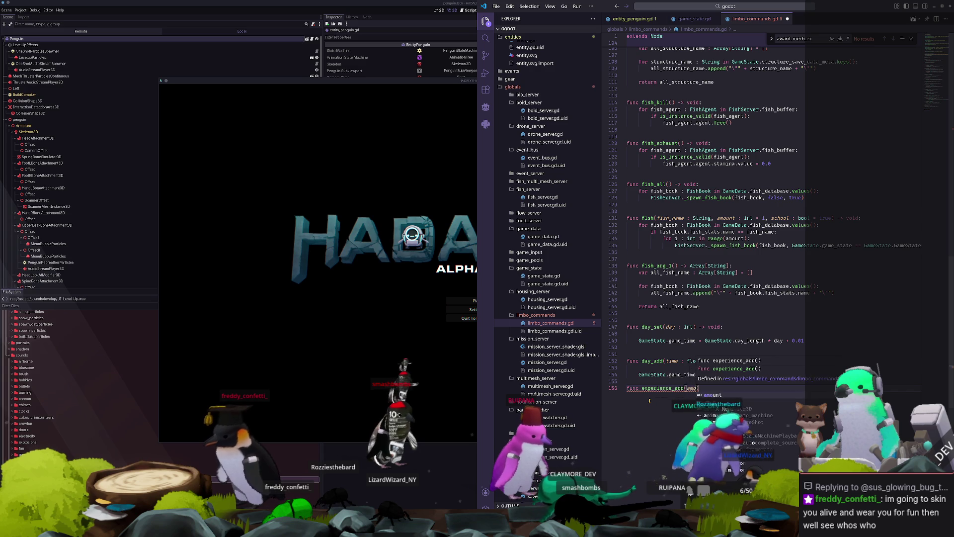
text(unt: float)
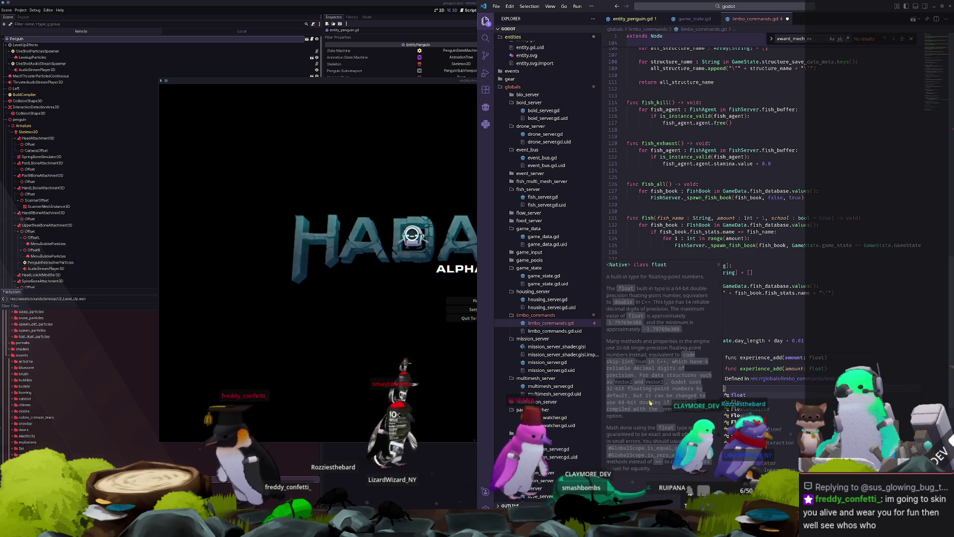
key(BackSpace)
key(BackSpace)
text(int)
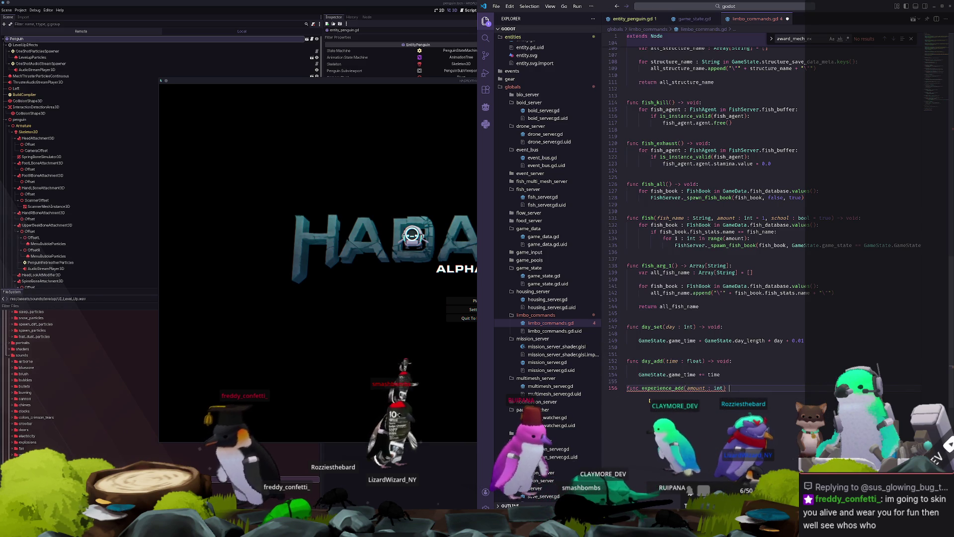
text(pass)
key(Return)
key(Return)
text(experi)
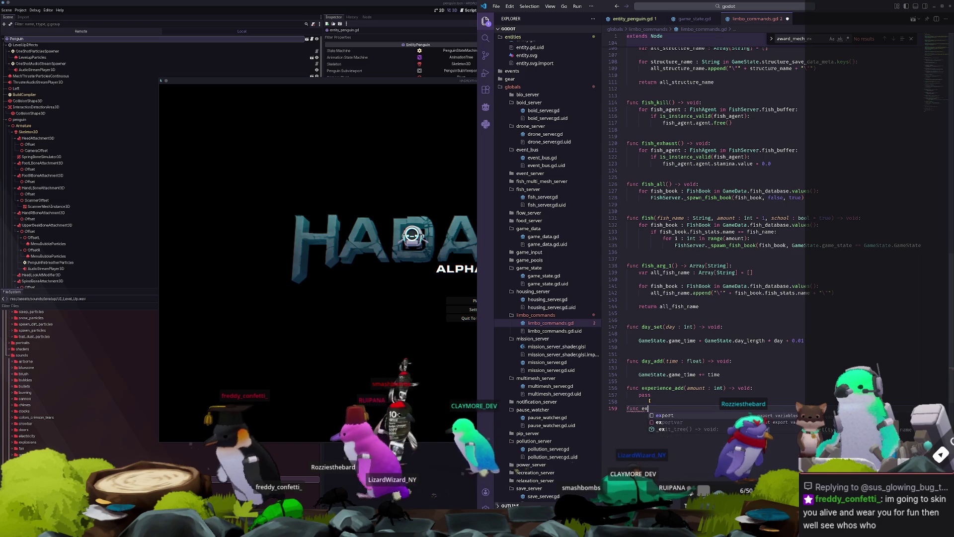
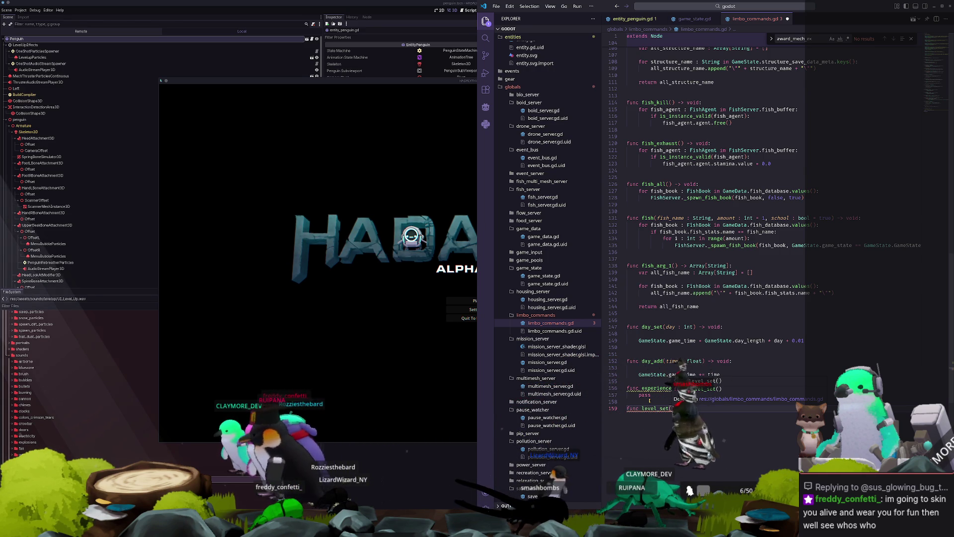
- Start level_set(level : int) by clamping level with max(0, level) and assigning GameState.mech_level
text(level : int) -> void: 	if lev)
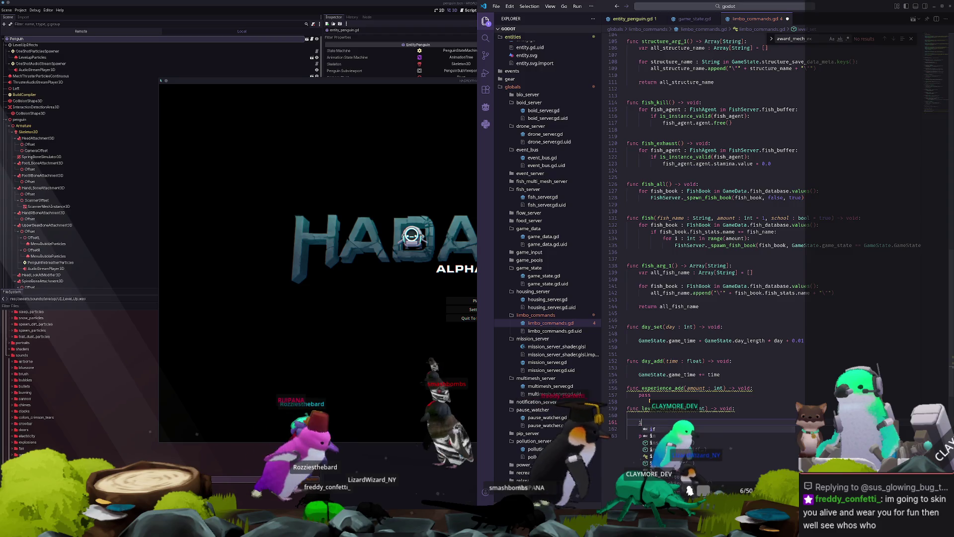
text(el)
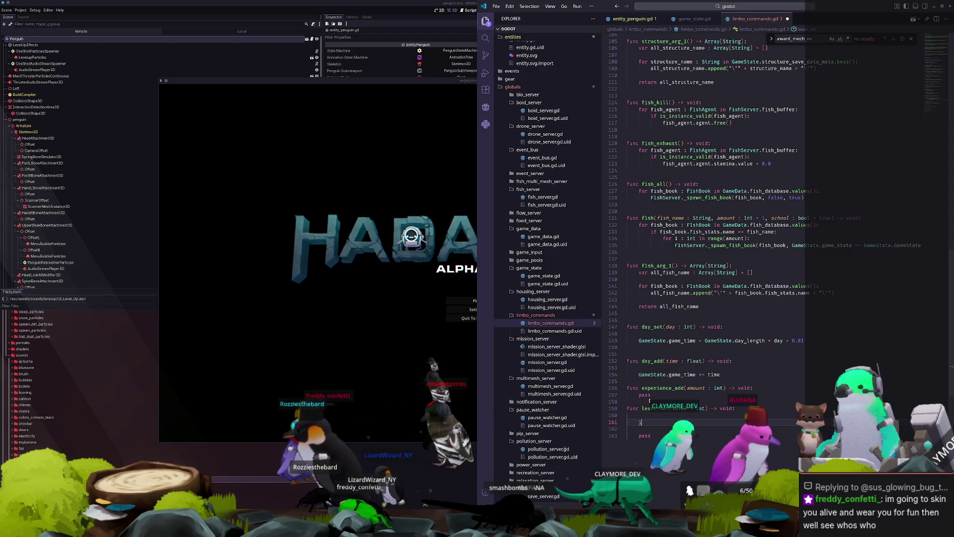
text(= cl)
key(BackSpace)
key(BackSpace)
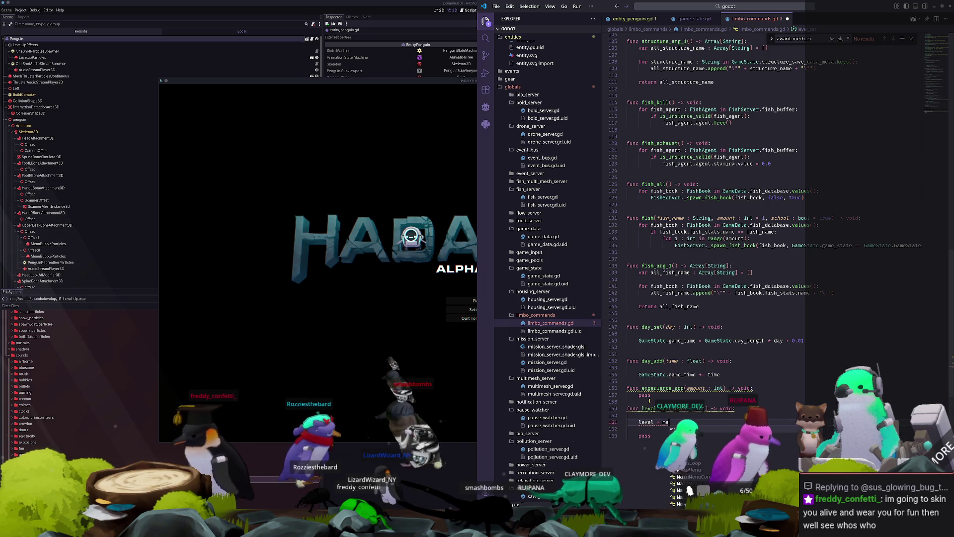
text(x(0, level)
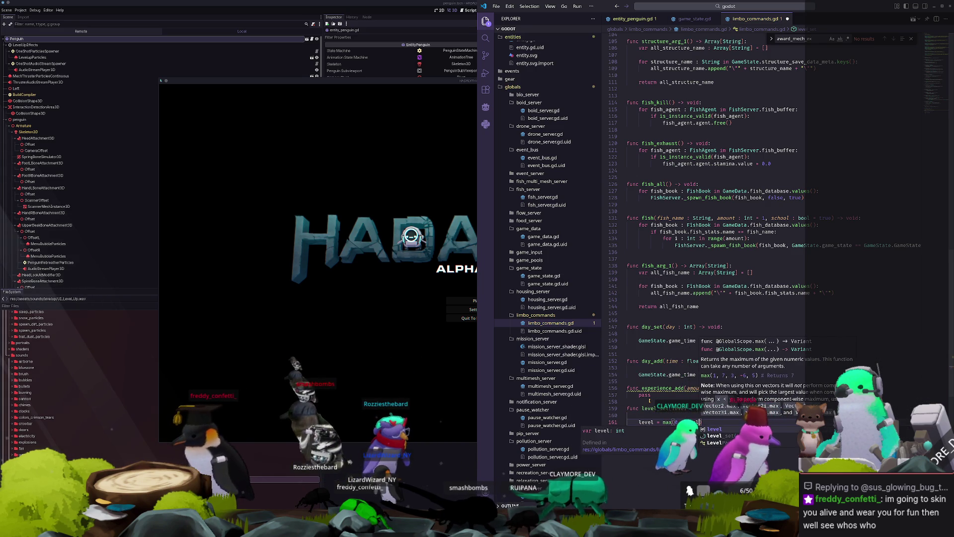
text(_)
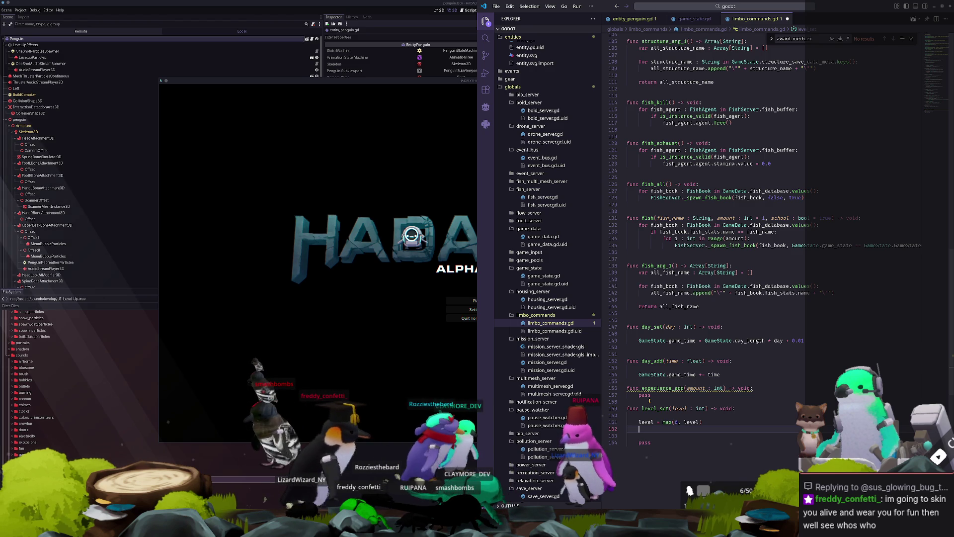
key(Return)
text(GameState.)
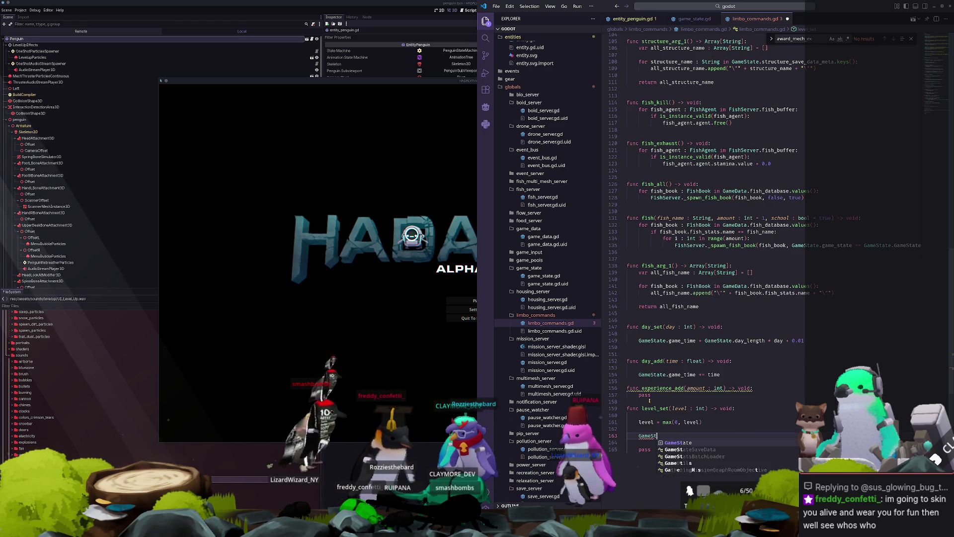
text(level)
key(Down)
key(Down)
key(Down)
key(Down)
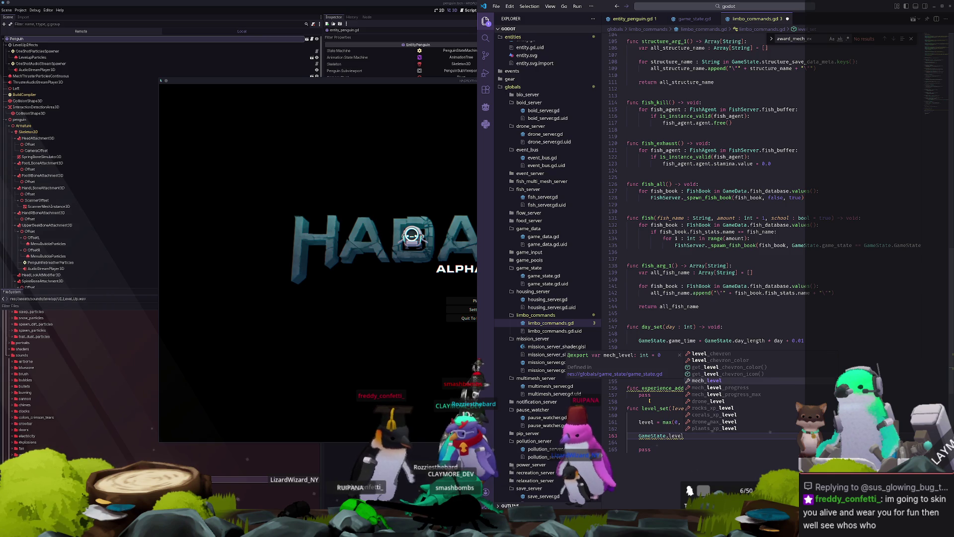
key(Return)
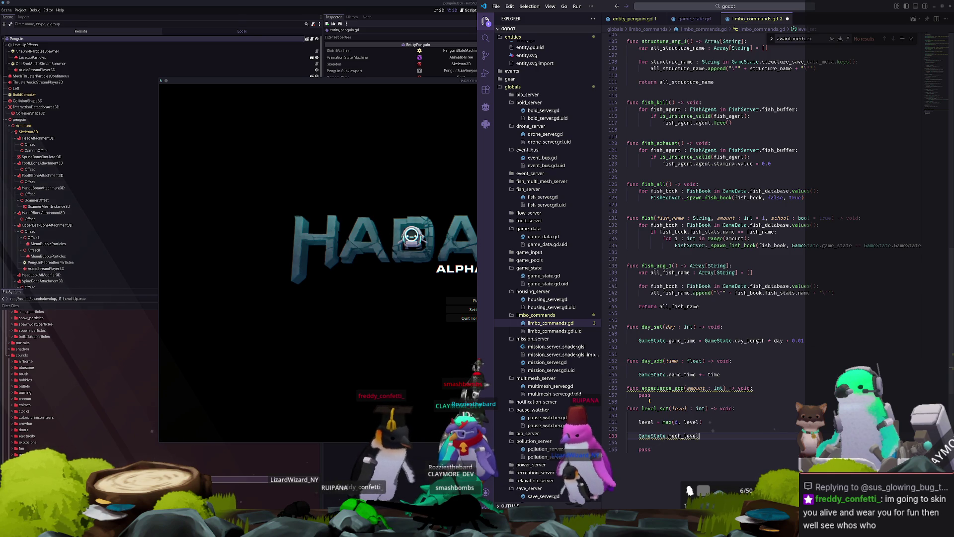
text(evel)
- Reset GameState.mech_level_progress to 0.0 and save the script
key(Return)
text(GameState.mech)
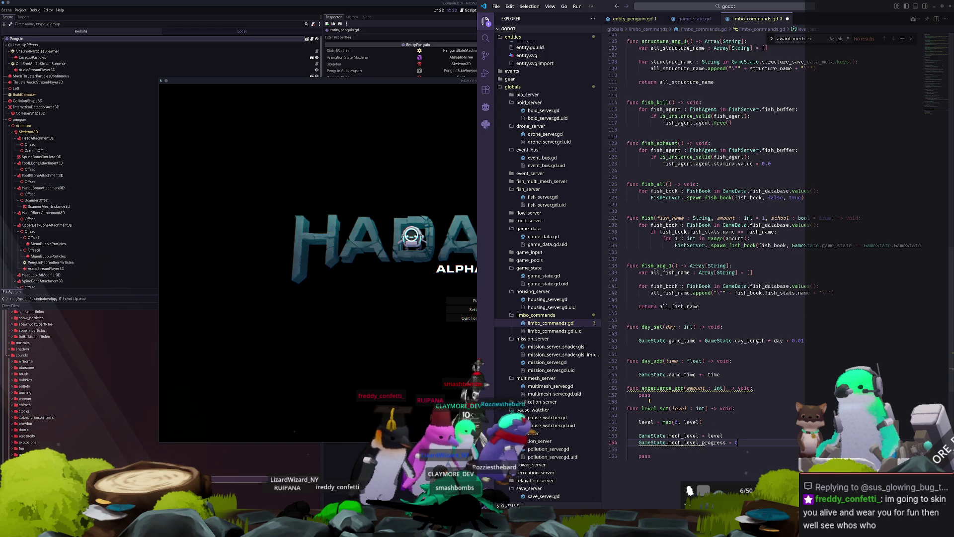
key(ctrl+s)
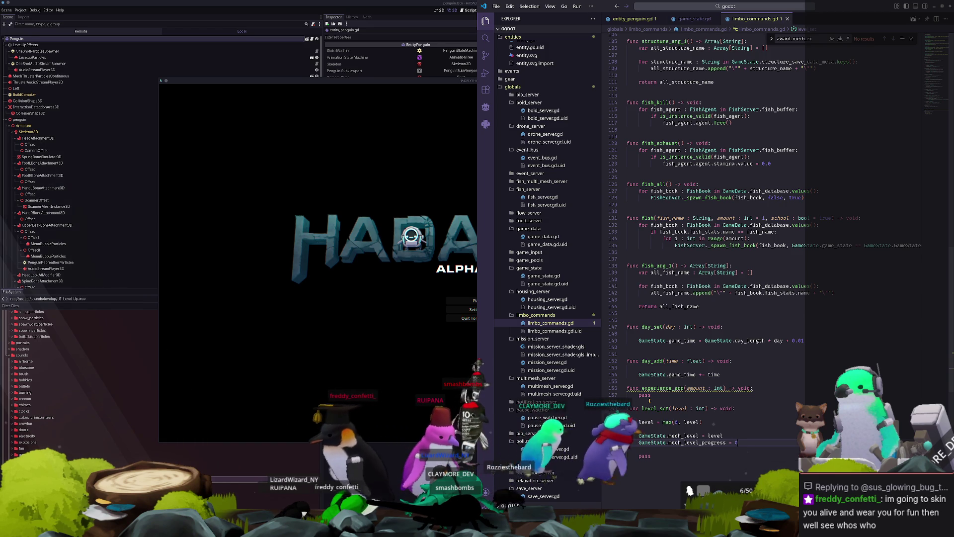
text(.0)
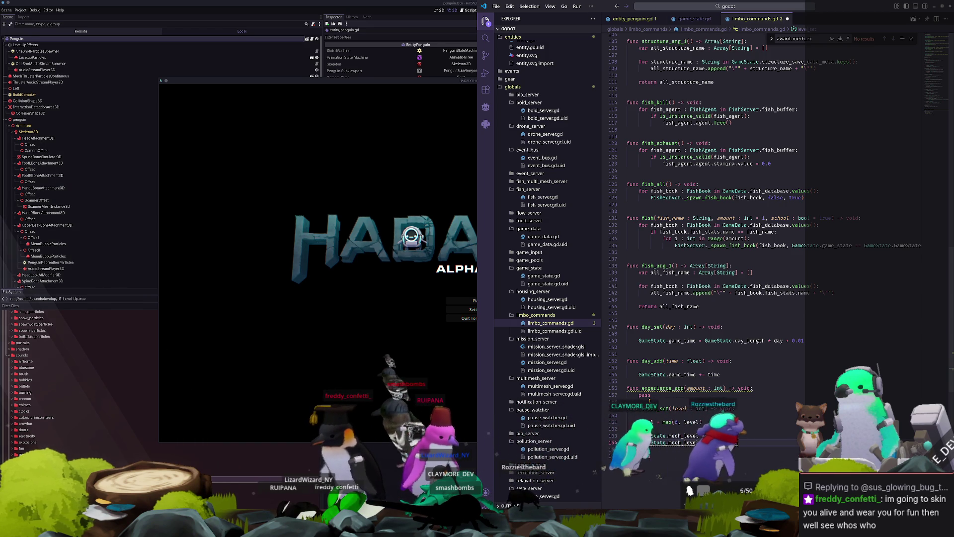
key(Return)
key(Return)
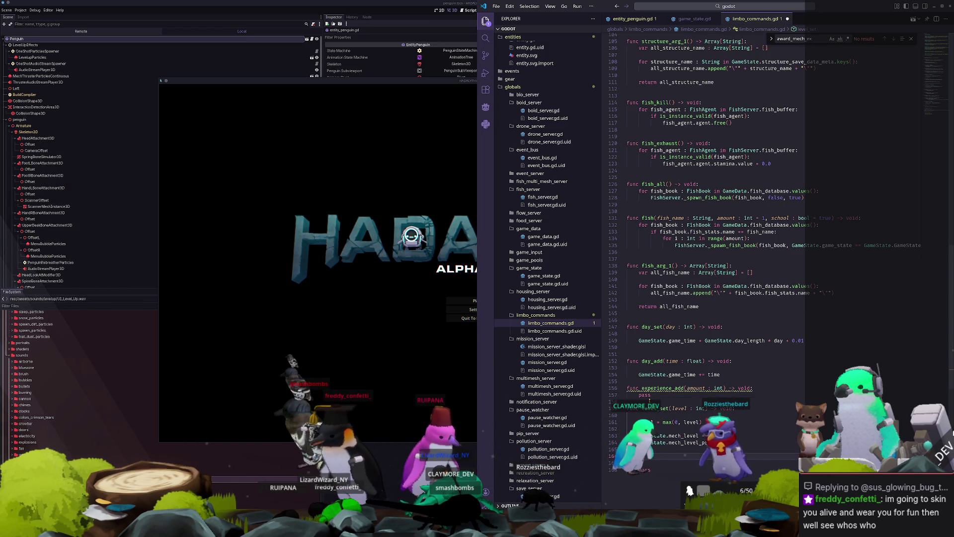
- Call GameState._recalculate_drone_capacity() and go to its definition in game_state.gd
key(BackSpace)
key(BackSpace)
text(GameState.mech)
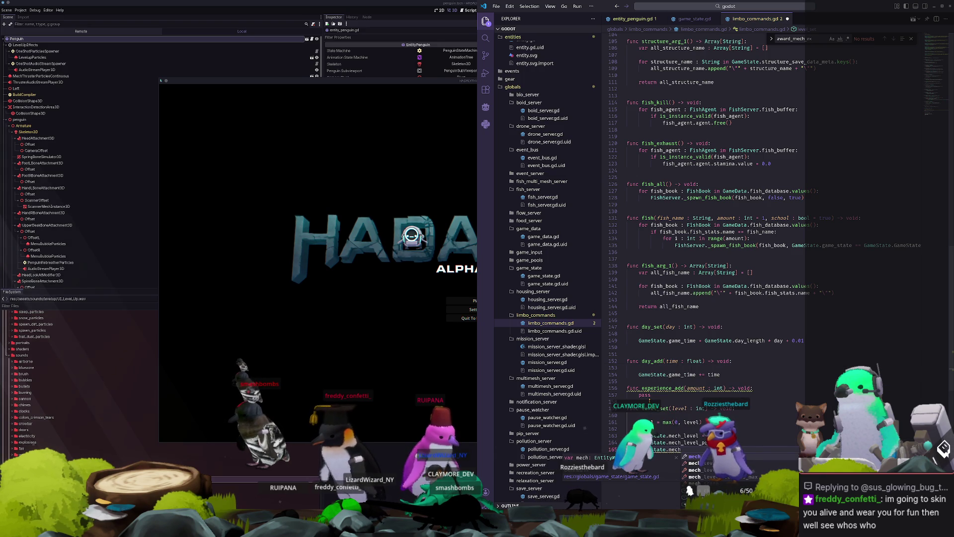
key(BackSpace)
key(BackSpace)
key(BackSpace)
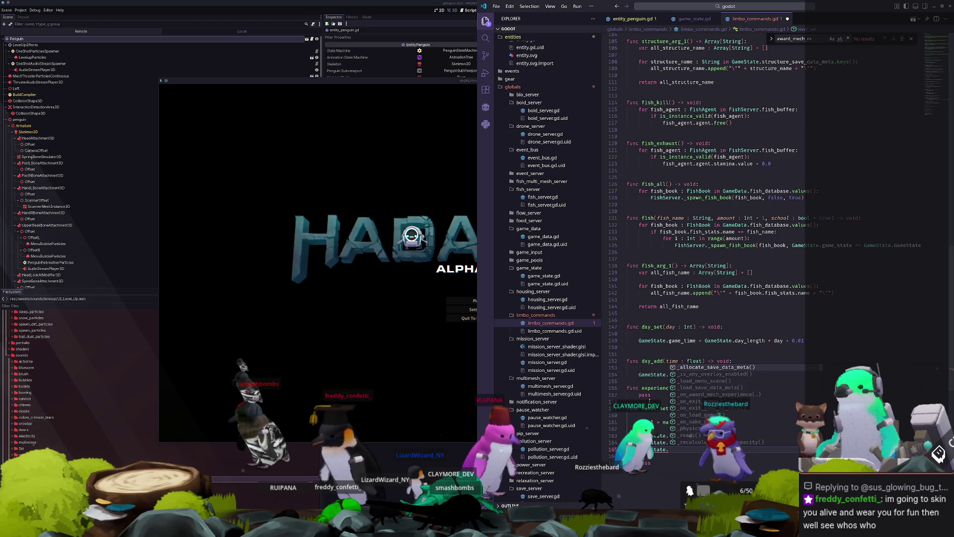
key(Down)
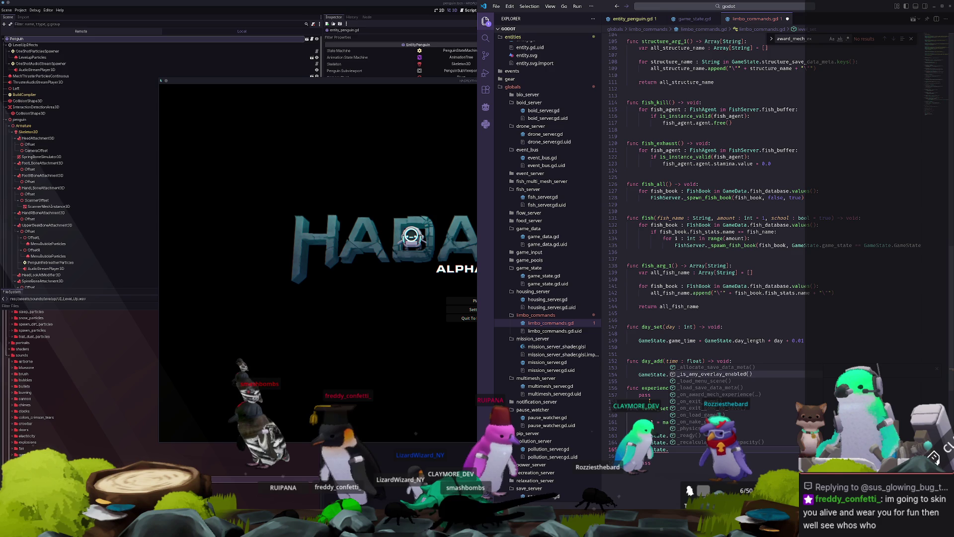
key(Down)
key(Down)
key(Down)
key(Up)
key(Up)
key(Up)
key(Up)
key(Down)
key(Down)
key(Down)
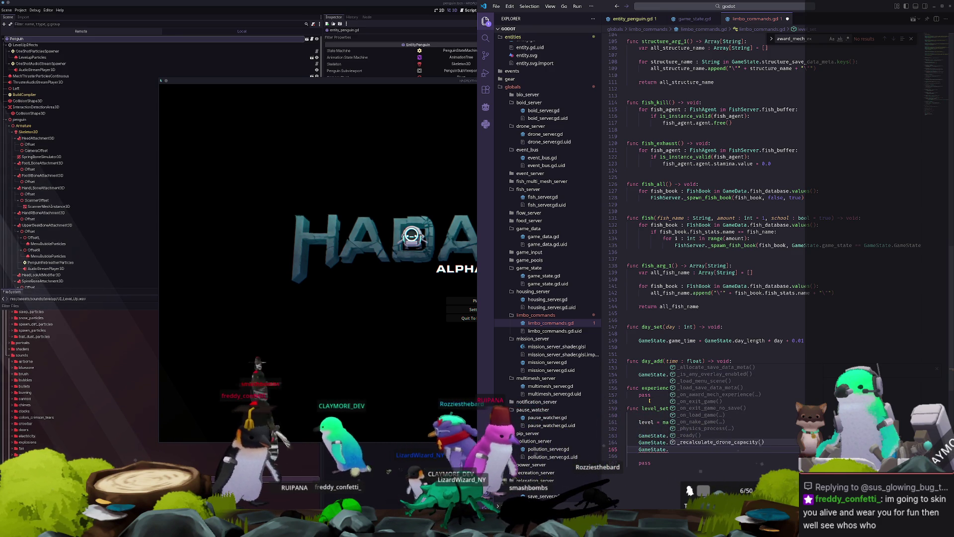
key(Return)
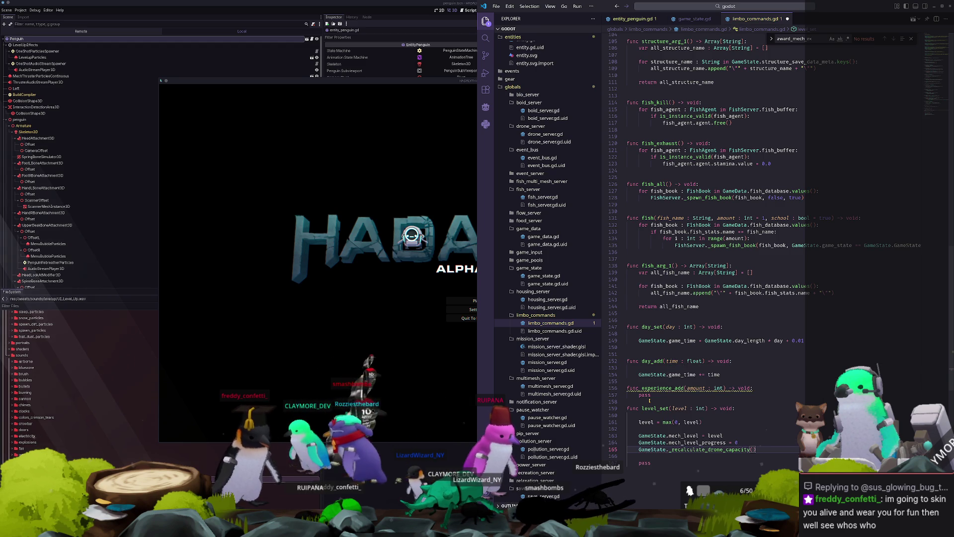
ctrl+click(711, 450)
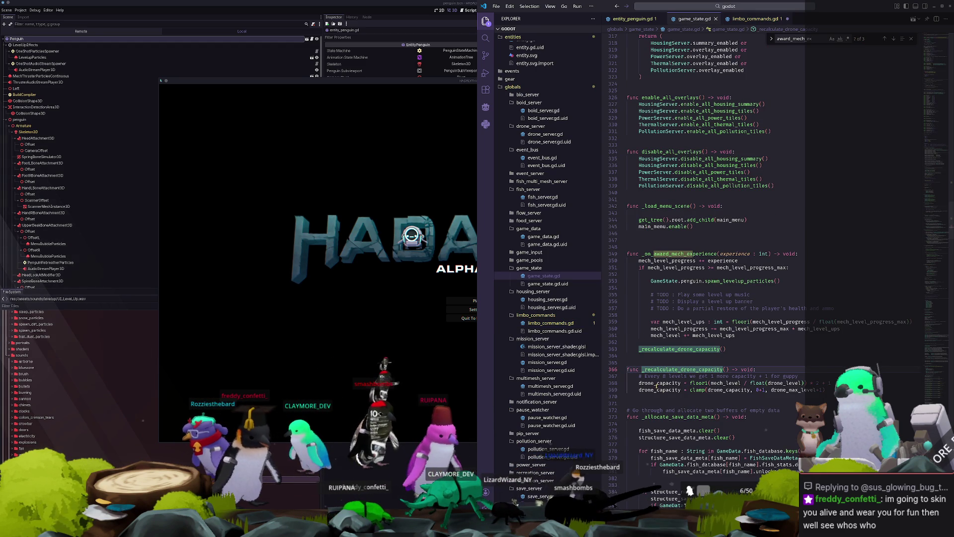
- Back in limbo_commands.gd, save and tidy blank lines around level_set and experience_add
key(alt+Left)
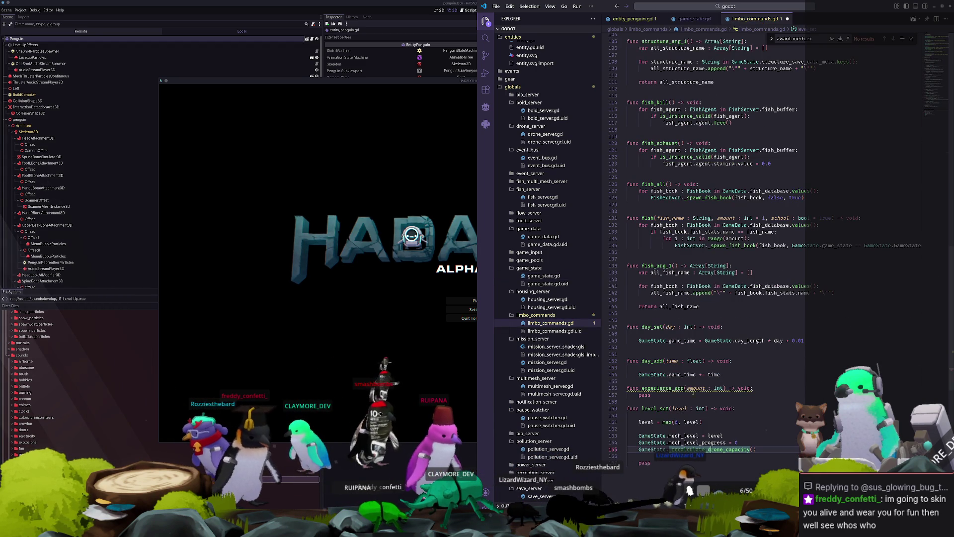
click(661, 456)
key(ctrl+s)
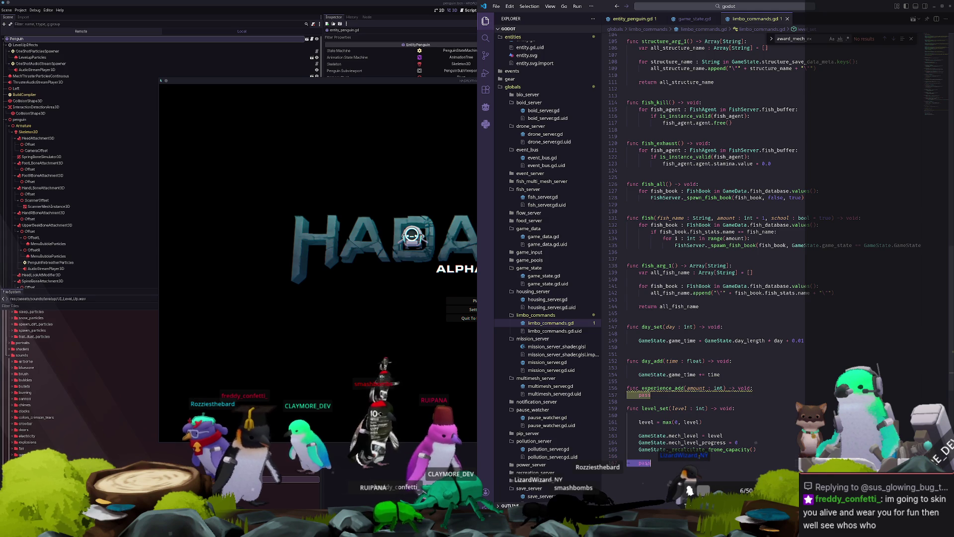
key(Up)
key(Up)
key(Up)
key(Delete)
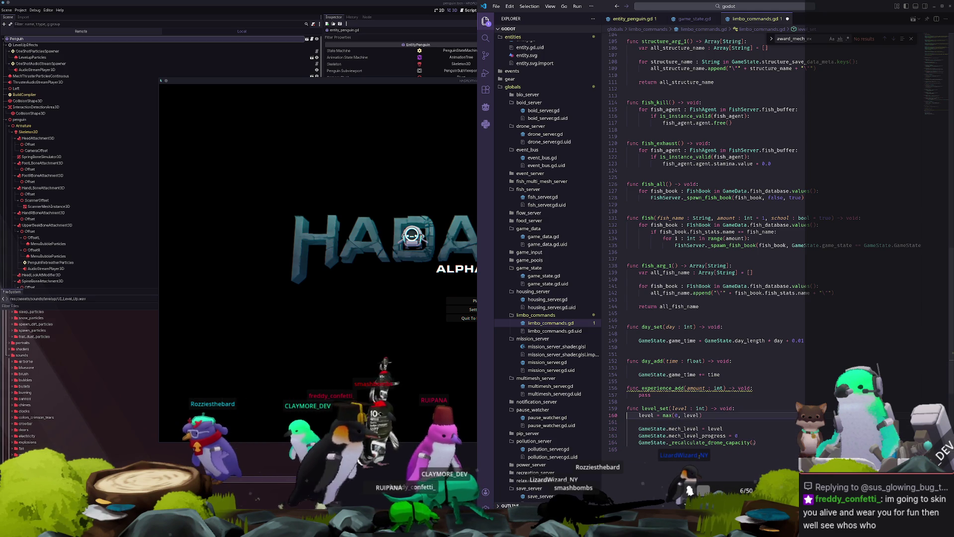
key(Up)
key(Return)
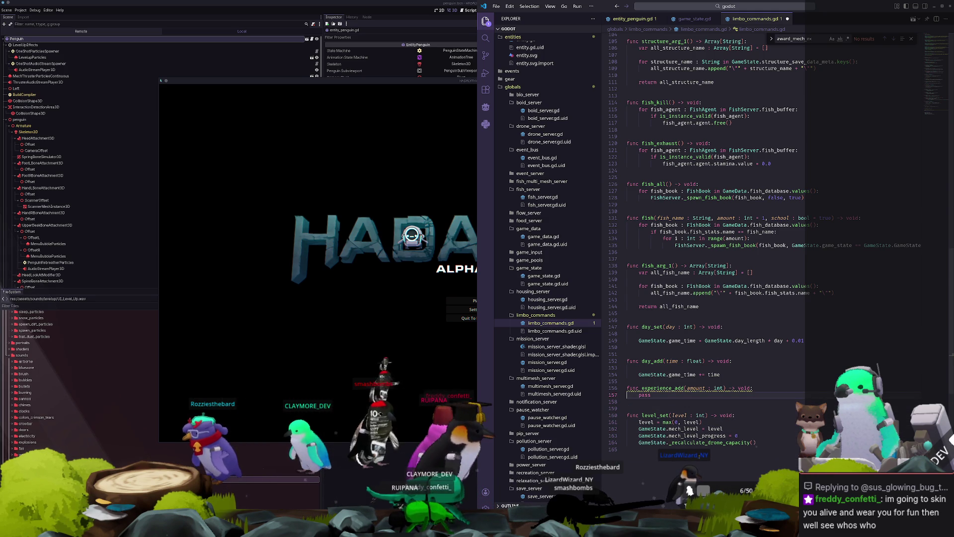
key(Up)
key(Up)
key(Up)
key(Return)
- Replace experience_add's pass with a loop over range(amount) emitting award_mech_experience
key(Up)
key(End)
key(BackSpace)
key(BackSpace)
key(BackSpace)
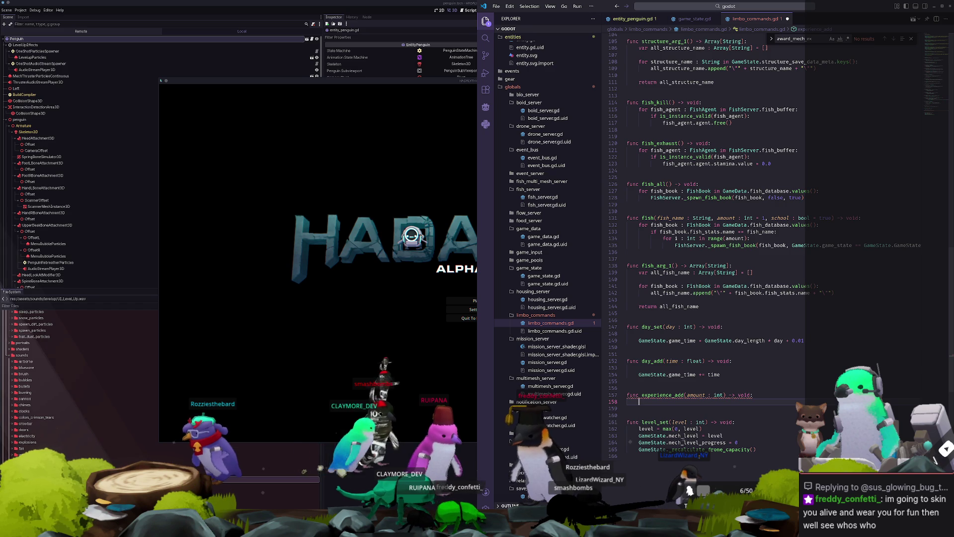
text(or i )
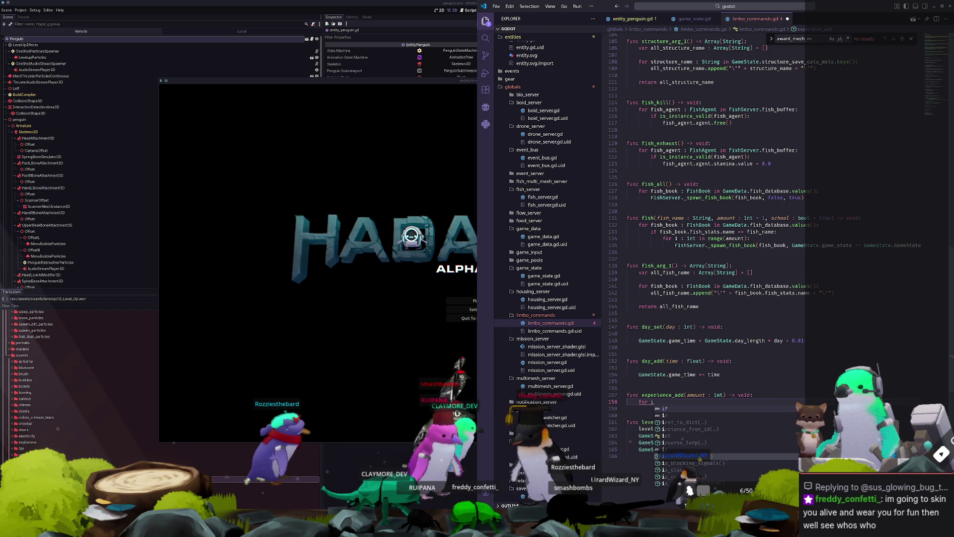
text(in ra)
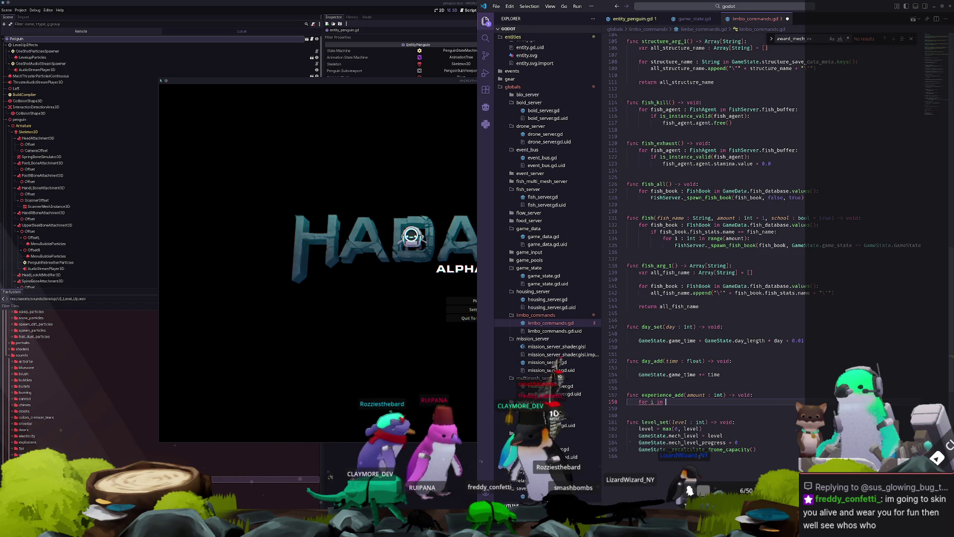
text(nge()
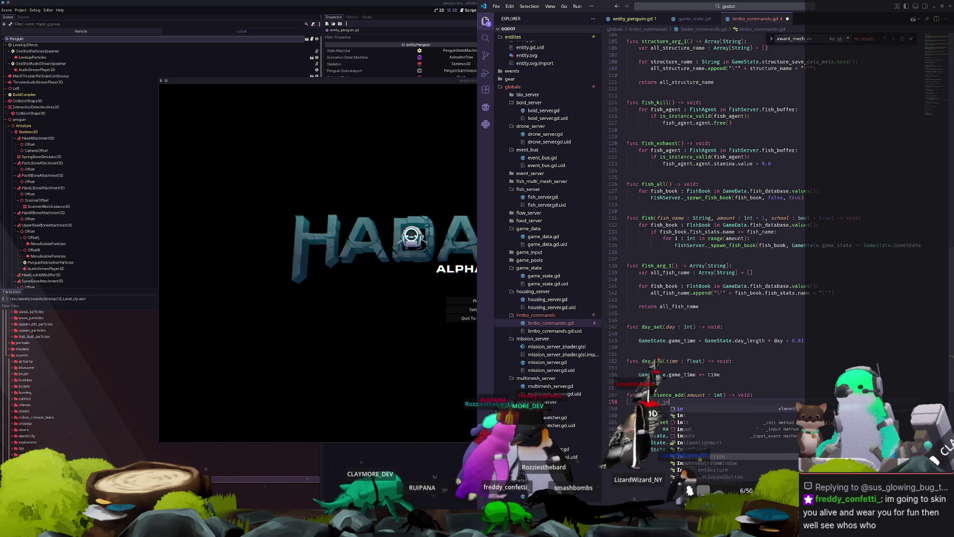
text(in range(amou)
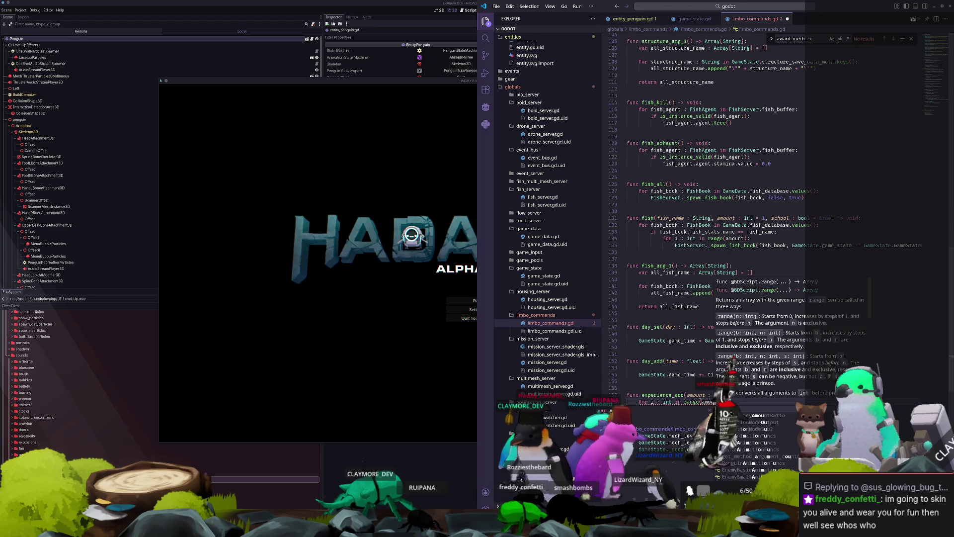
text(nt):)
key(Return)
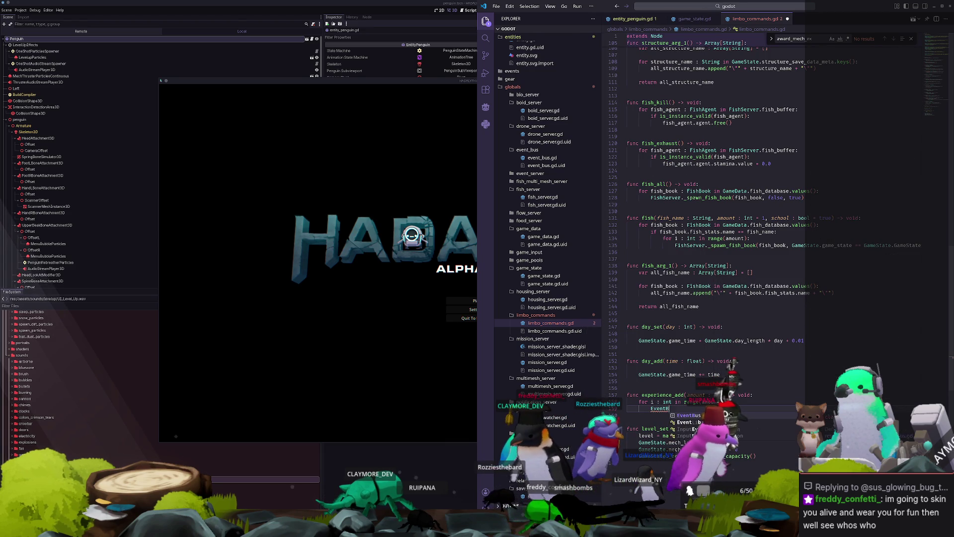
text(award_mec)
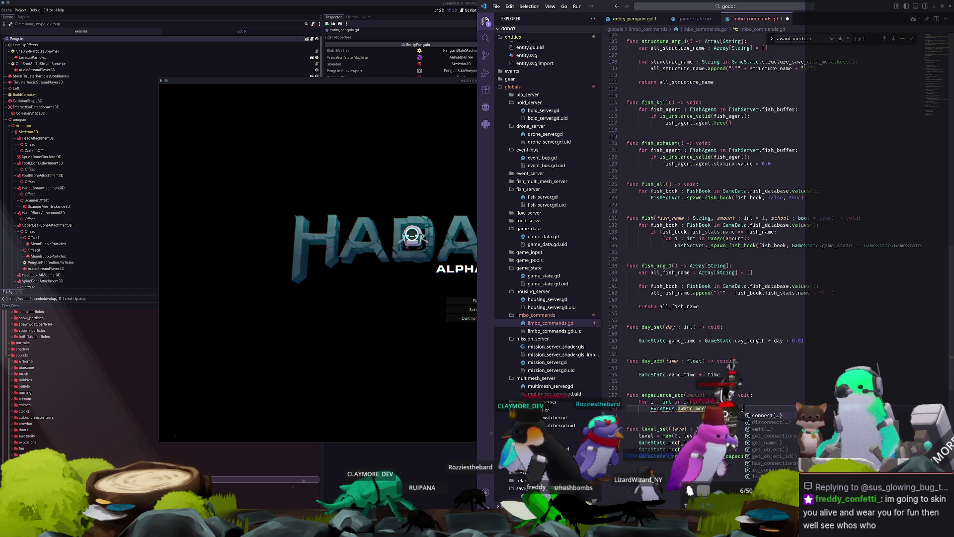
text(h .emit(i))
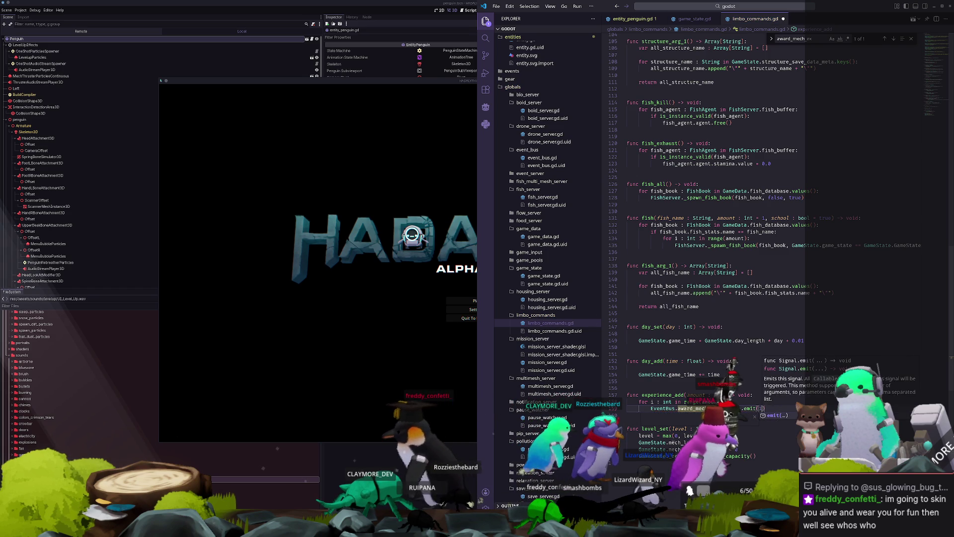
- Add an await on get_tree().create_timer(0.01).timeout after the emit line
key(Return)
text(get_tree()
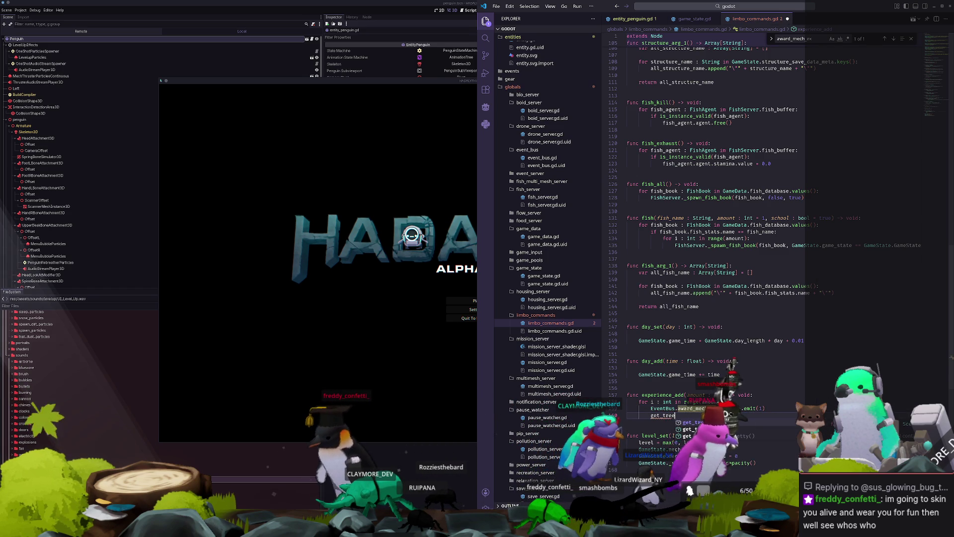
text().wa)
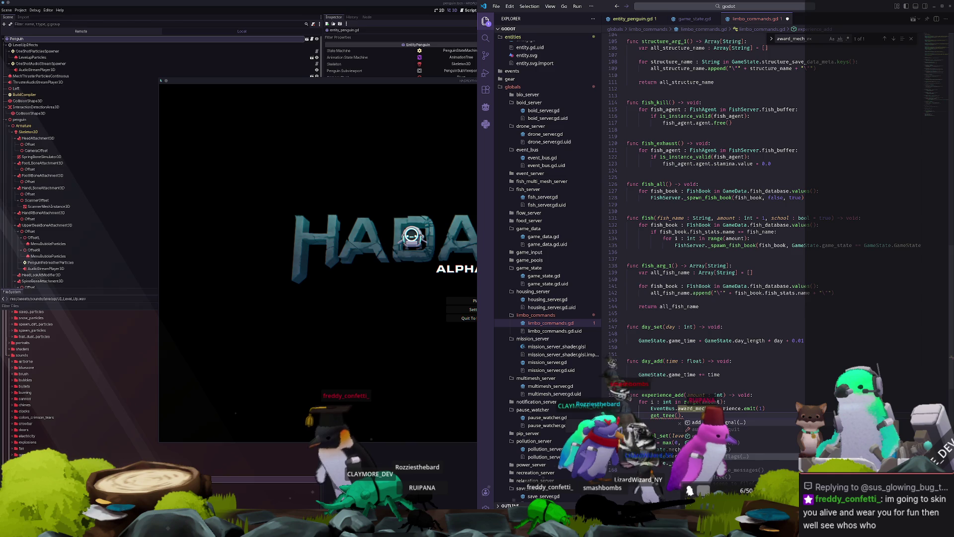
text(create_timer)
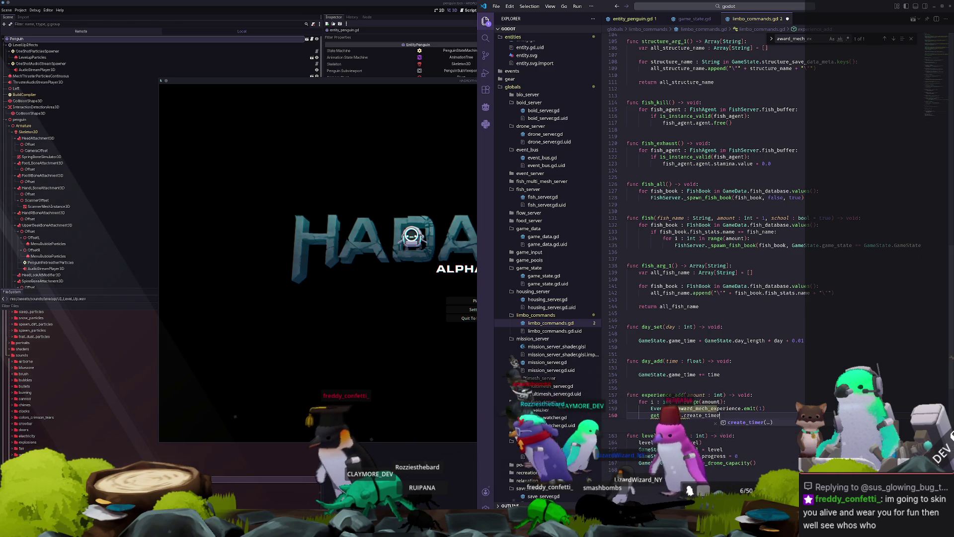
text(0.1)
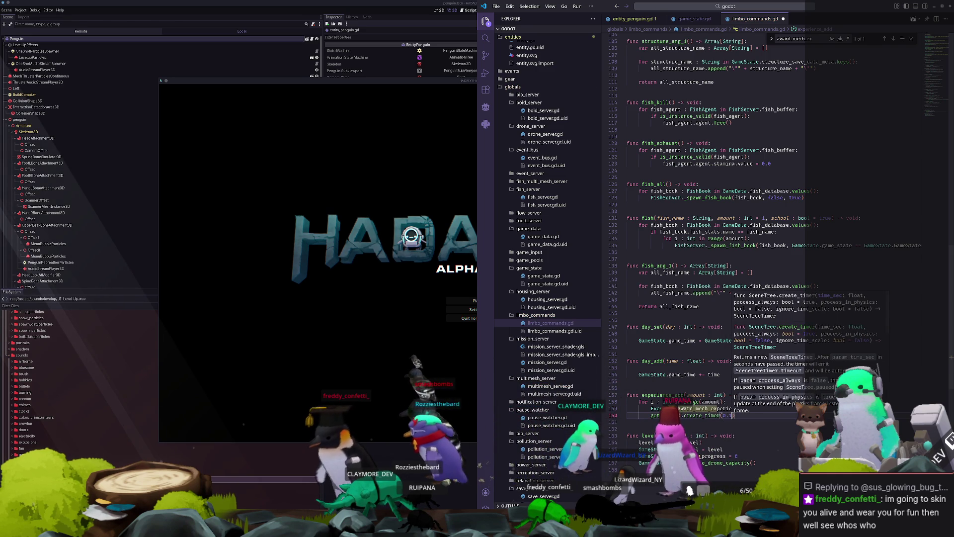
key(BackSpace)
text(01)
key(Right)
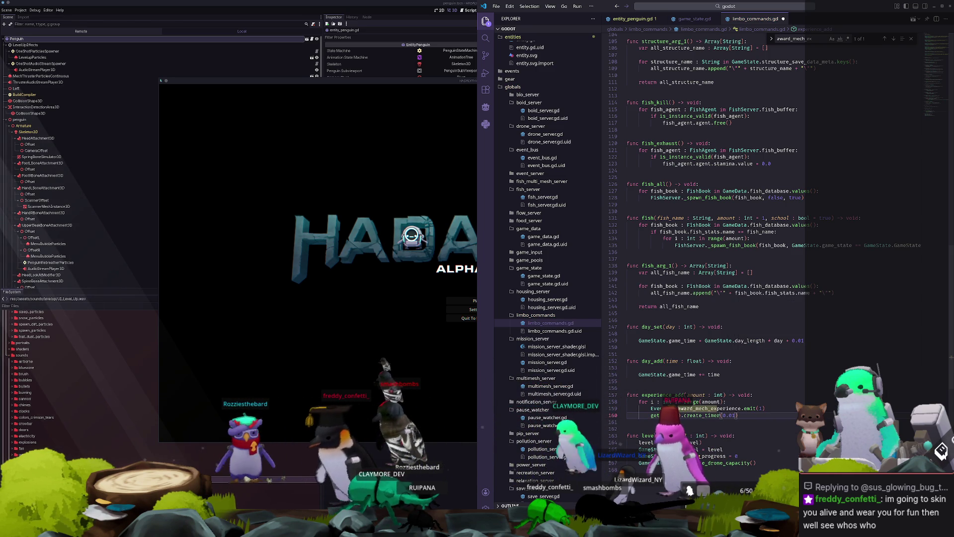
text(emit)
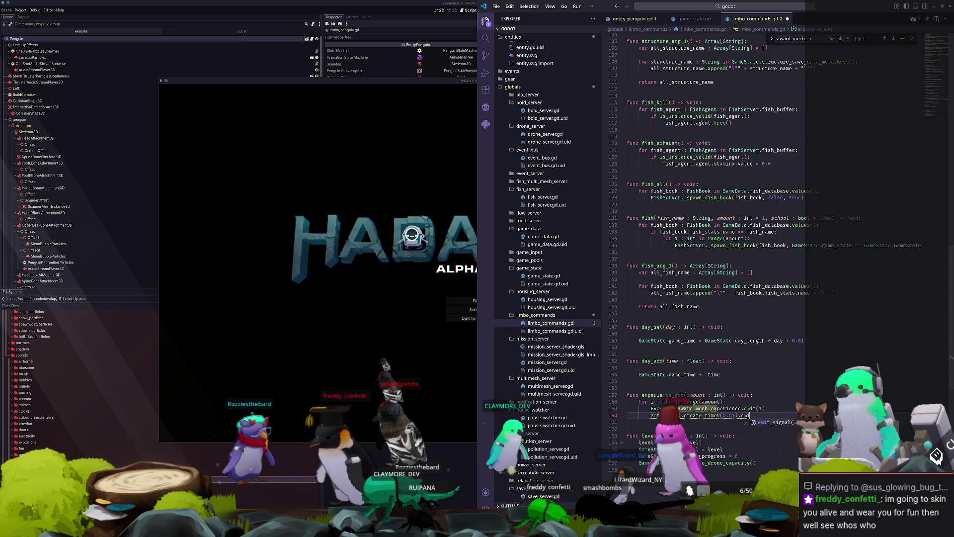
key(BackSpace)
text(time)
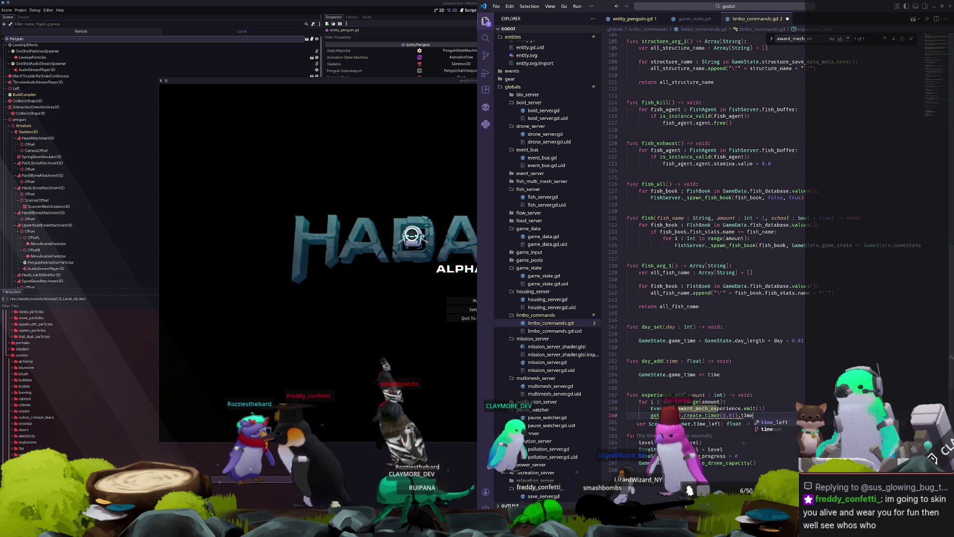
text(_tree)
key(Return)
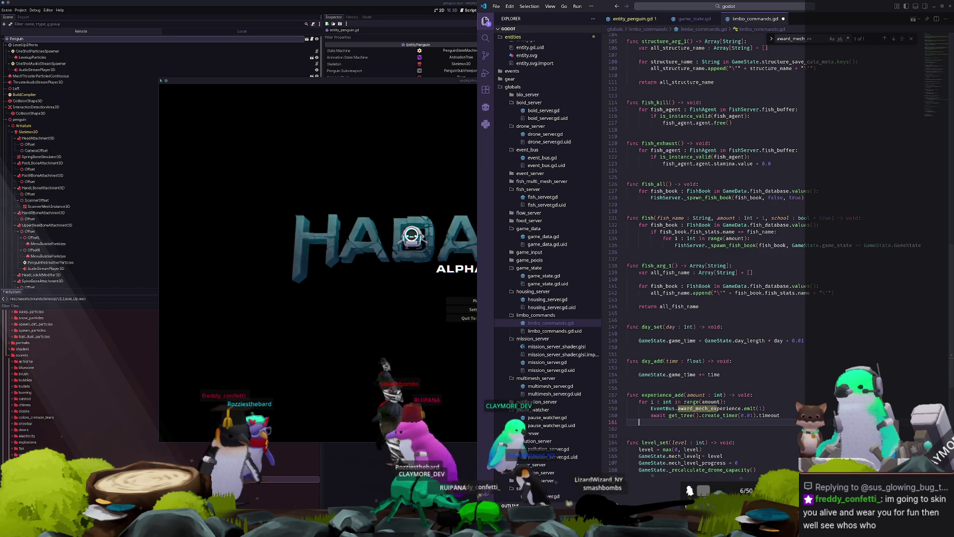
key(BackSpace)
key(BackSpace)
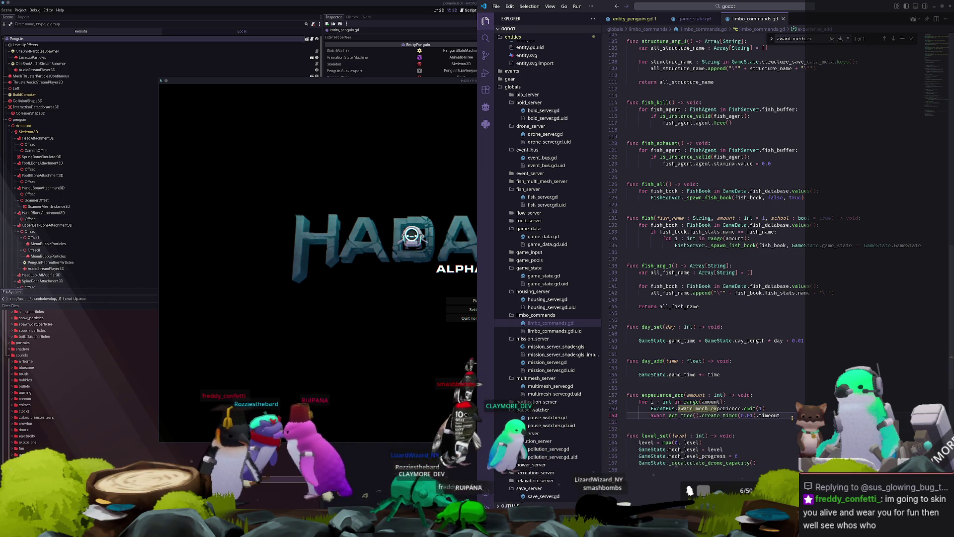
- Scroll up to the _ready command registrations, then switch back to the Godot editor
scroll(792, 418, up, 2)
scroll(816, 381, up, 20)
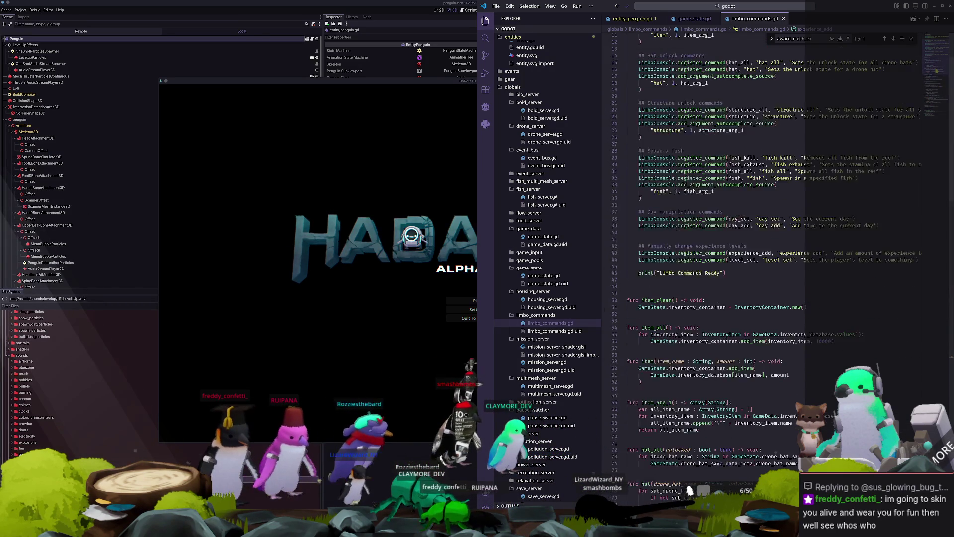
click(711, 345)
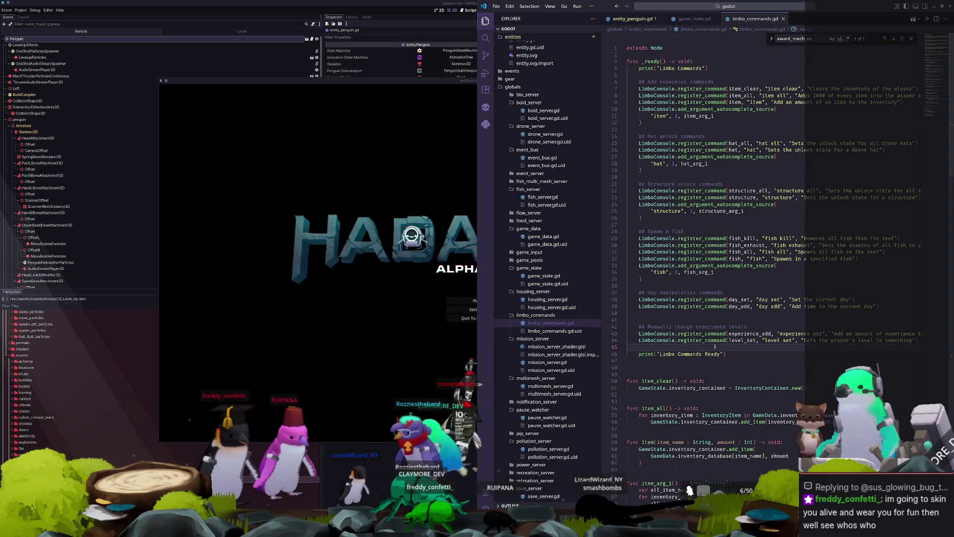
key(alt+Tab)
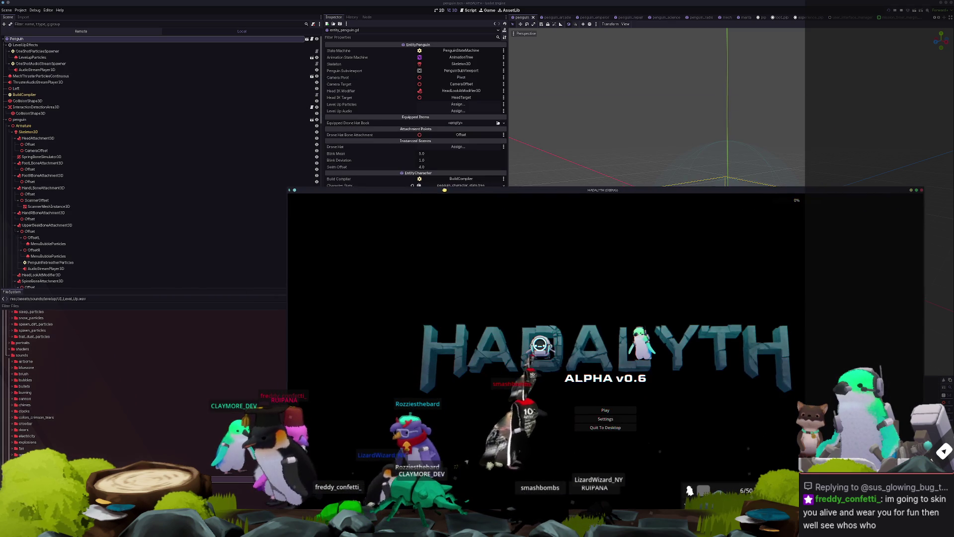
- Assign OneShotParticlesSpawner and OneShotAudioStreamSpawner as Level Up Particles and Audio, save, and run
click(452, 104)
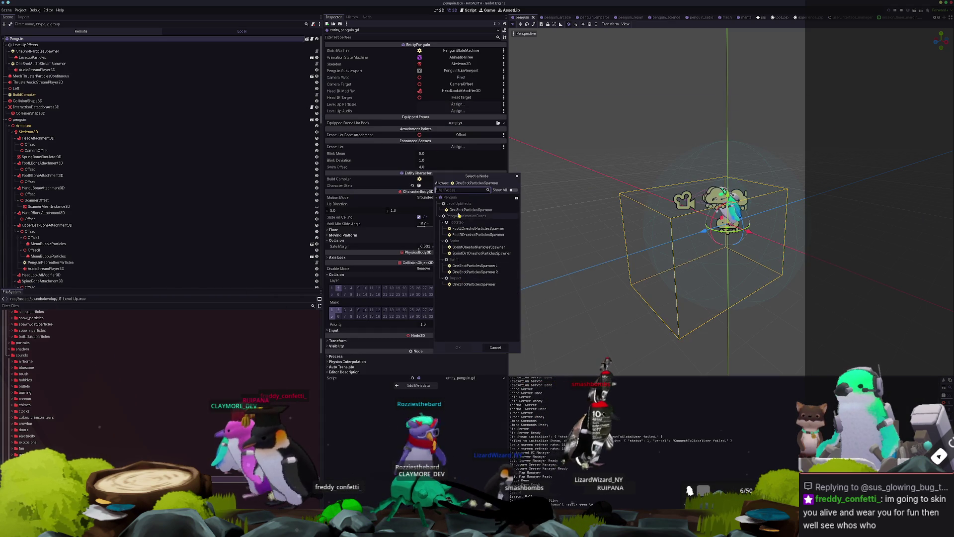
double_click(461, 211)
click(458, 111)
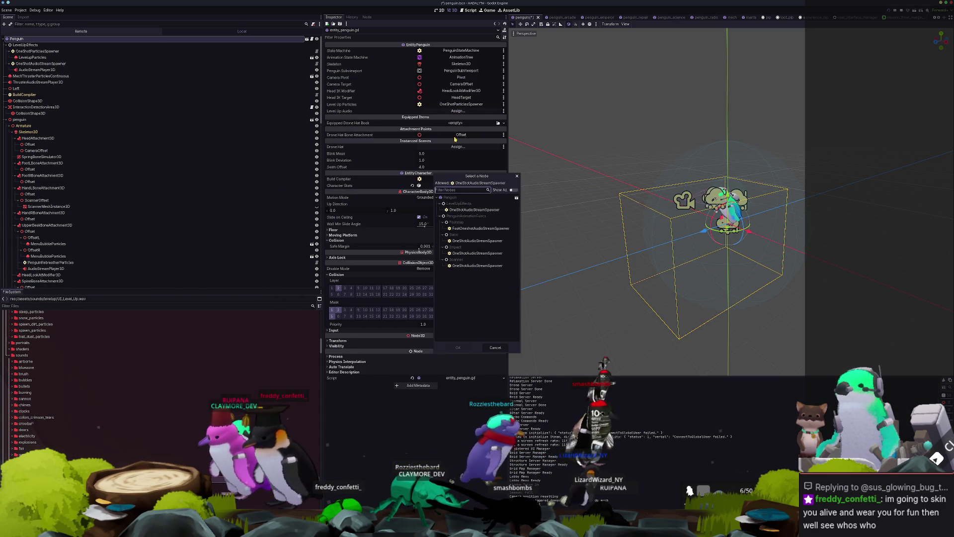
double_click(476, 210)
key(ctrl+s)
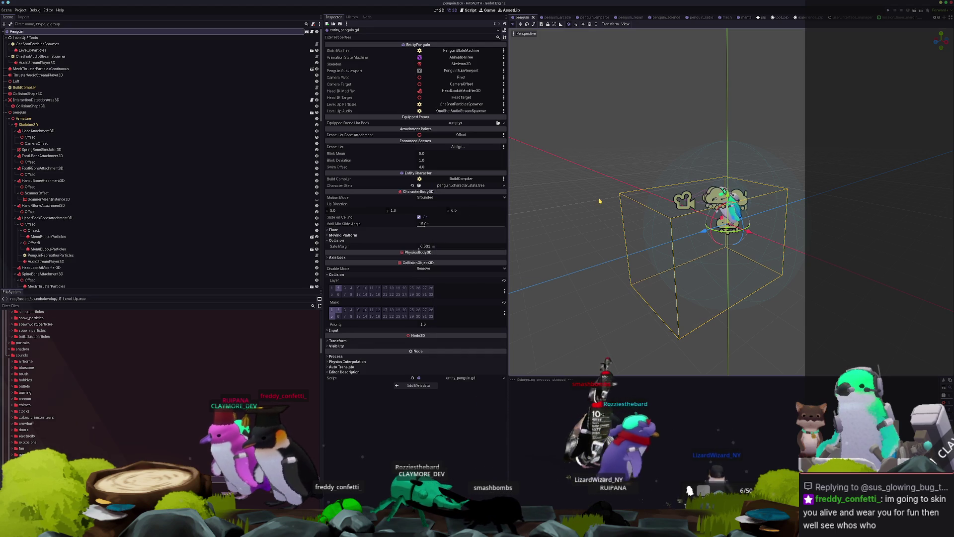
key(F5)
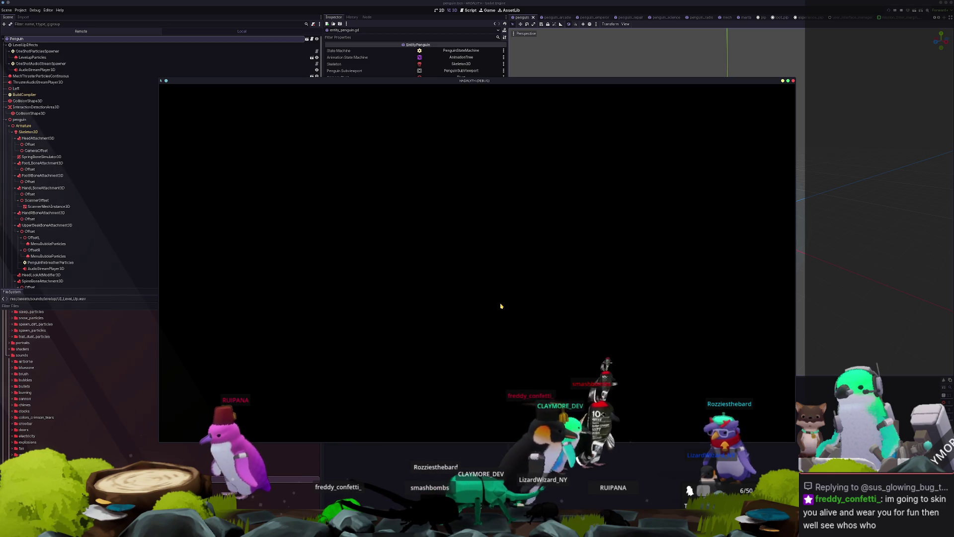
- Load the existing save and run 'experience add 1' in the developer console
click(468, 299)
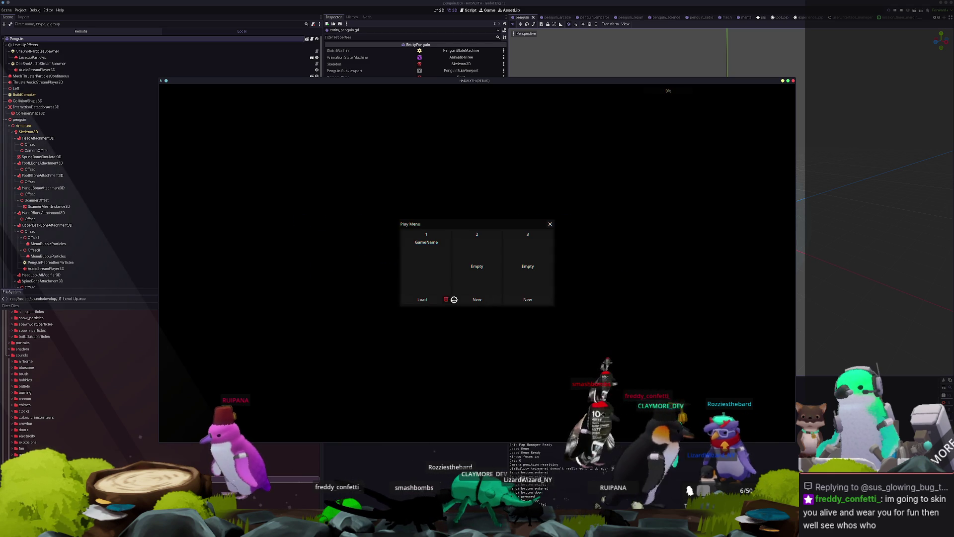
click(417, 300)
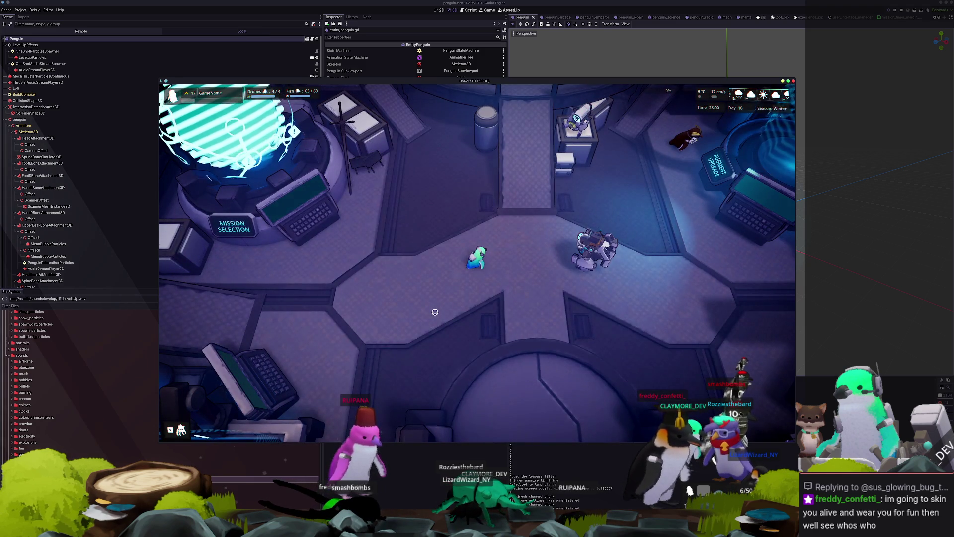
key(grave)
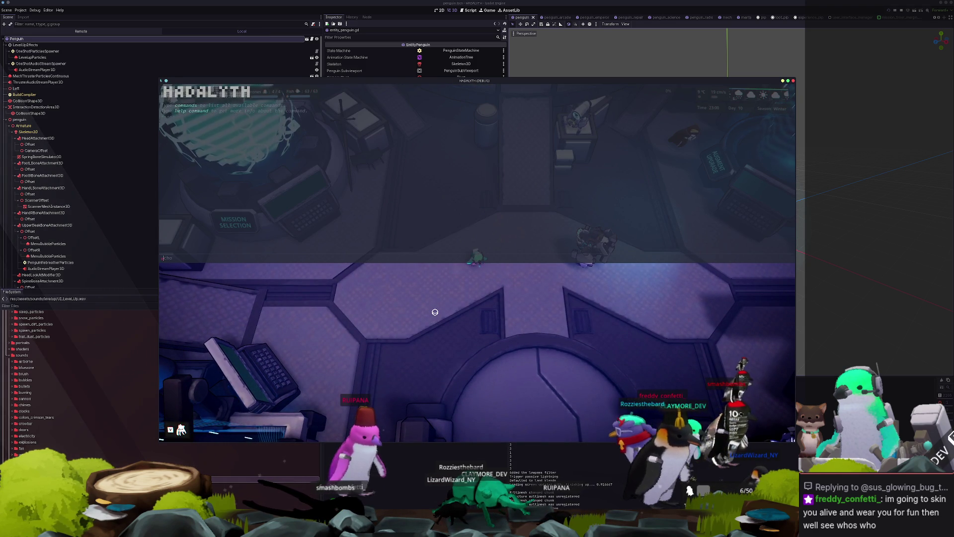
text(erience add 1)
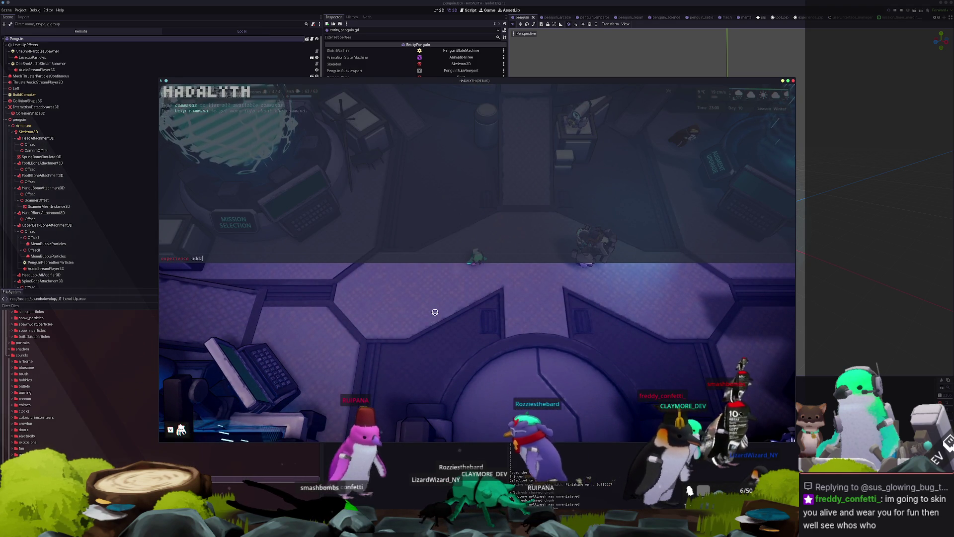
key(Return)
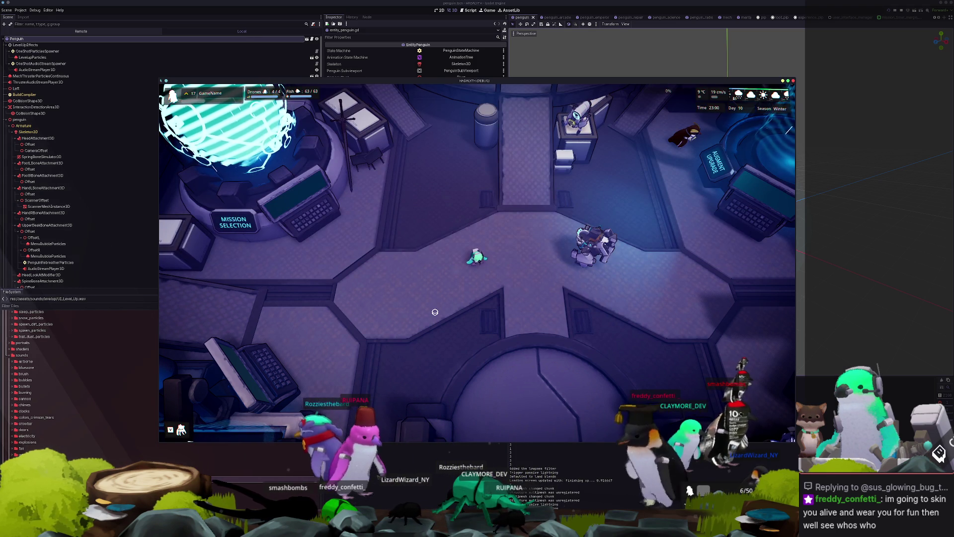
- Walk around the hub, recall 'experience add 1000', then switch to VS Code
key(w)
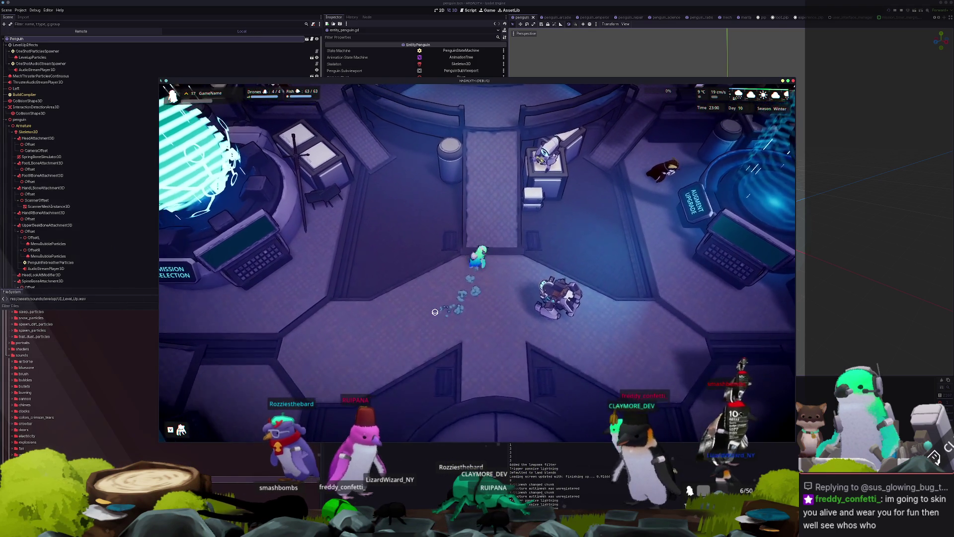
key(d)
key(d)
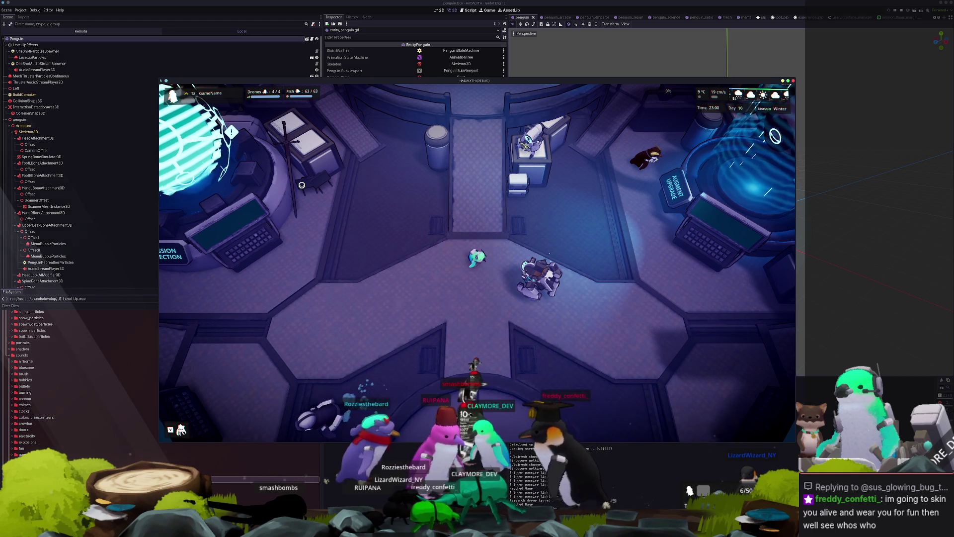
key(d)
key(grave)
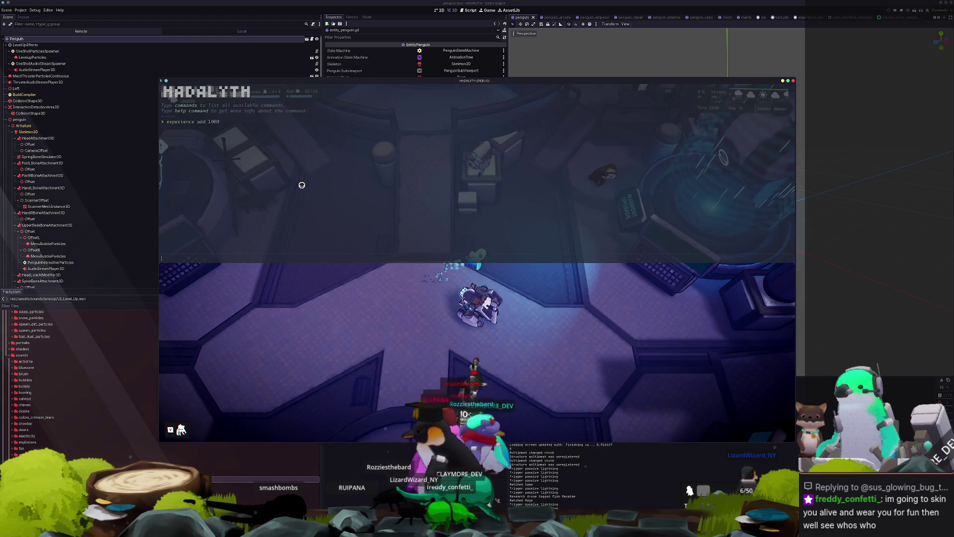
key(Up)
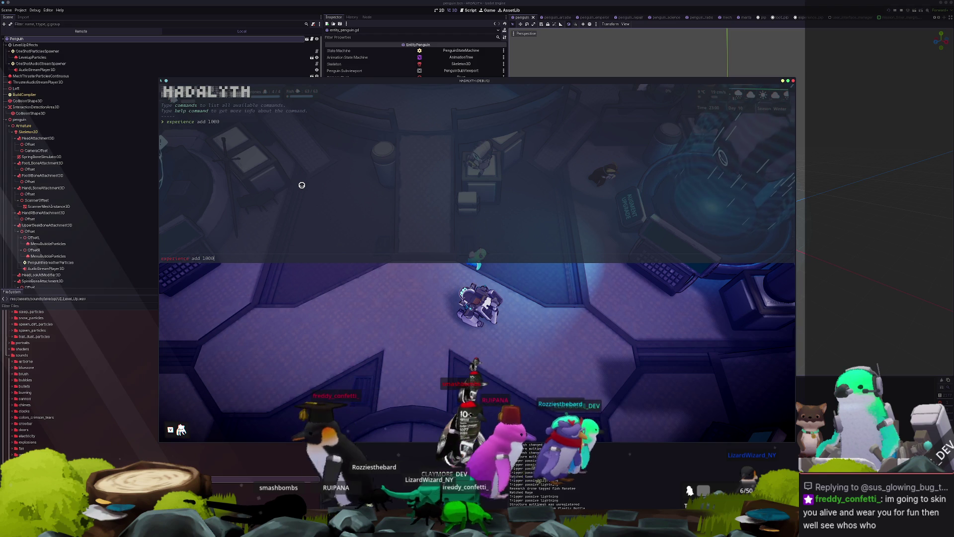
key(alt+Tab)
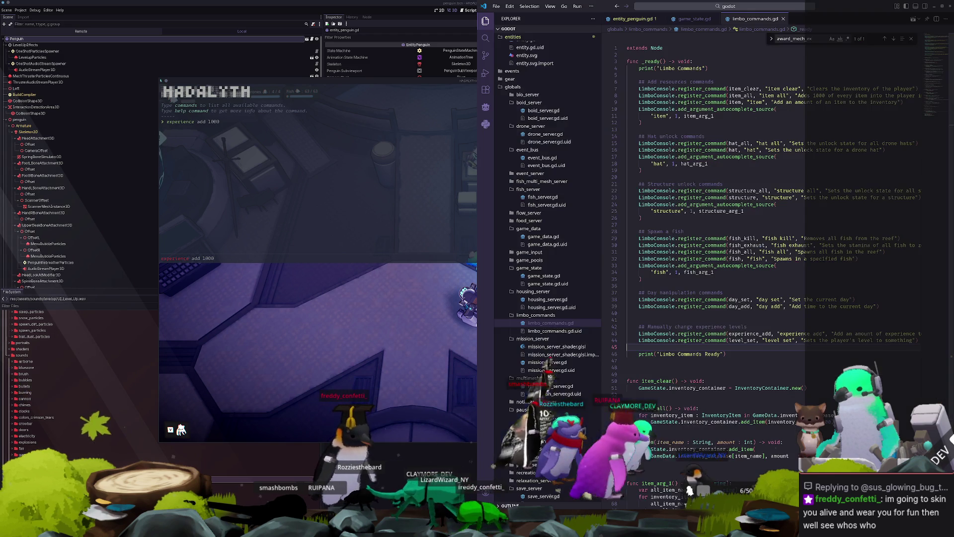
scroll(688, 342, down, 20)
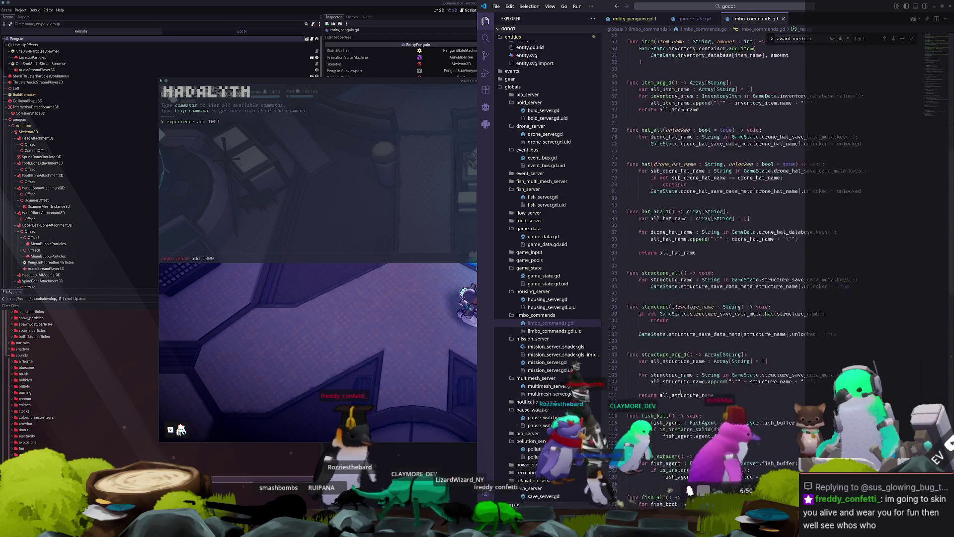
scroll(669, 405, down, 3)
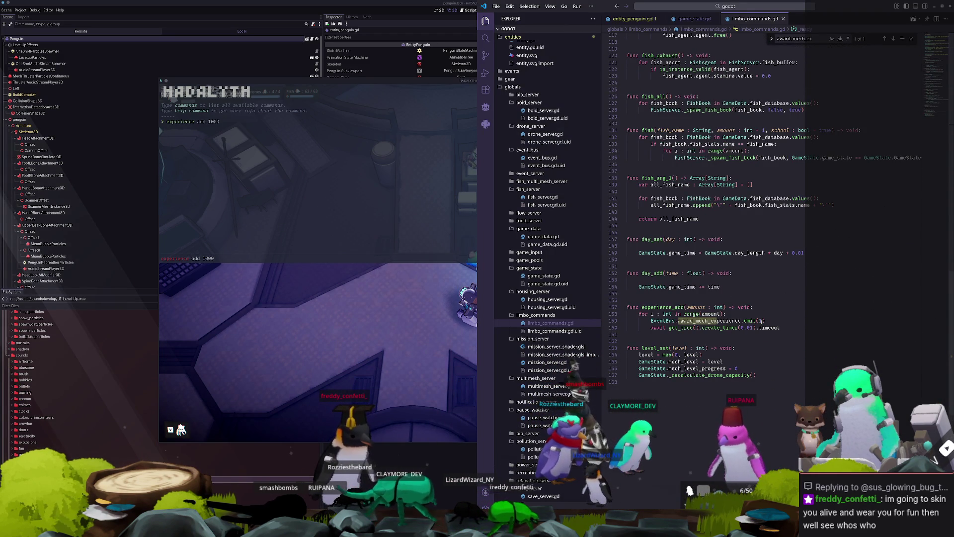
double_click(748, 327)
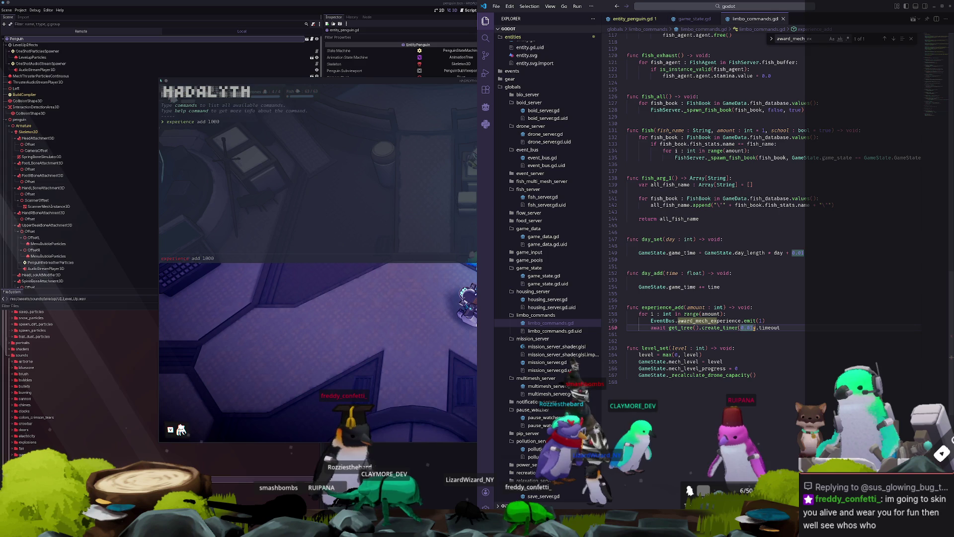
click(428, 333)
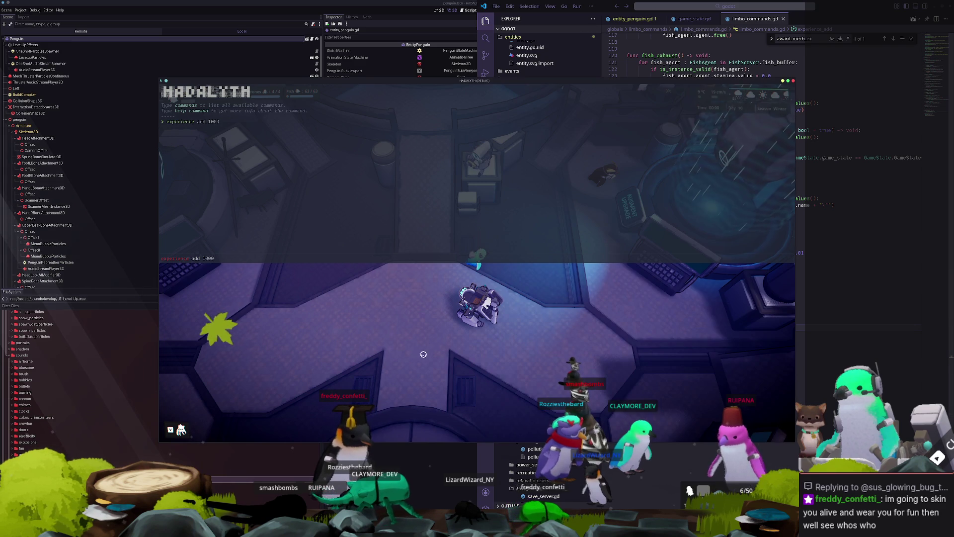
- Run 'experience add 1000' and walk the penguin around the hub watching the ring
key(Return)
key(grave)
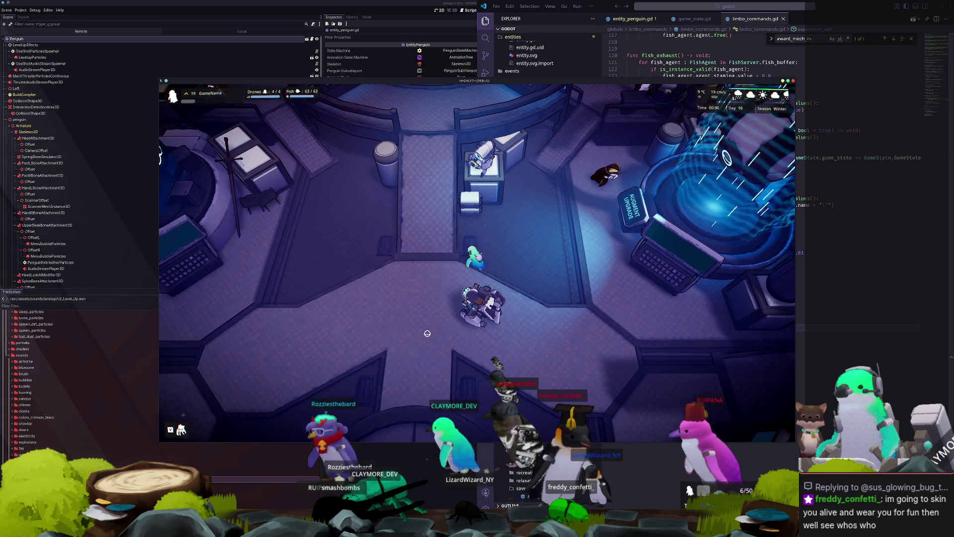
key(d)
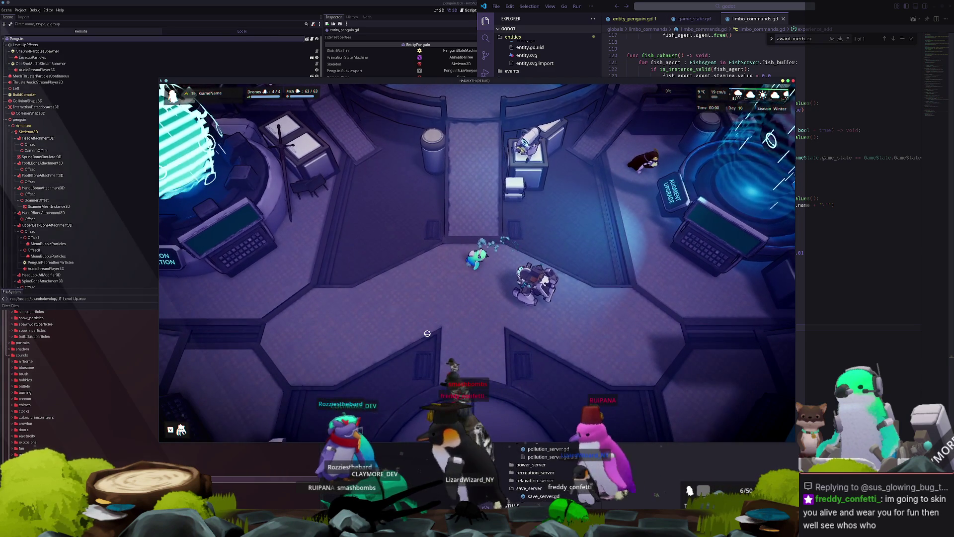
key(grave)
key(grave)
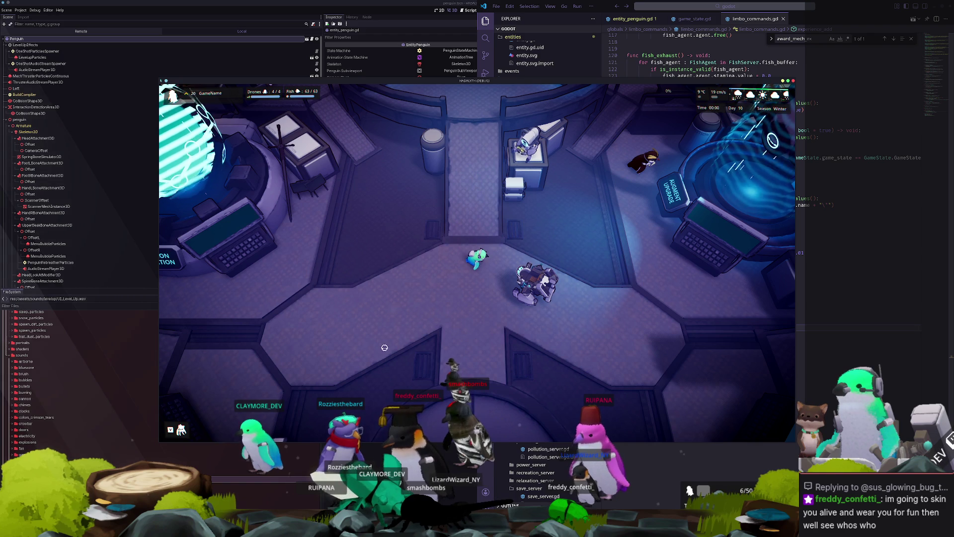
key(s)
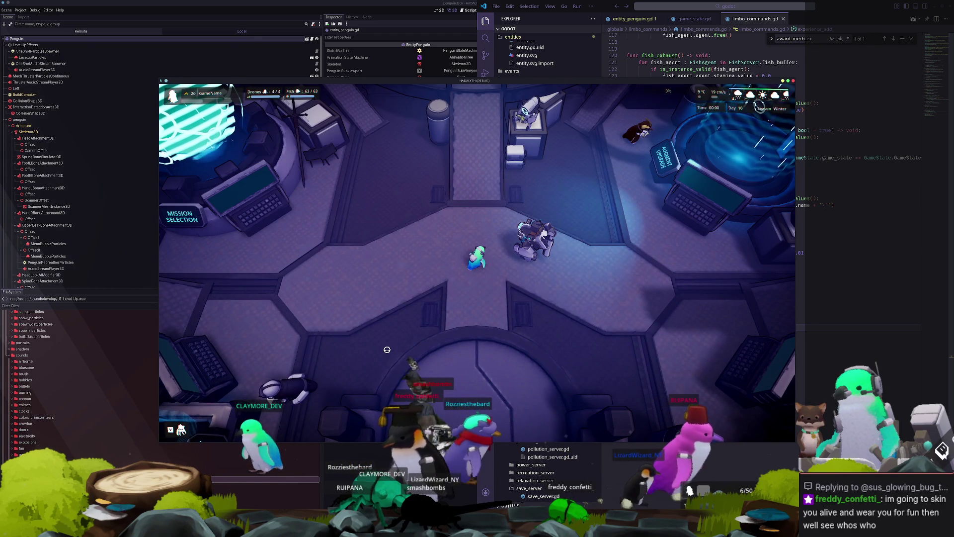
key(w)
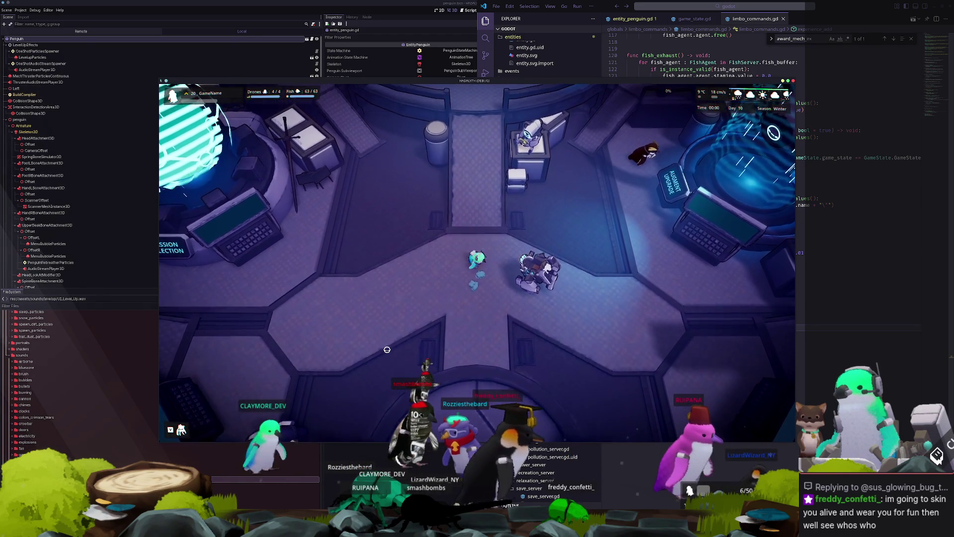
- Run 'level set 32' and walk the penguin toward the mech
key(grave)
text(level set)
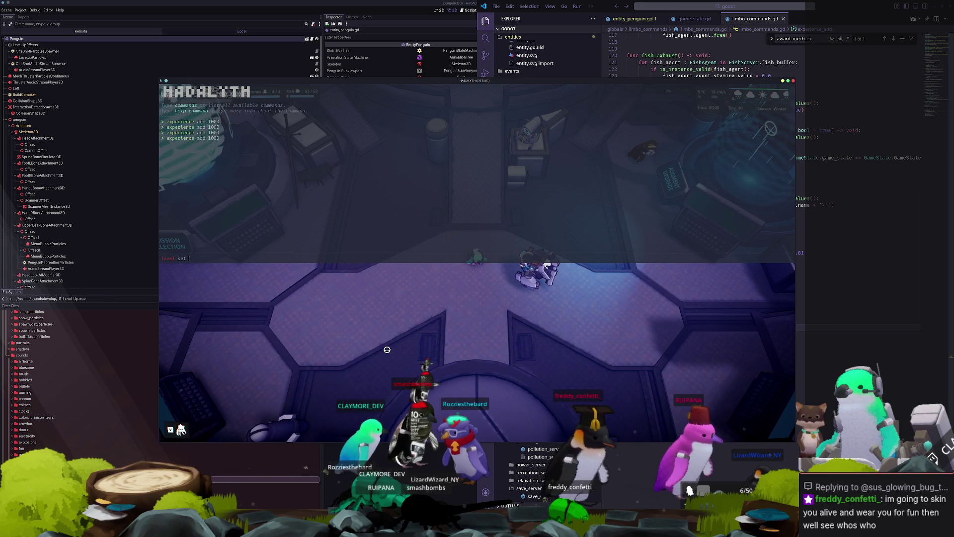
key(grave)
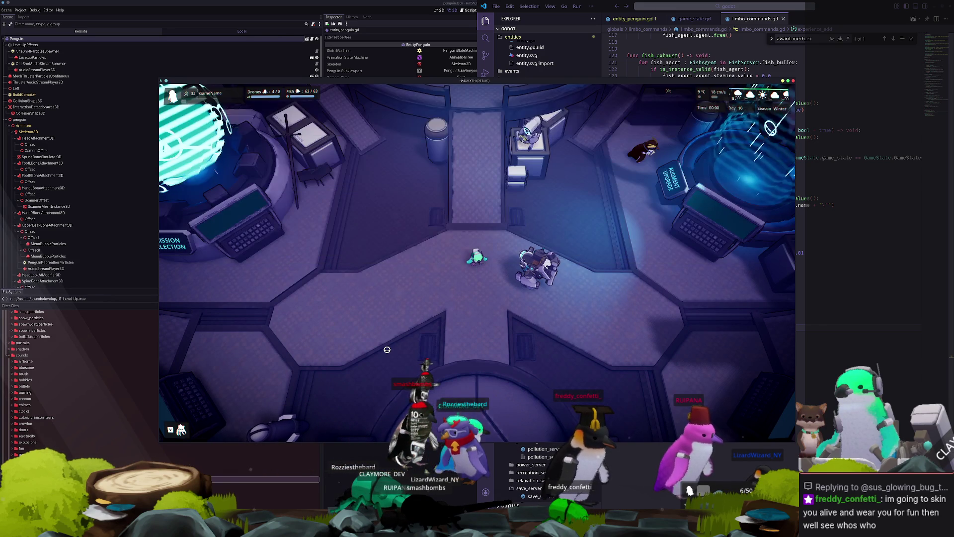
key(d)
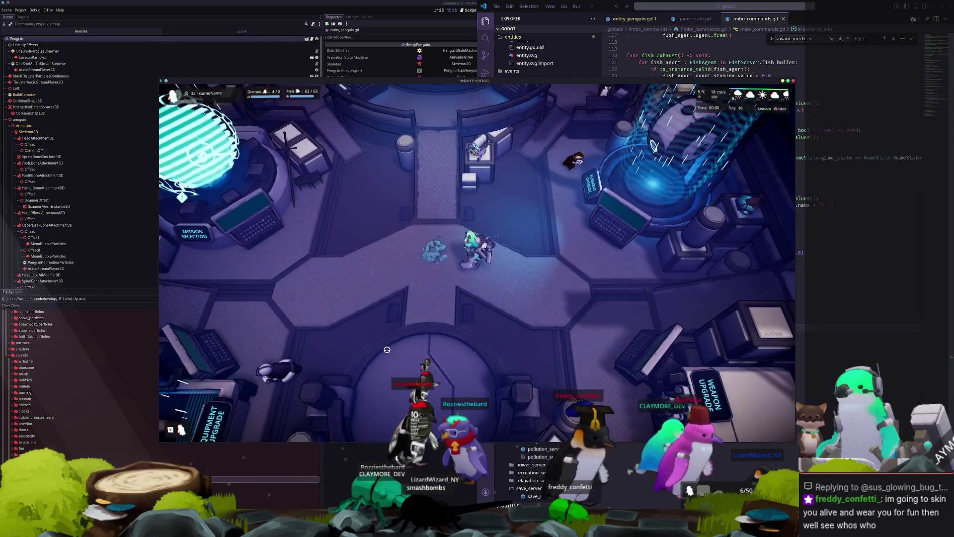
- Reset the penguin's level with 'level set 0' and close the console
key(grave)
text(0)
key(Return)
key(grave)
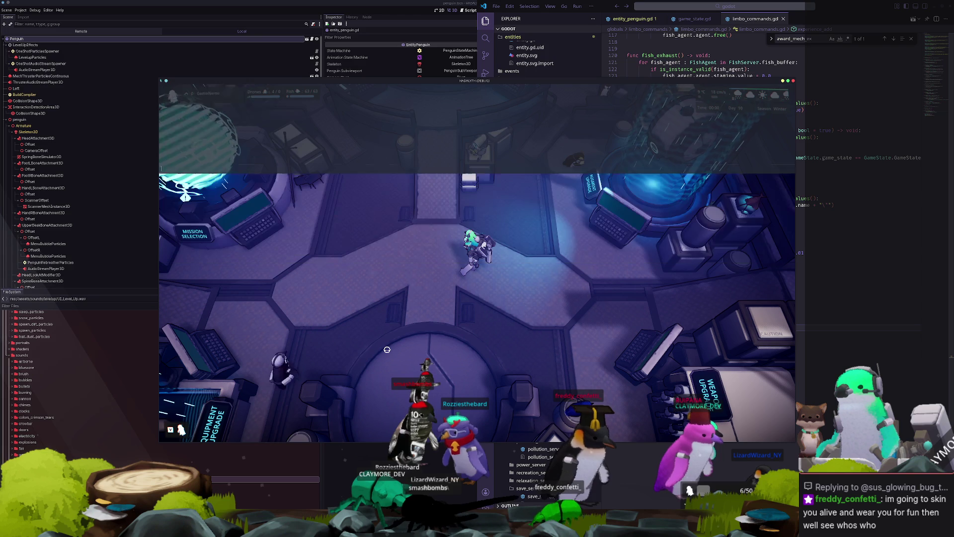
key(grave)
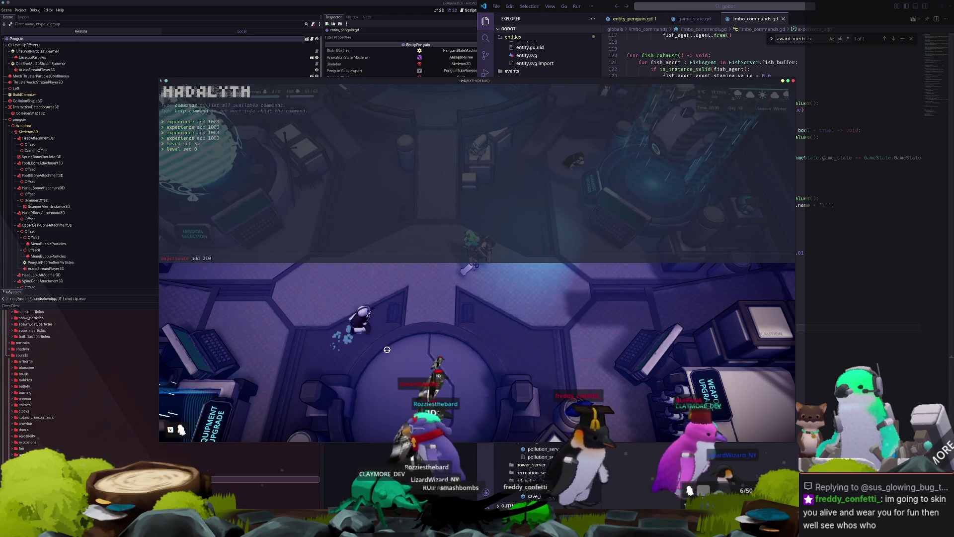
key(grave)
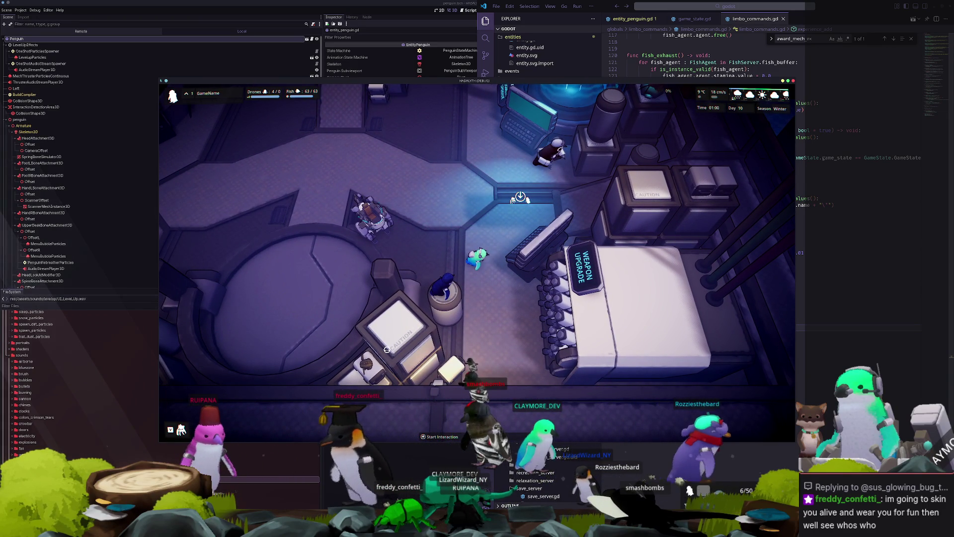
- Walk the penguin left and north, then stop the game with F8
key(a)
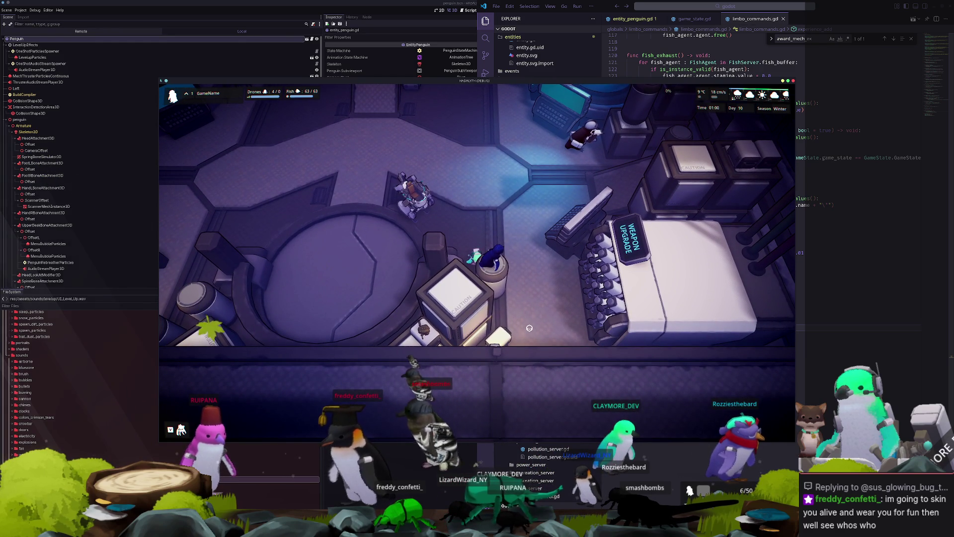
key(w)
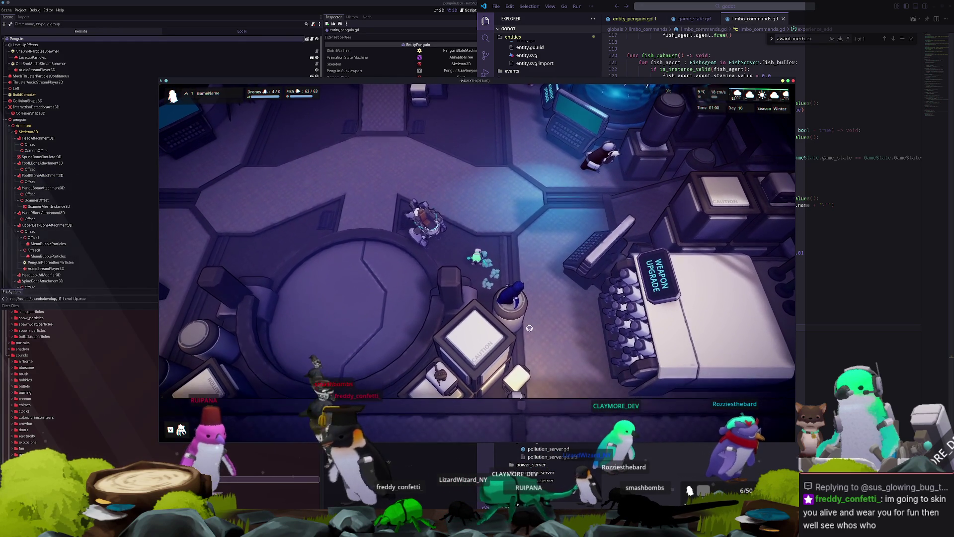
key(F8)
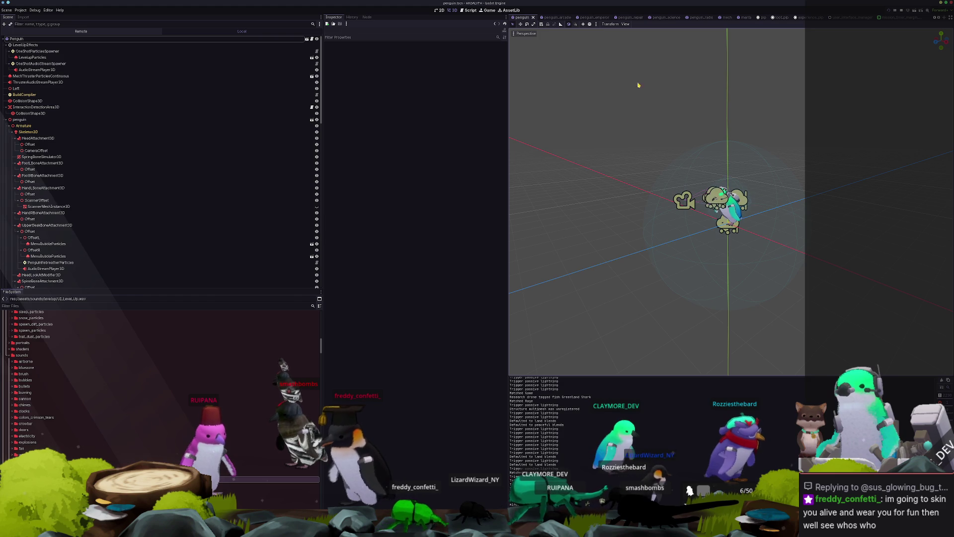
- Open the penguin_weapon scene, frame the penguin, and select its AnimationPlayer
key(shift+alt+o)
text(penguin)
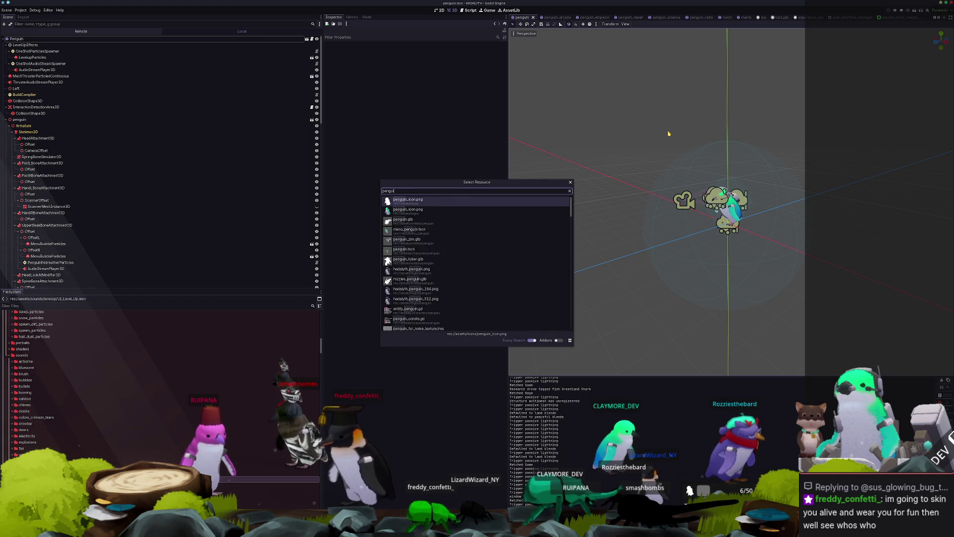
text(_weapon)
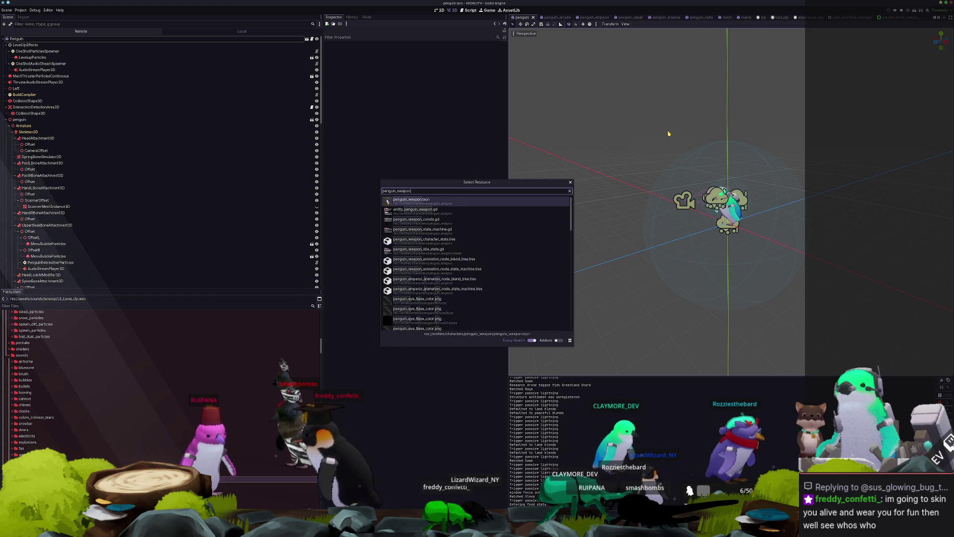
key(Return)
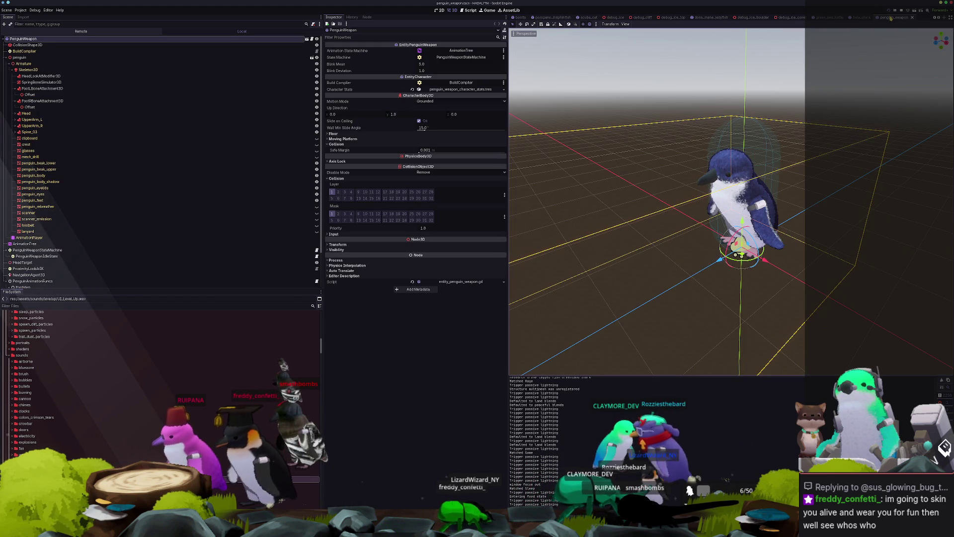
scroll(621, 18, up, 5)
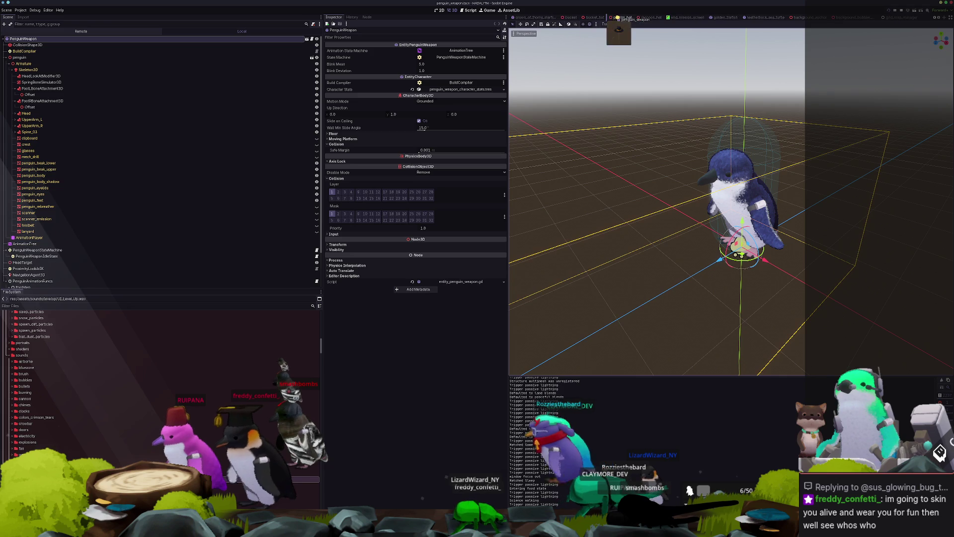
scroll(619, 18, up, 5)
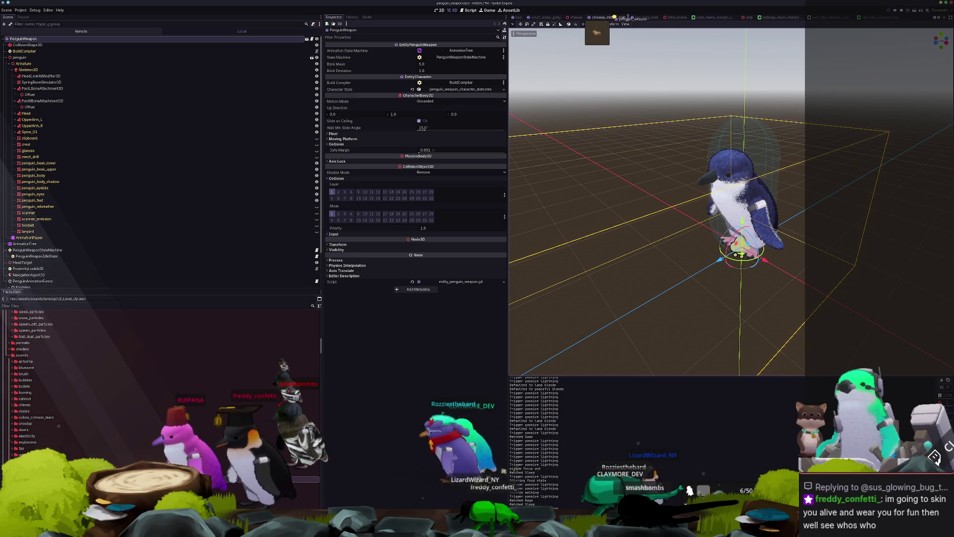
scroll(614, 18, up, 8)
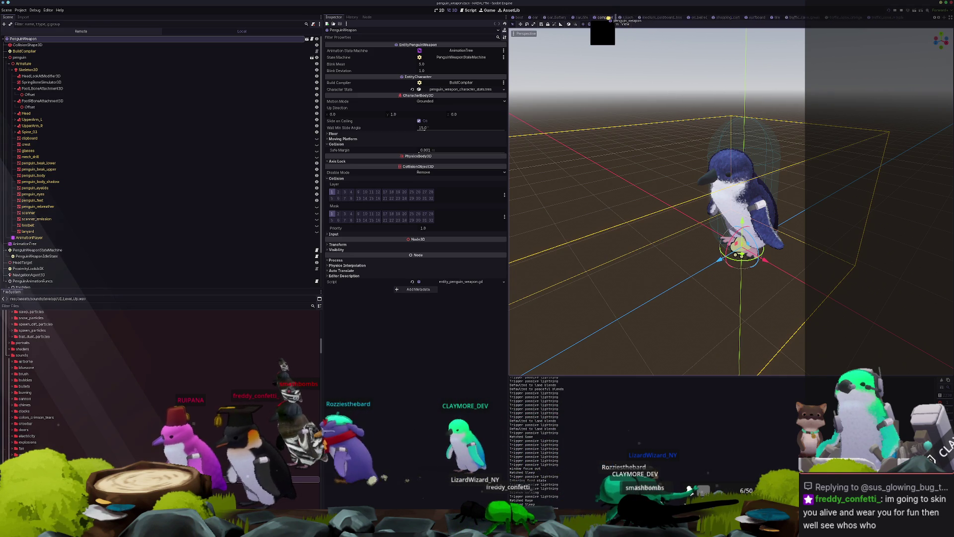
scroll(611, 18, up, 8)
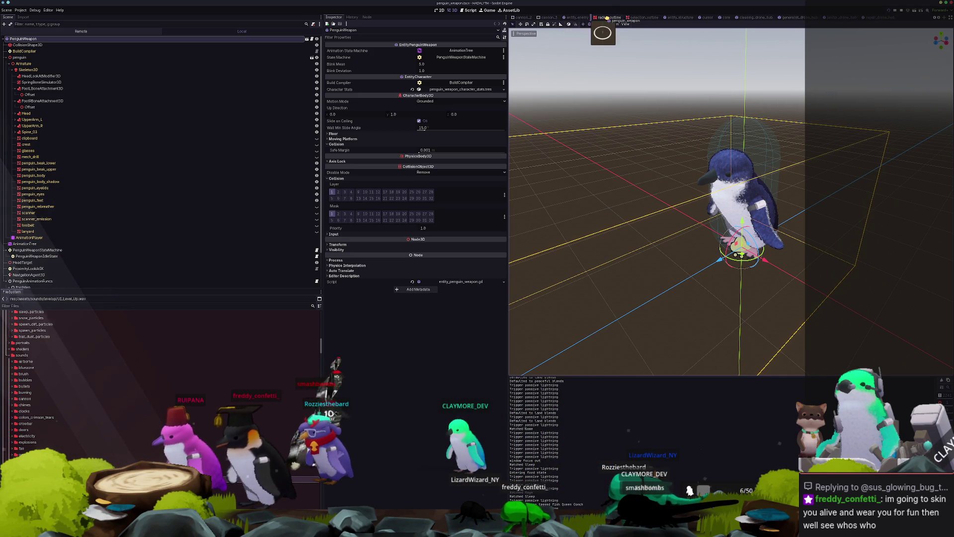
scroll(619, 19, up, 8)
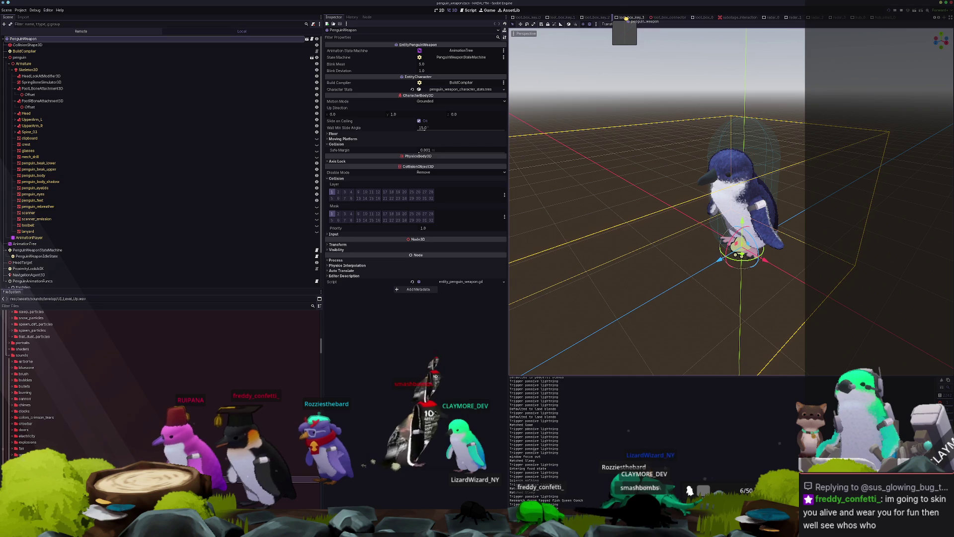
scroll(627, 20, up, 8)
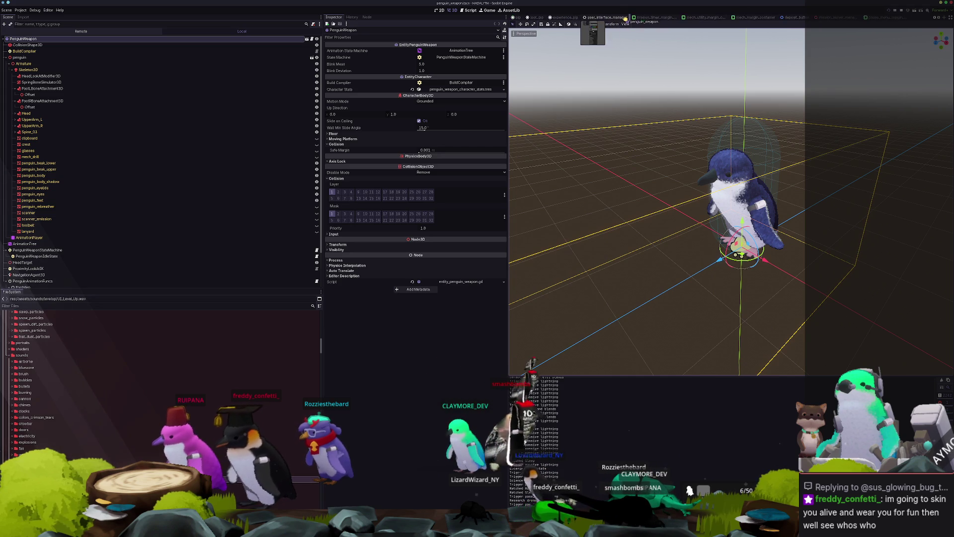
scroll(625, 19, up, 5)
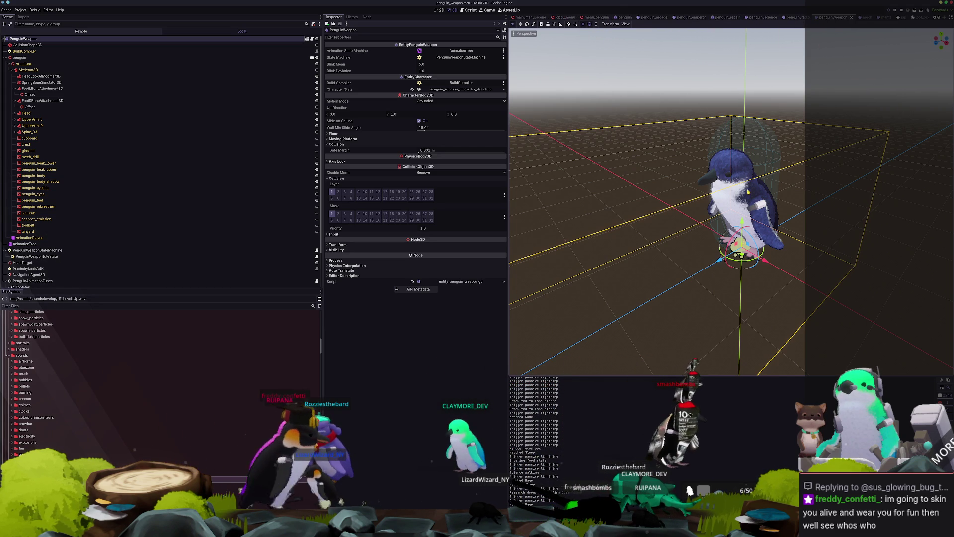
key(KP_3)
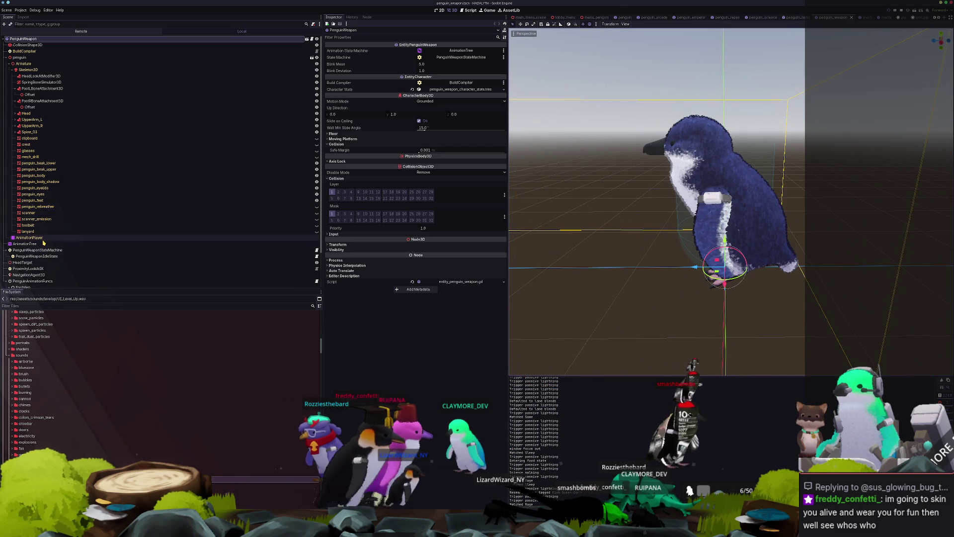
click(42, 244)
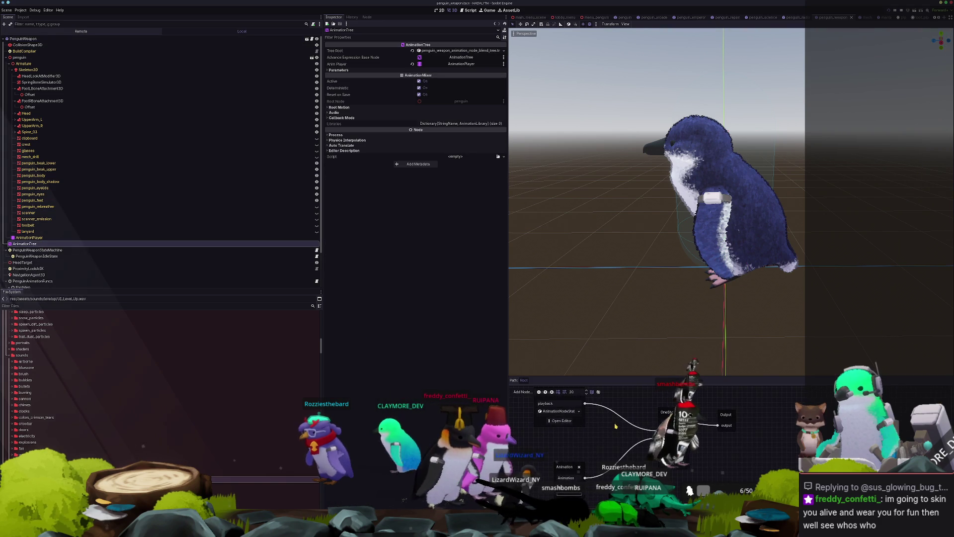
click(52, 238)
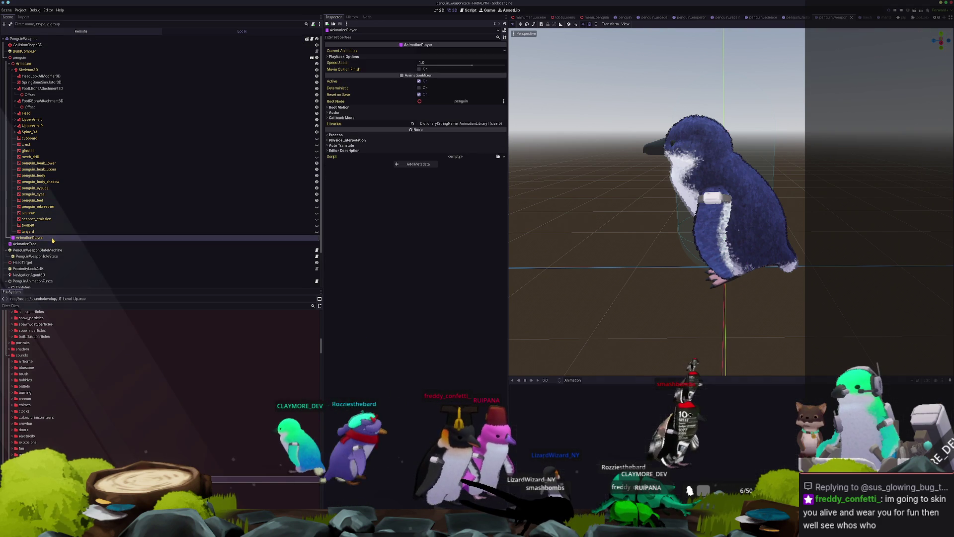
- Set the AnimationPlayer's Root Node to Skeleton3D
click(437, 52)
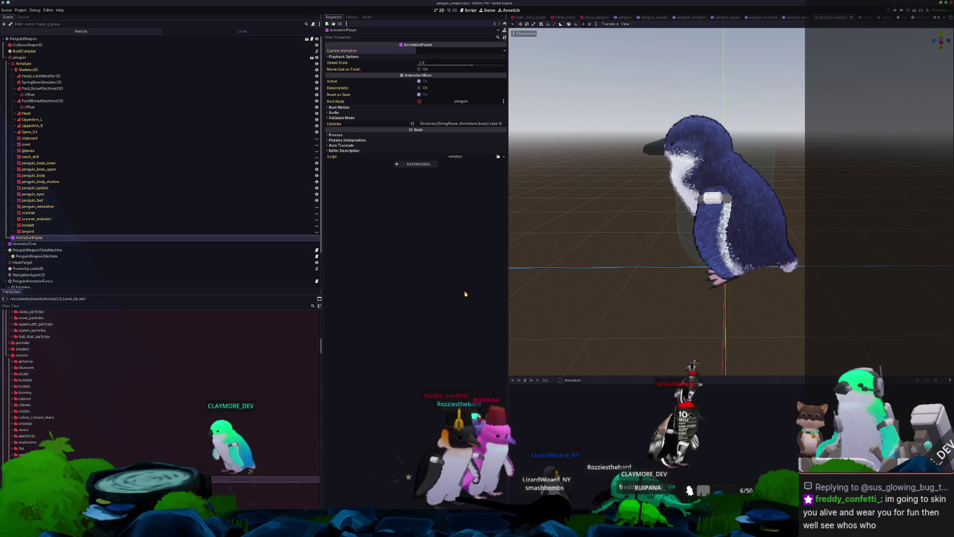
drag(652, 312, 656, 304)
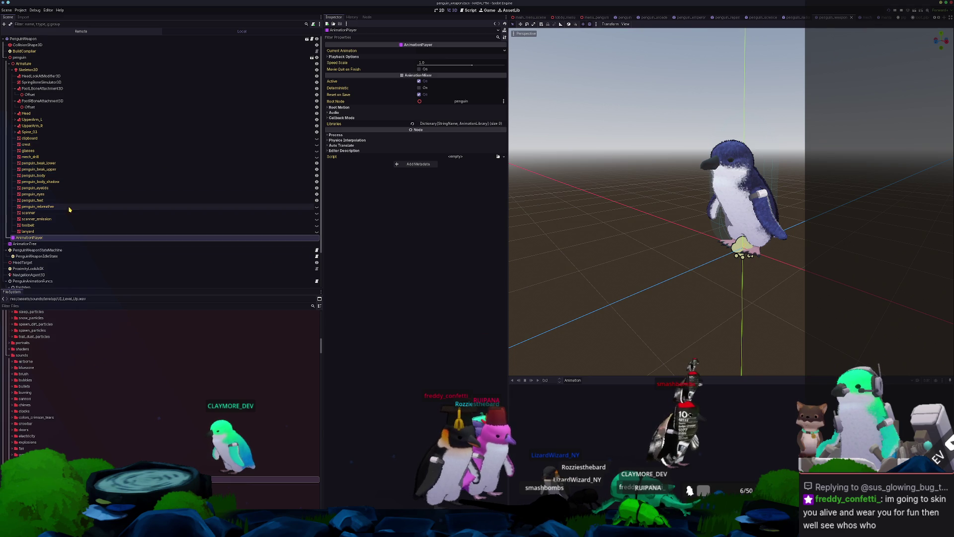
click(368, 59)
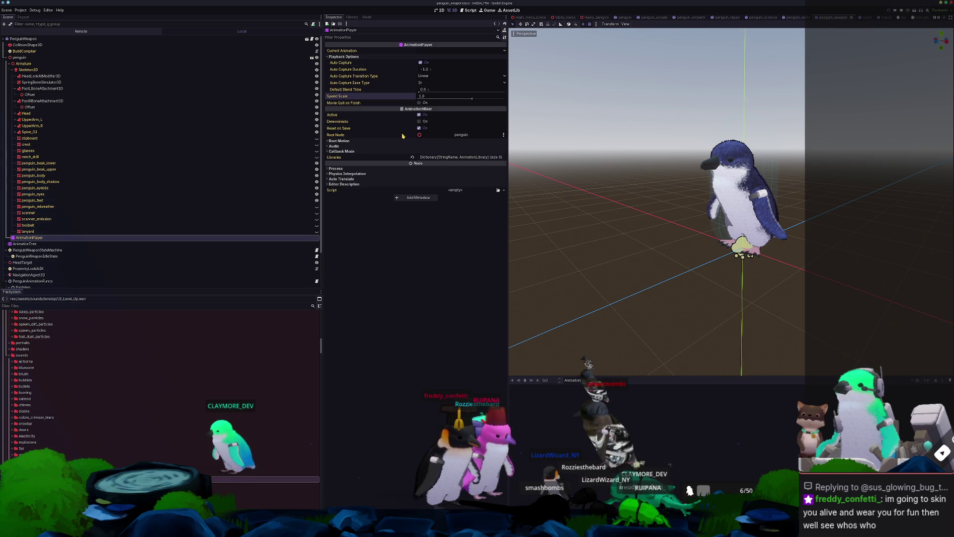
click(448, 136)
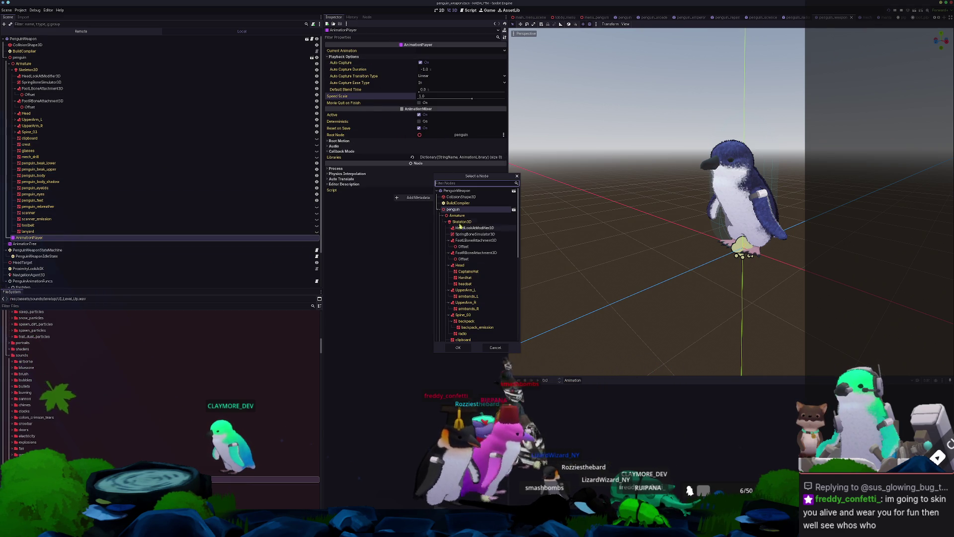
double_click(461, 222)
- Set Current Animation to idle and select the AnimationTree
click(439, 51)
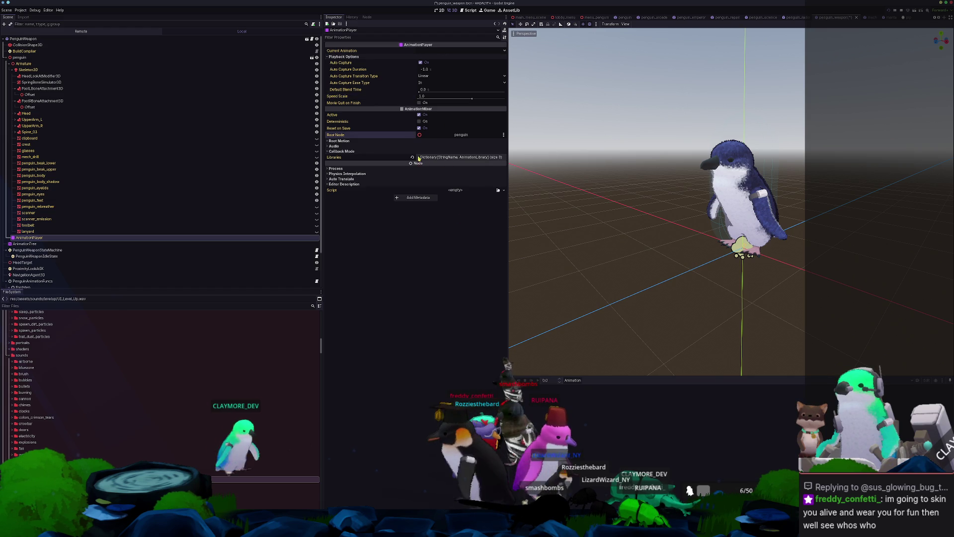
click(447, 50)
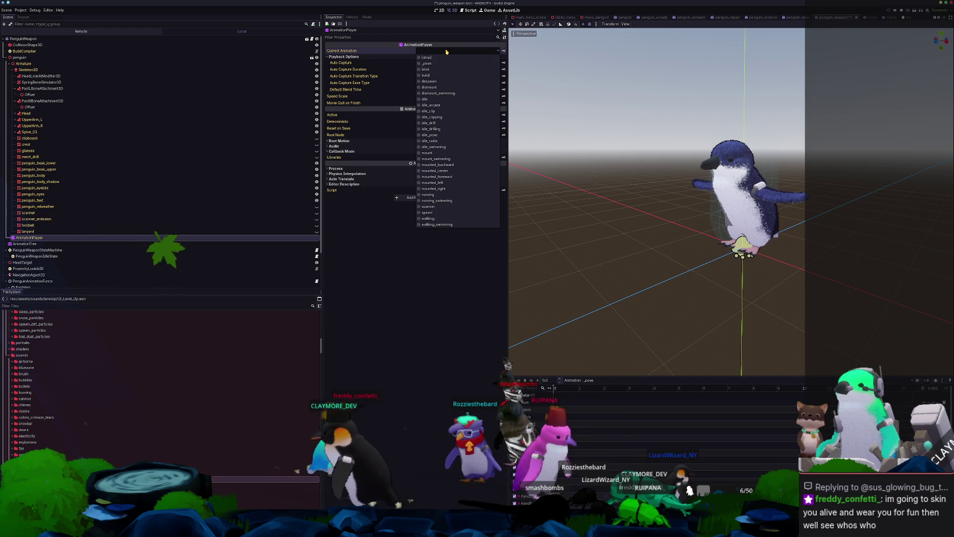
key(Escape)
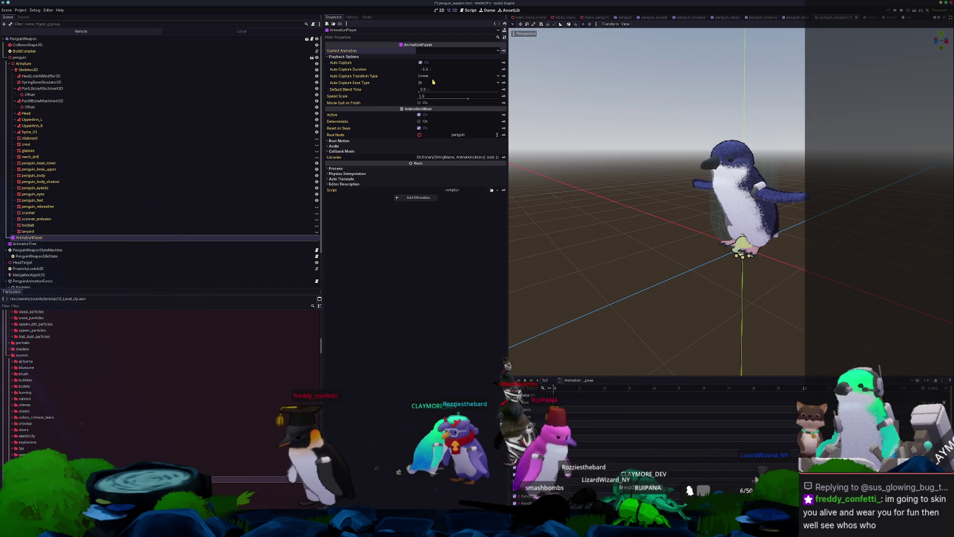
click(437, 51)
click(429, 99)
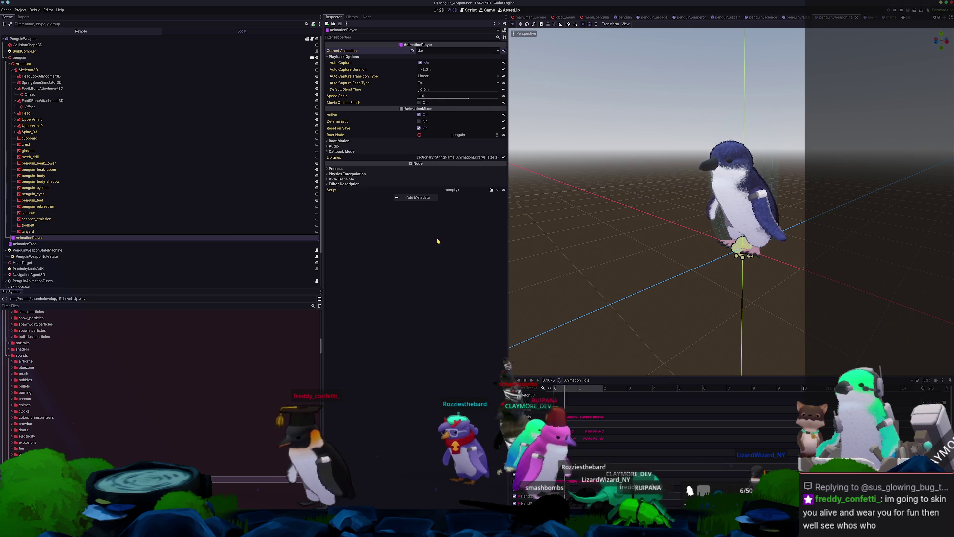
click(25, 243)
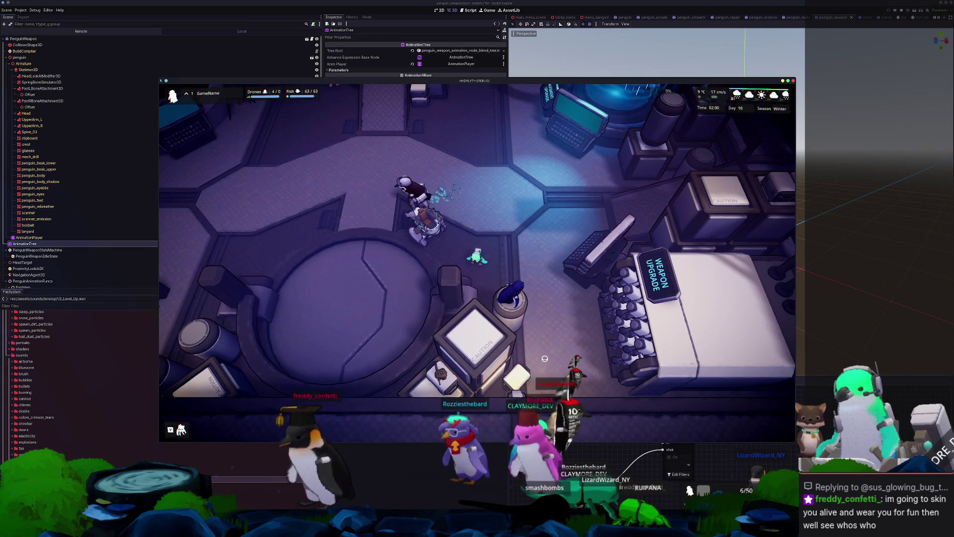
- Stop the running game with F8 and relaunch it with F5
key(w)
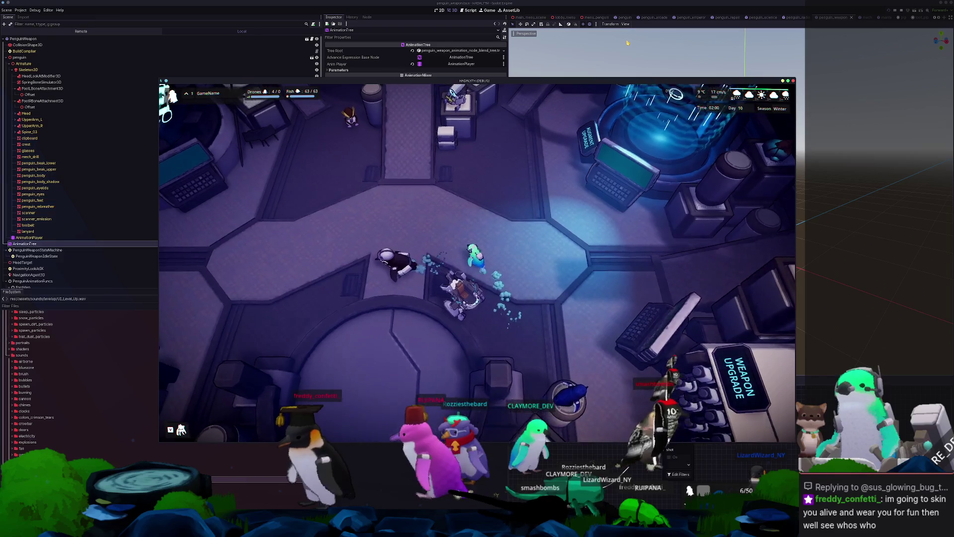
key(F8)
drag(612, 282, 605, 297)
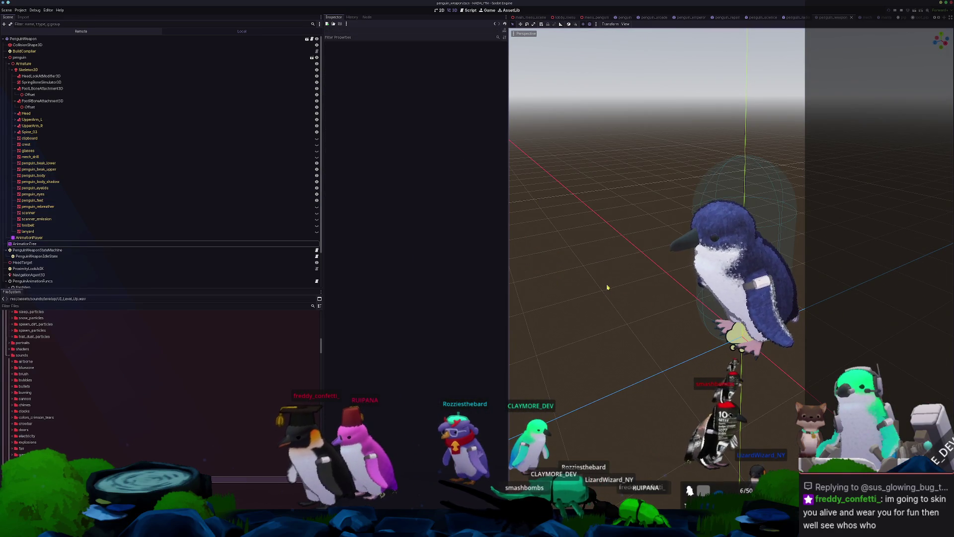
key(F5)
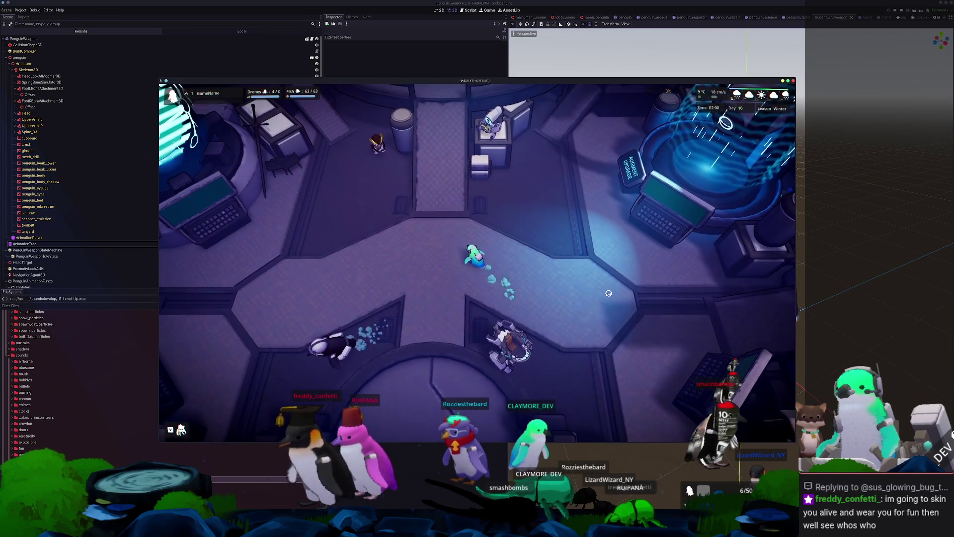
- Walk the penguin around the level, toggle the debug console, then view the debugger's Errors
key(w)
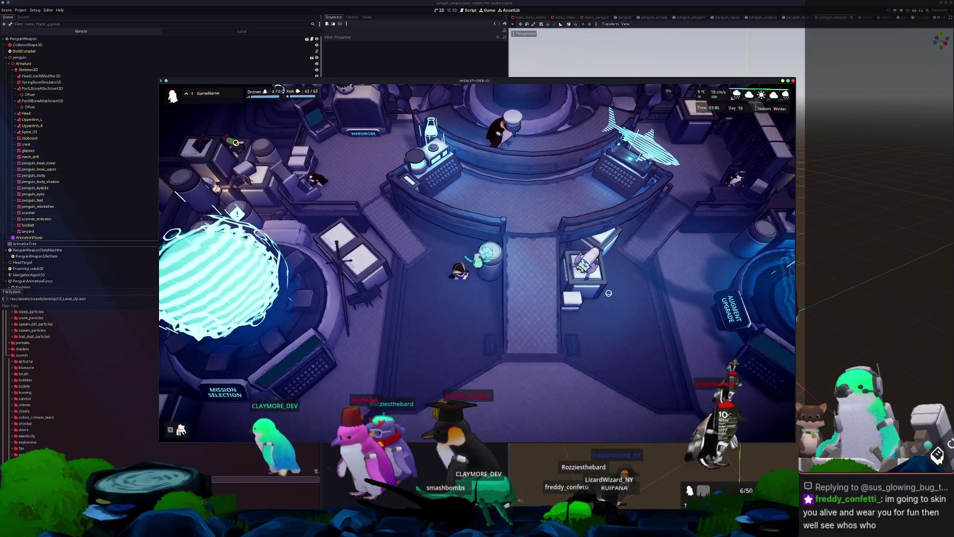
key(s)
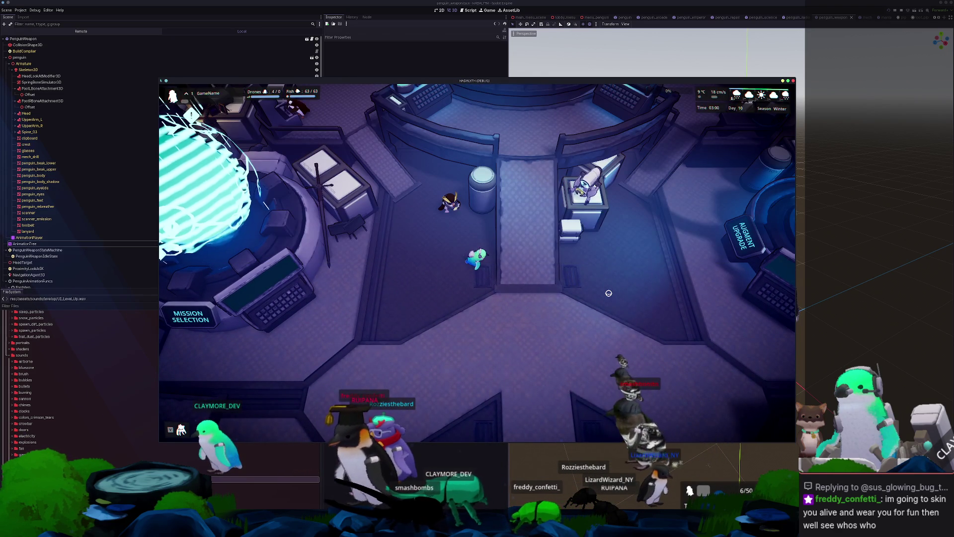
key(s)
key(s+d)
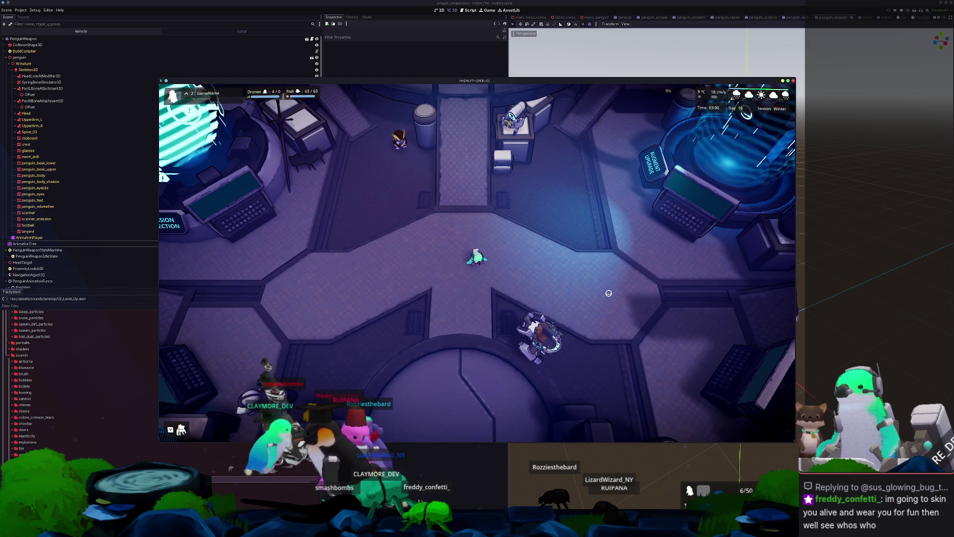
key(w)
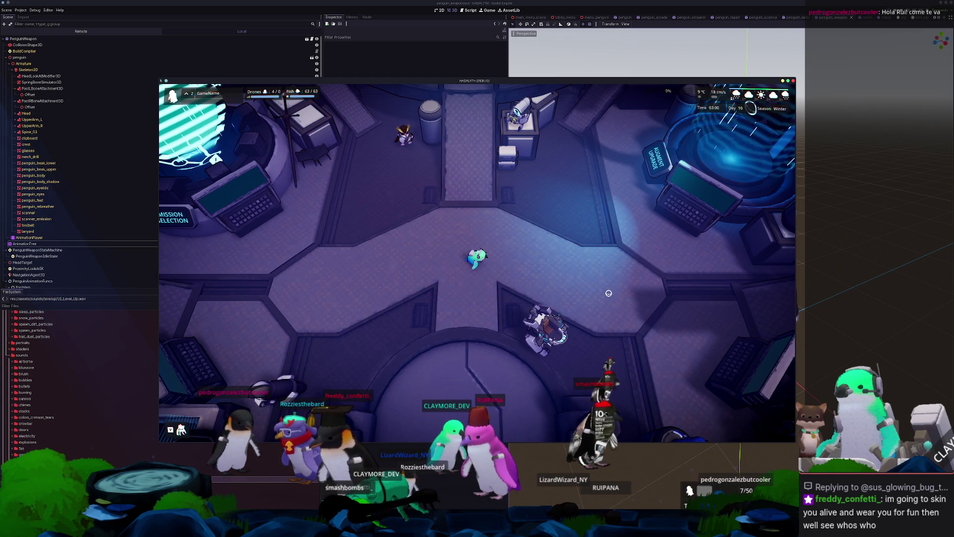
key(grave)
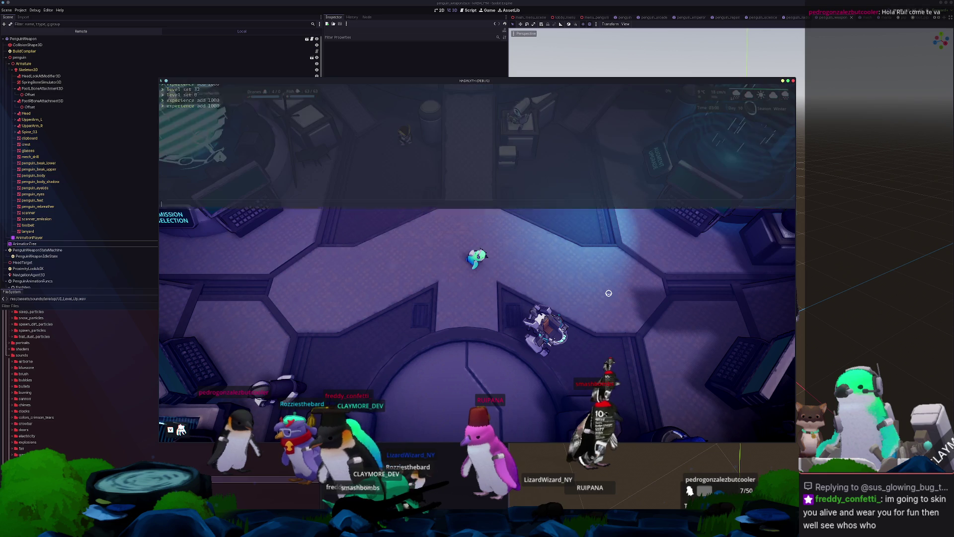
key(grave)
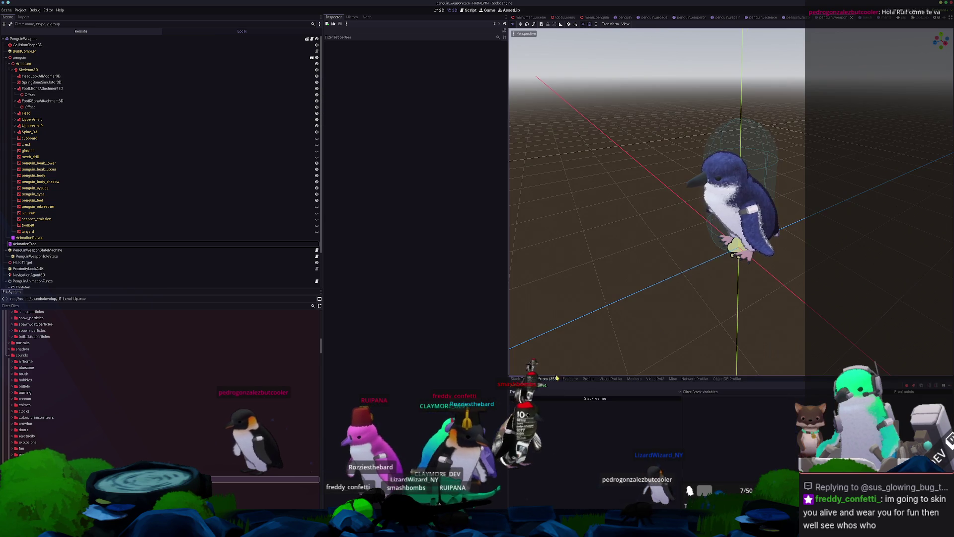
click(551, 379)
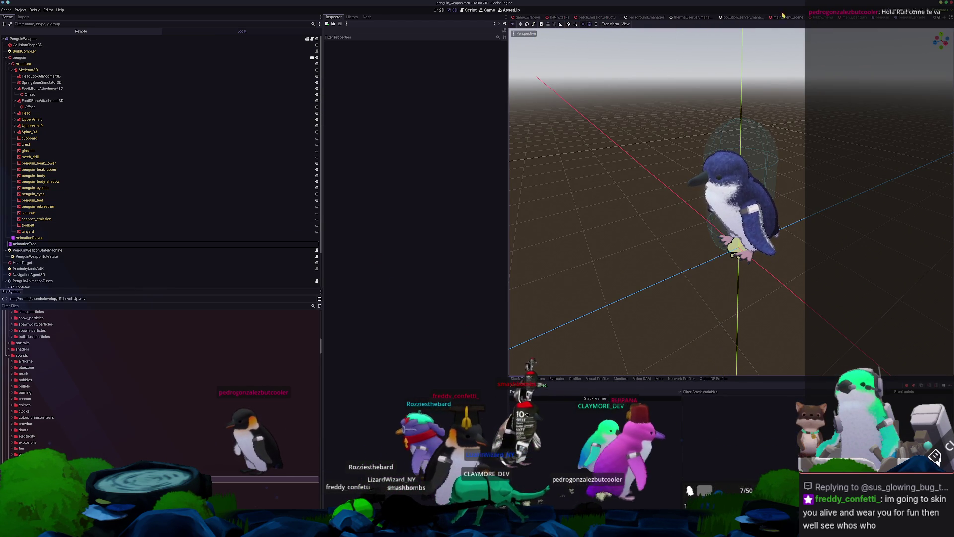
- Select LevelupParticles in penguin.tscn, then browse World of Warcraft level-up particle reference images
click(879, 17)
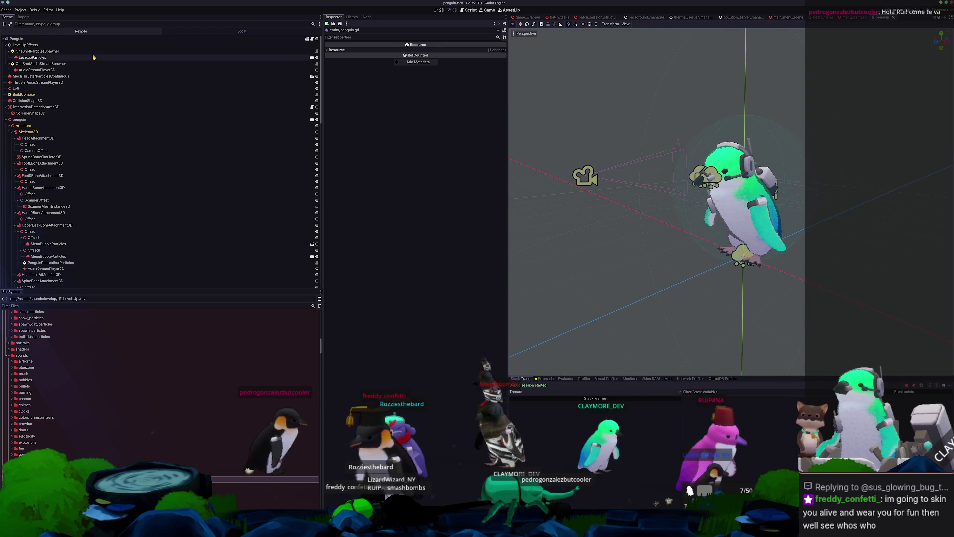
click(74, 57)
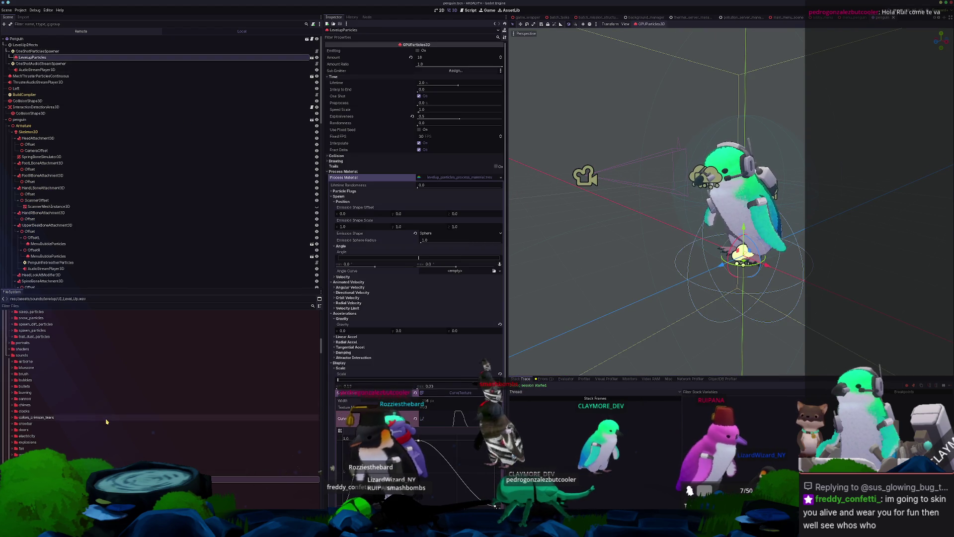
scroll(70, 458, up, 15)
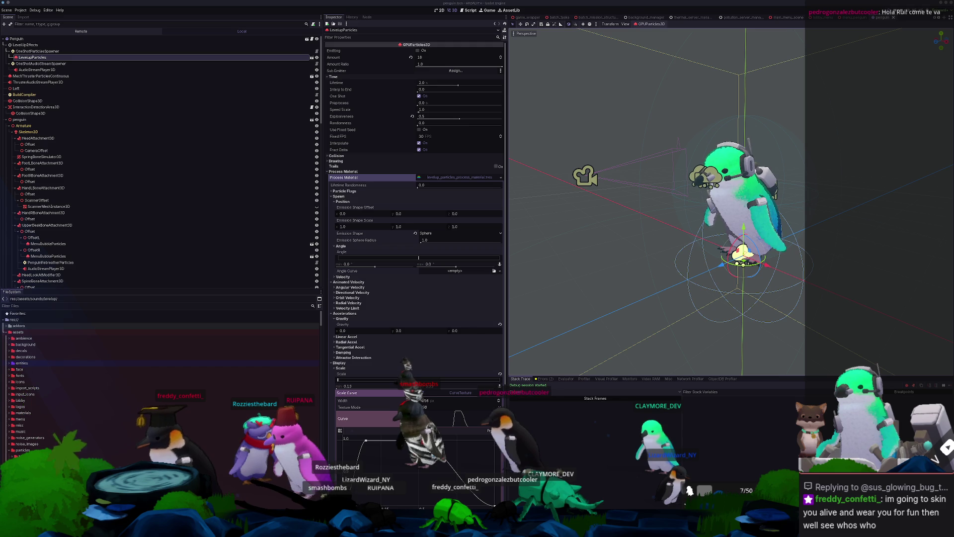
key(alt+Tab)
scroll(611, 367, down, 2)
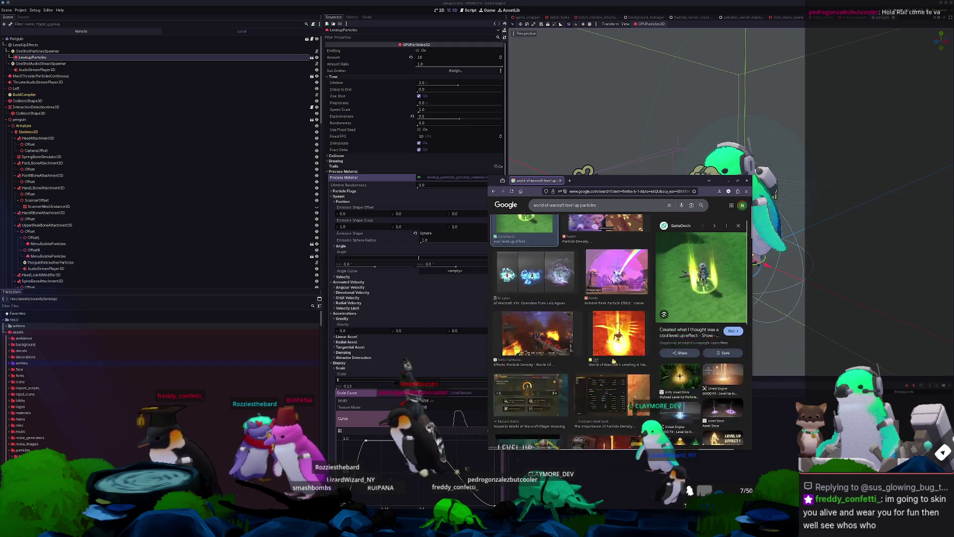
- Preview several World of Warcraft levelling images: CBR, FrostyBoost, Warcraft Tavern, Cataclysm guide and Vanilla tips
click(619, 333)
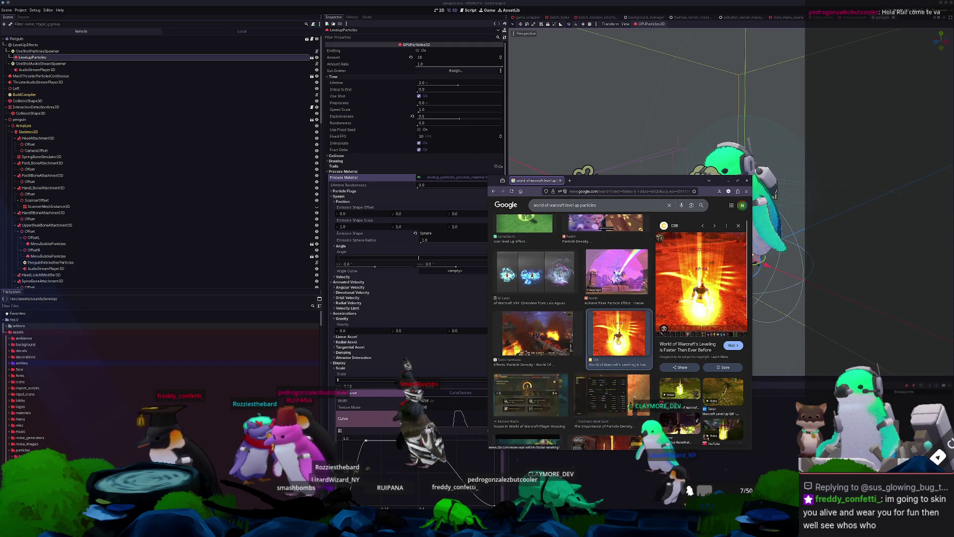
scroll(571, 299, down, 6)
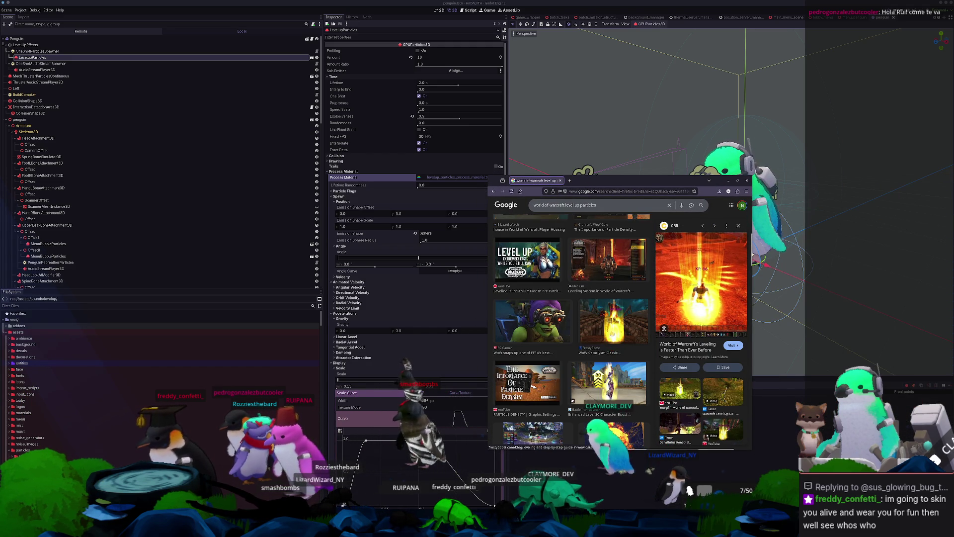
click(613, 322)
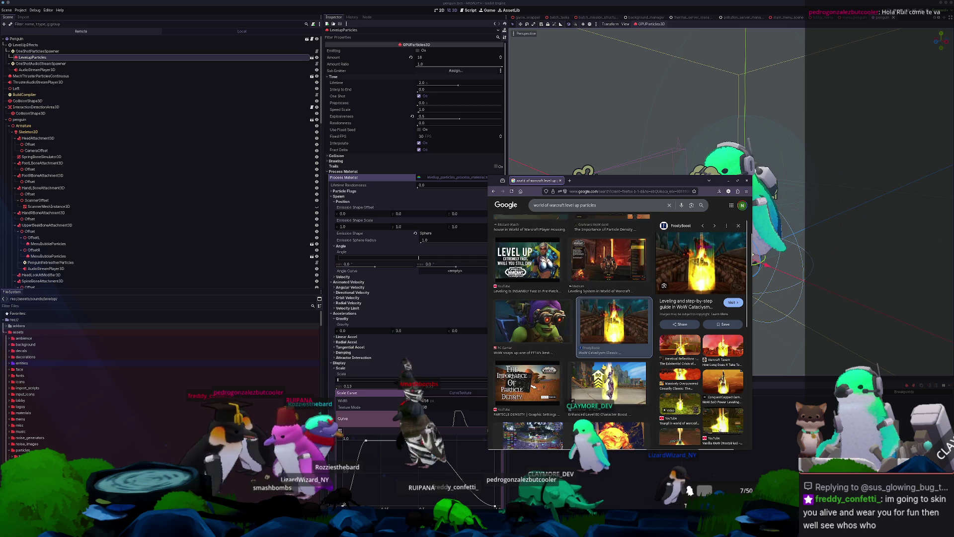
scroll(604, 366, down, 5)
scroll(604, 366, down, 10)
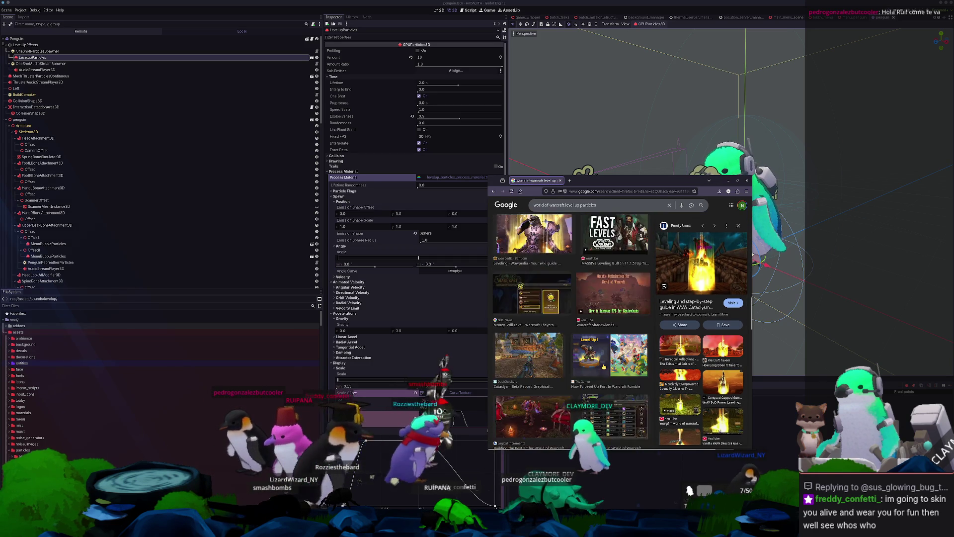
scroll(604, 366, down, 5)
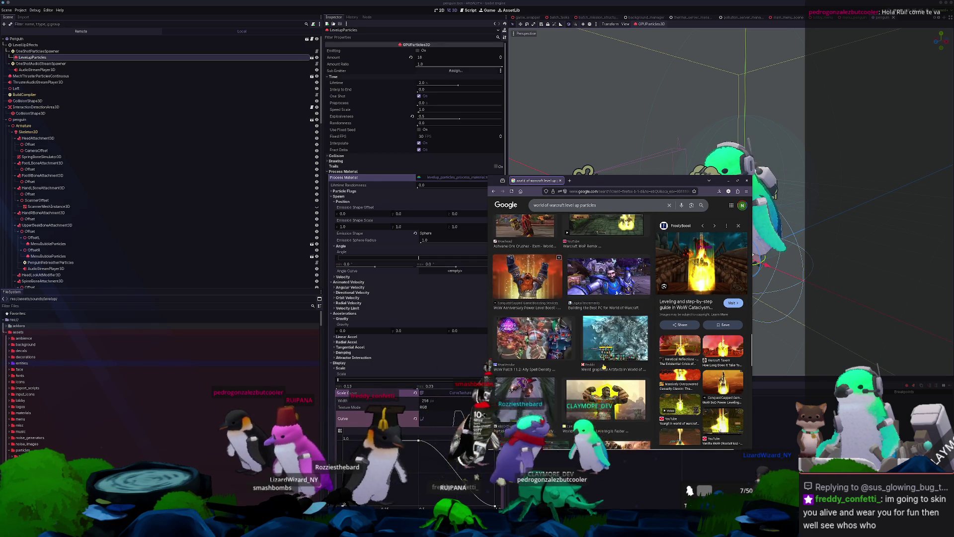
scroll(604, 366, down, 2)
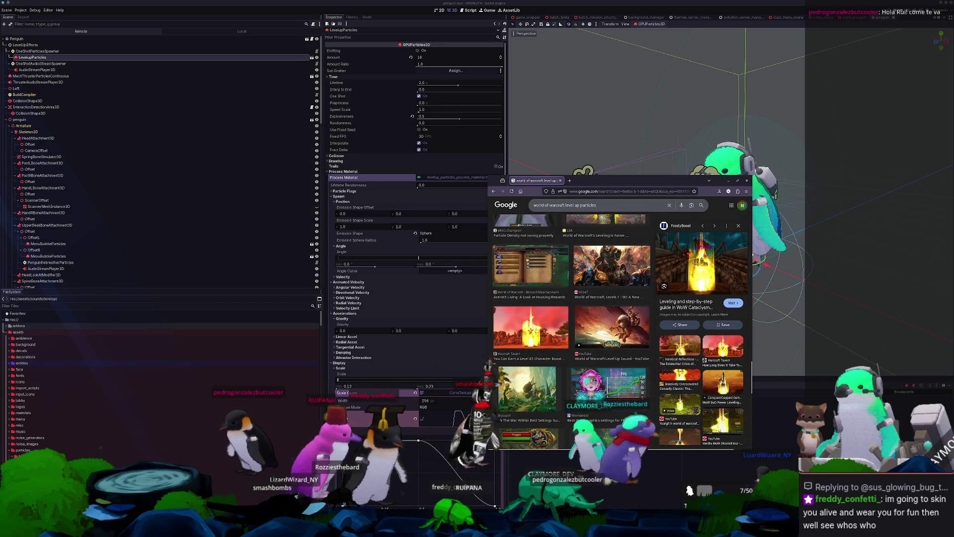
click(531, 327)
scroll(531, 327, up, 4)
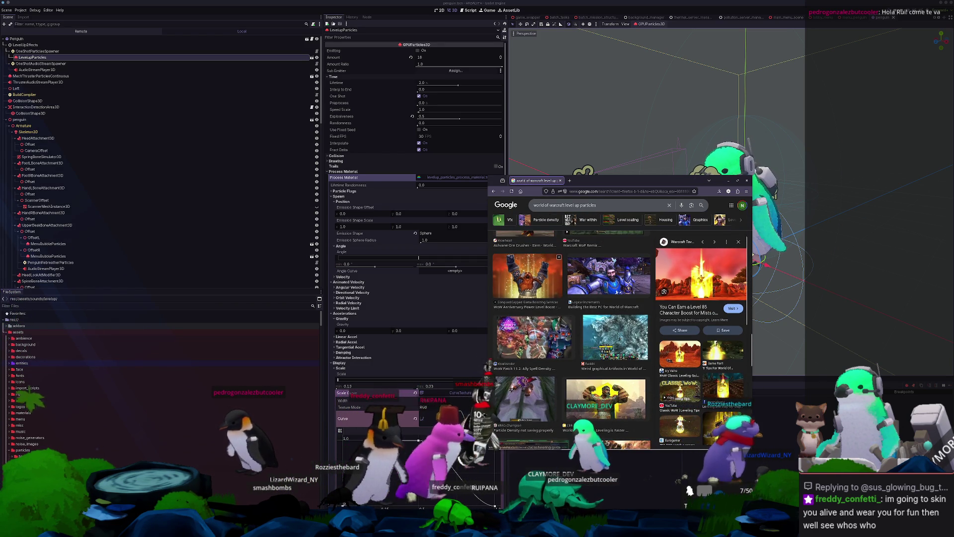
click(680, 354)
scroll(705, 348, down, 2)
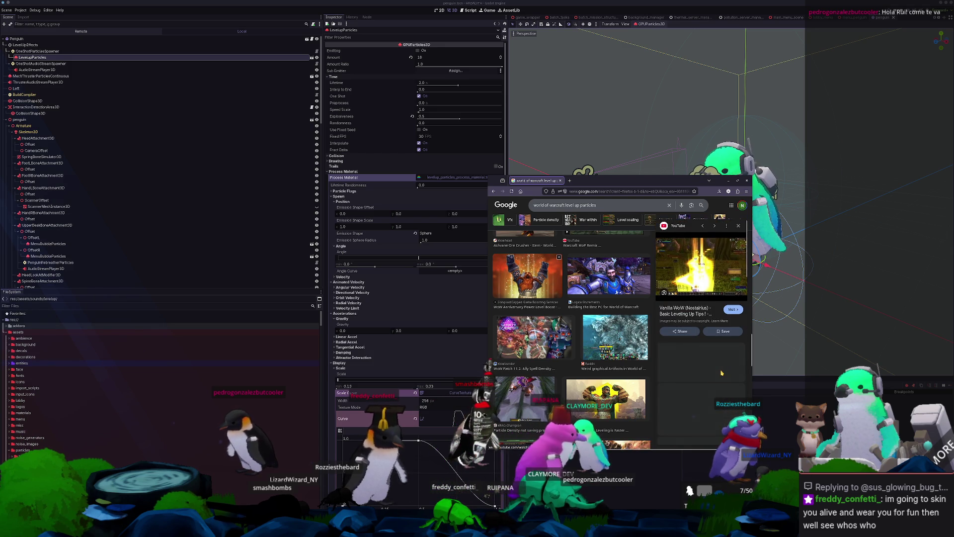
click(710, 366)
click(721, 351)
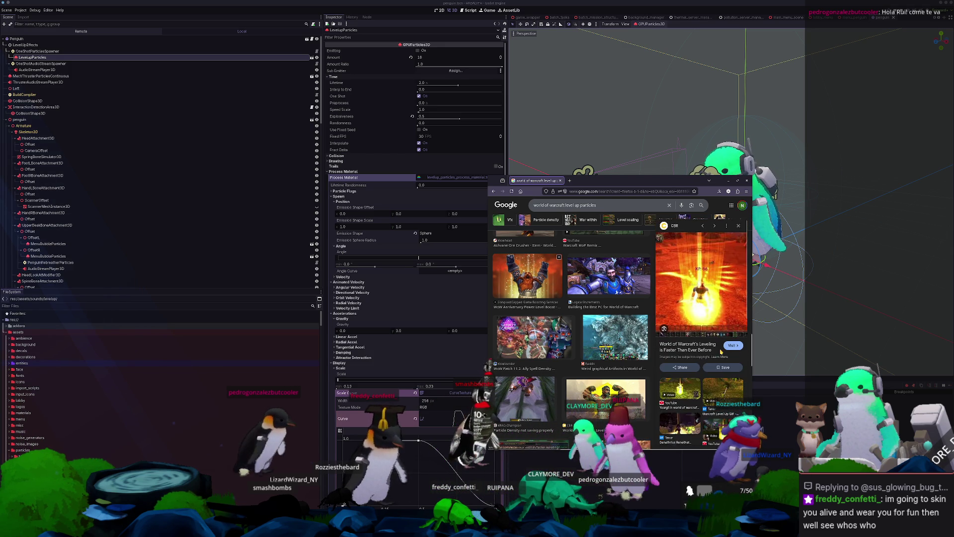
- Compare the green, pink Reddit and purple Asset Store particle effect previews, then return to Godot
scroll(697, 354, down, 10)
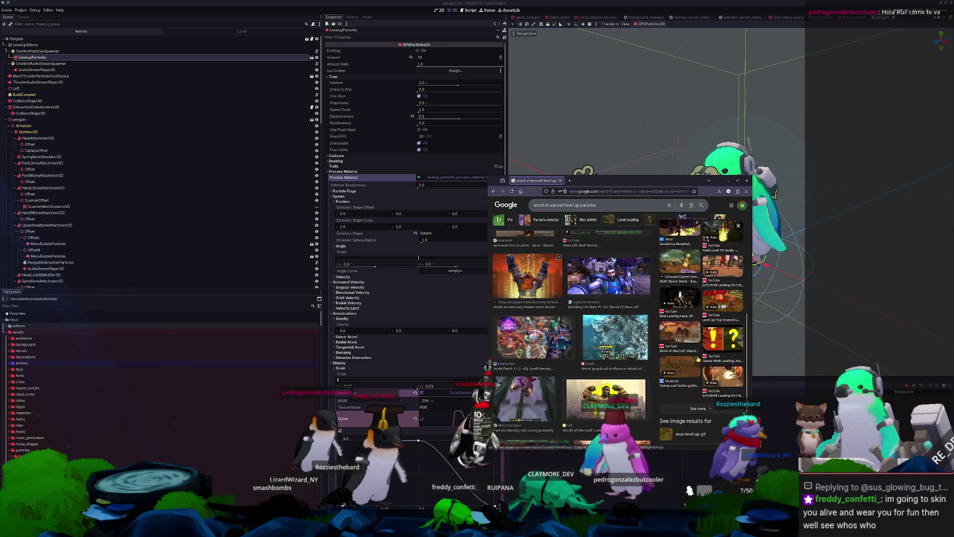
scroll(698, 358, up, 10)
scroll(612, 377, down, 5)
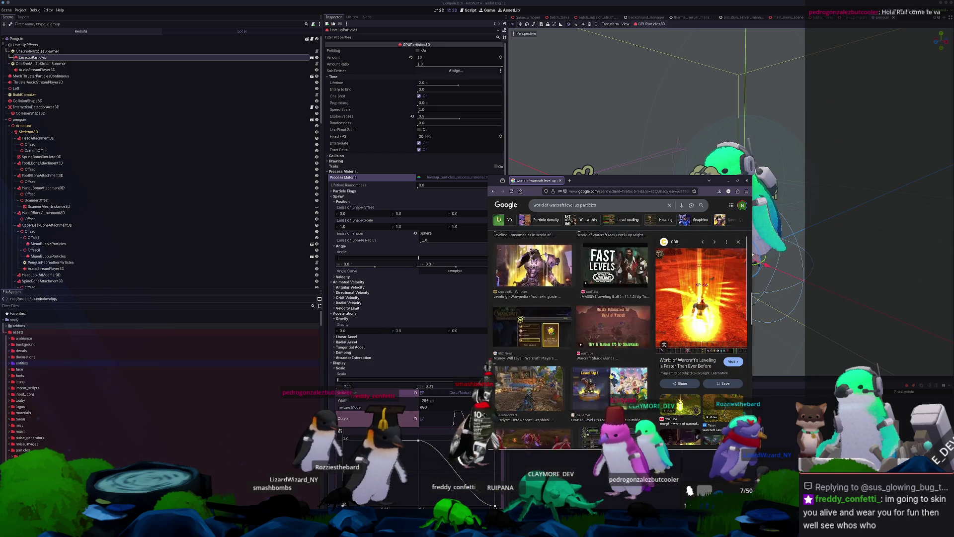
scroll(612, 377, down, 5)
scroll(611, 378, down, 3)
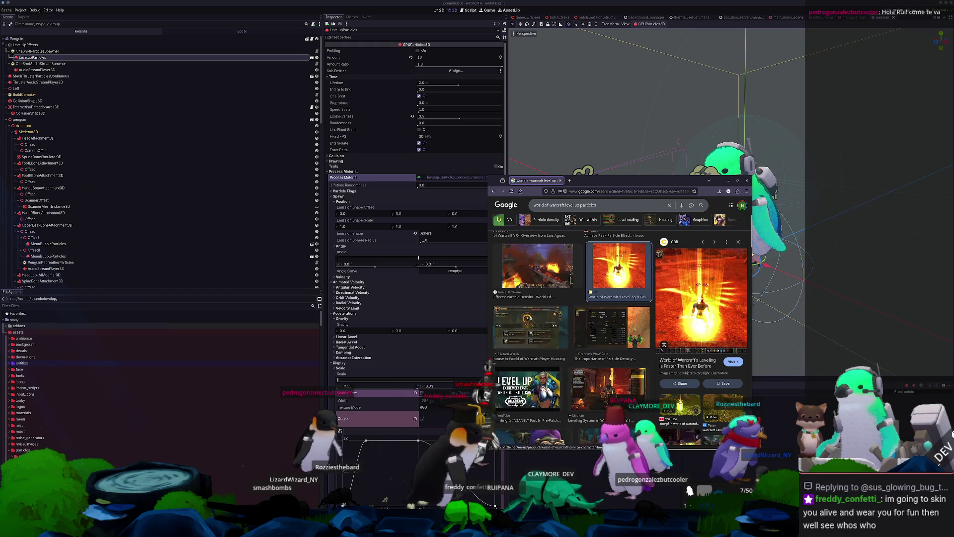
scroll(611, 377, up, 5)
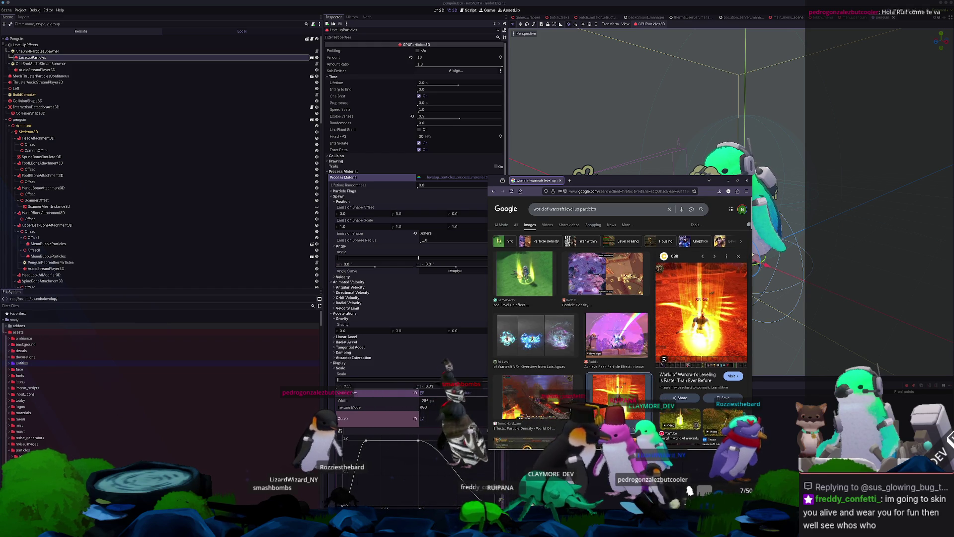
click(533, 295)
click(617, 334)
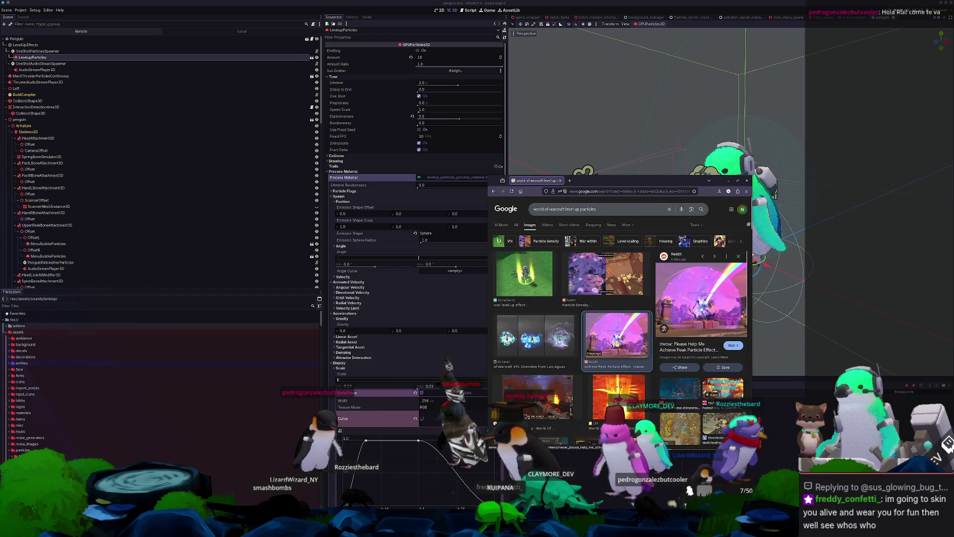
click(553, 293)
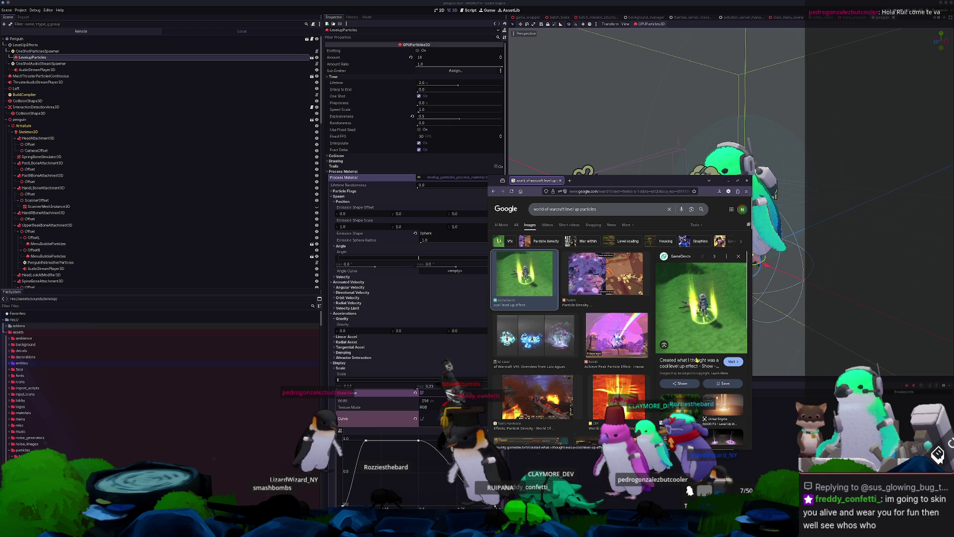
scroll(696, 363, down, 2)
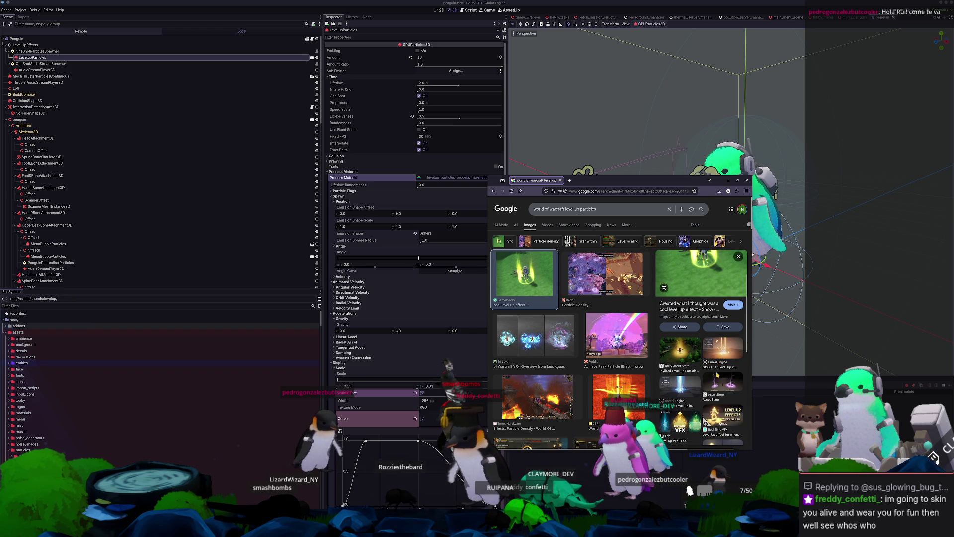
click(706, 379)
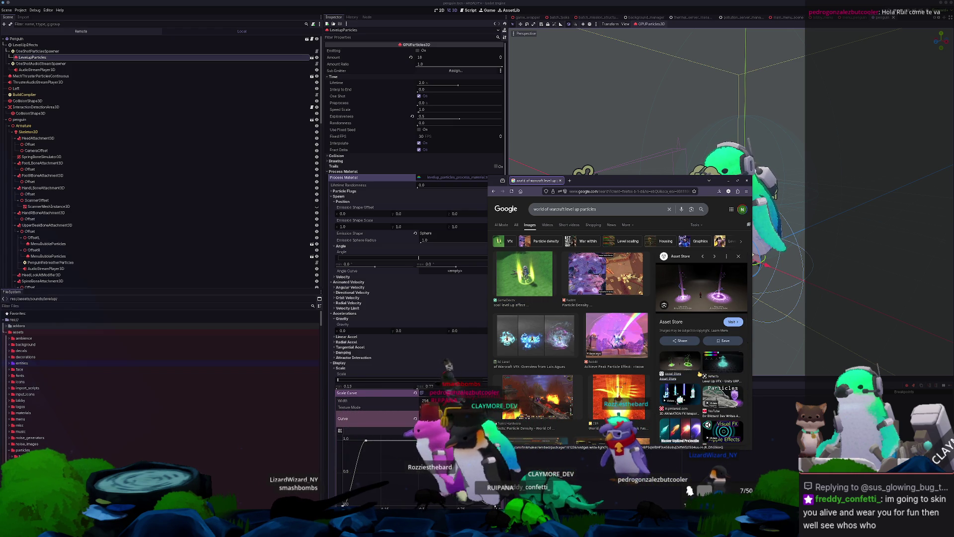
scroll(701, 348, down, 6)
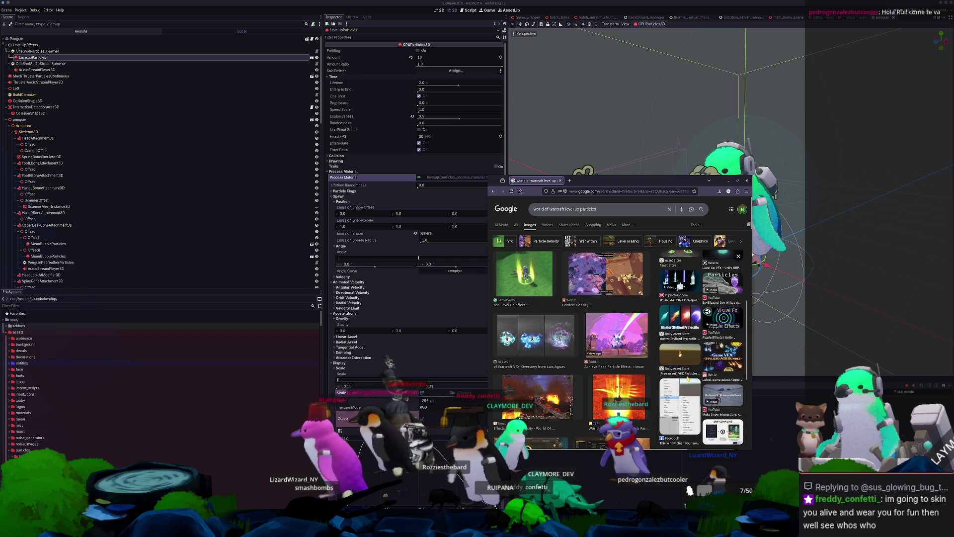
click(619, 393)
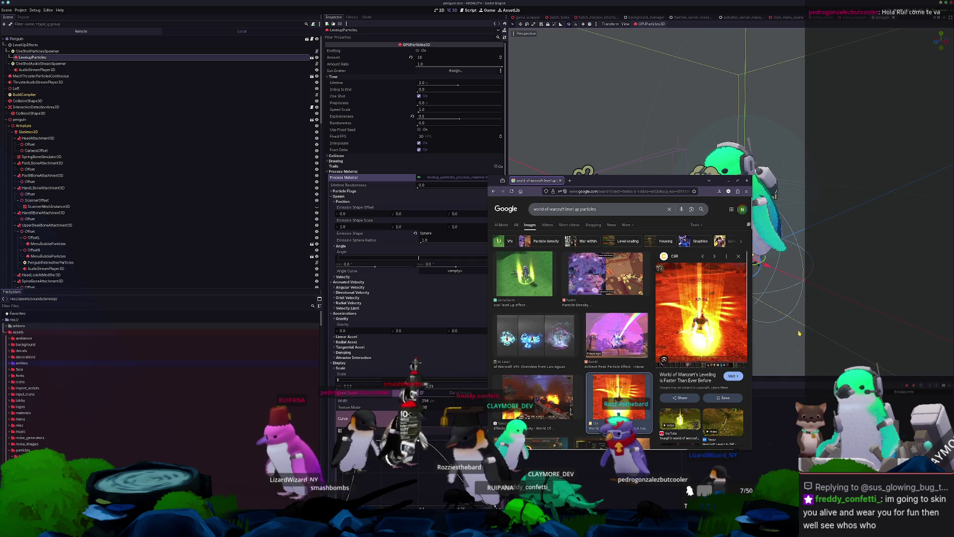
click(799, 333)
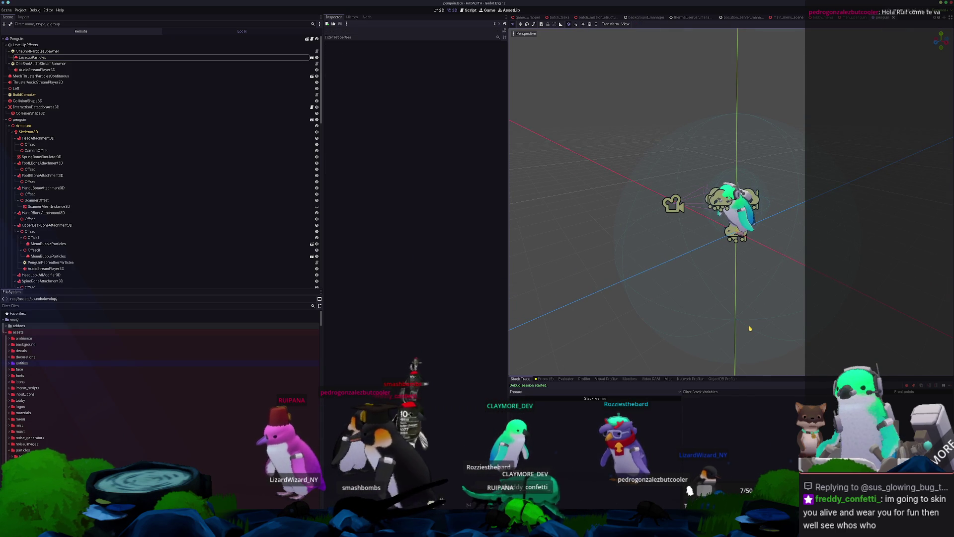
- Duplicate the levelup_particles folder in the FileSystem dock as levelup_particles_circle
scroll(750, 329, down, 2)
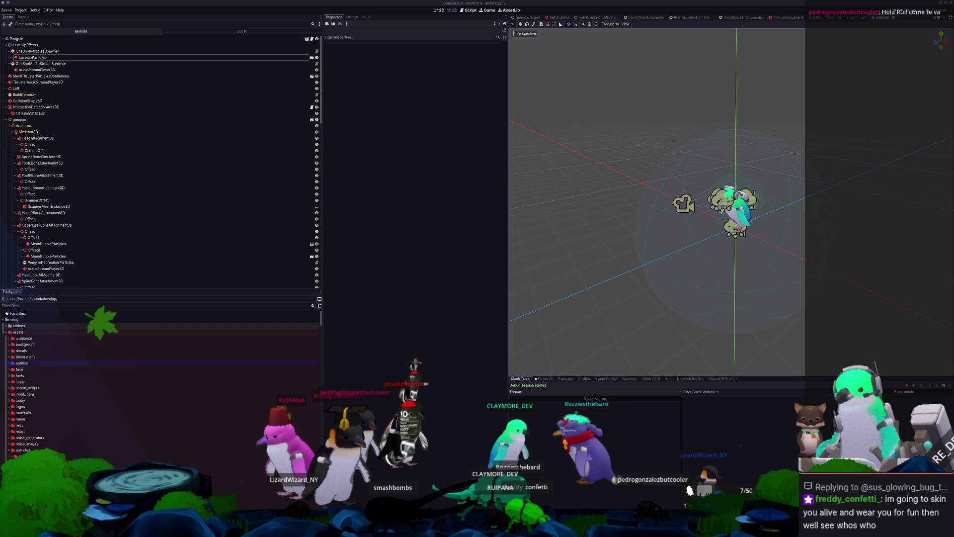
right_click(581, 480)
click(582, 479)
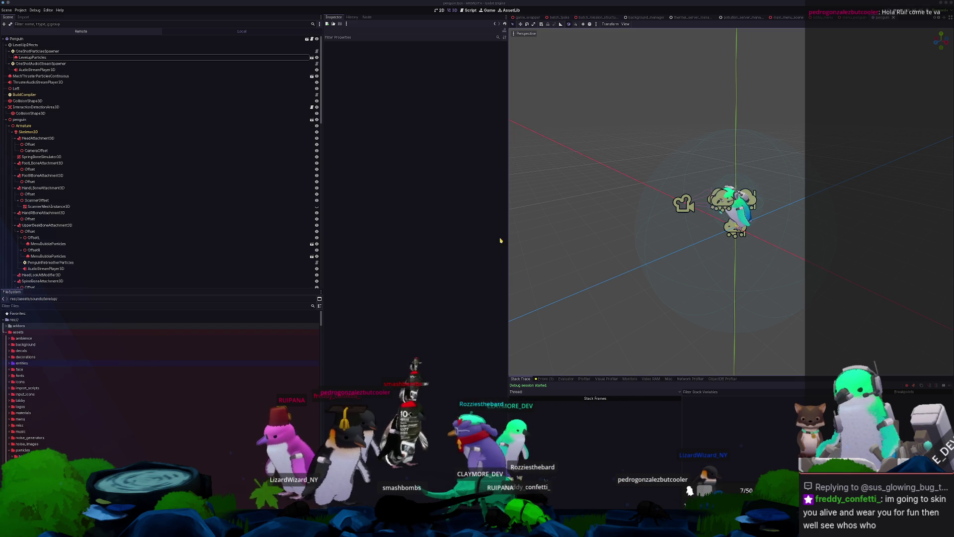
double_click(29, 363)
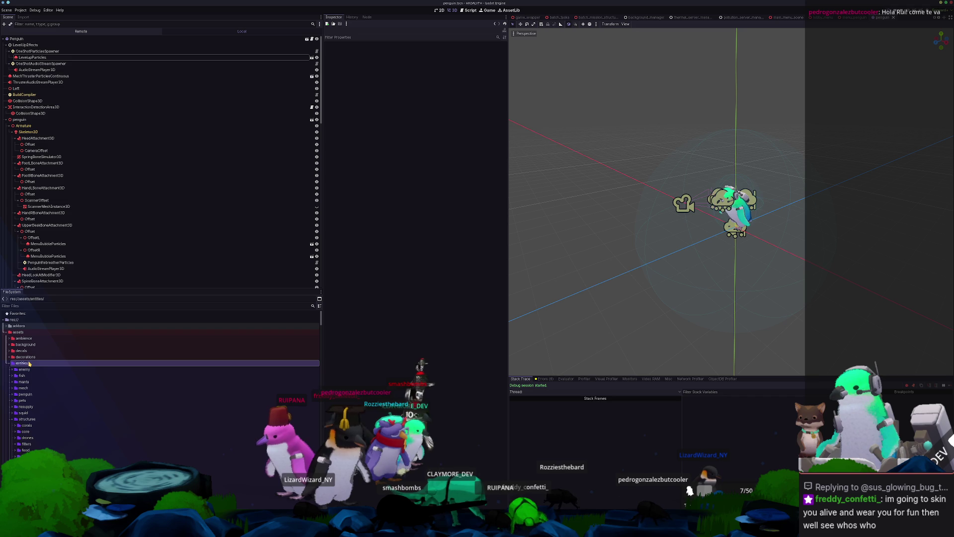
double_click(26, 419)
click(25, 366)
scroll(38, 441, down, 10)
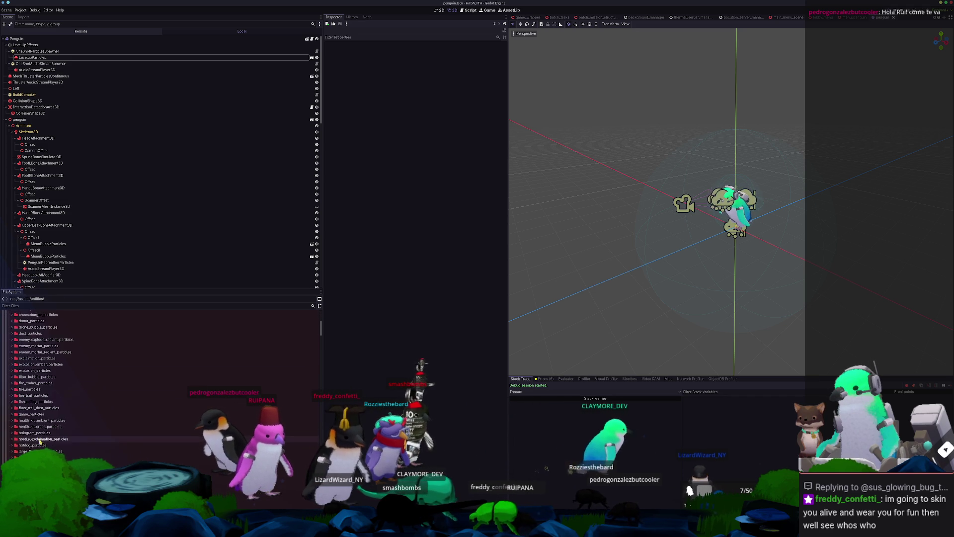
scroll(38, 441, down, 3)
click(48, 411)
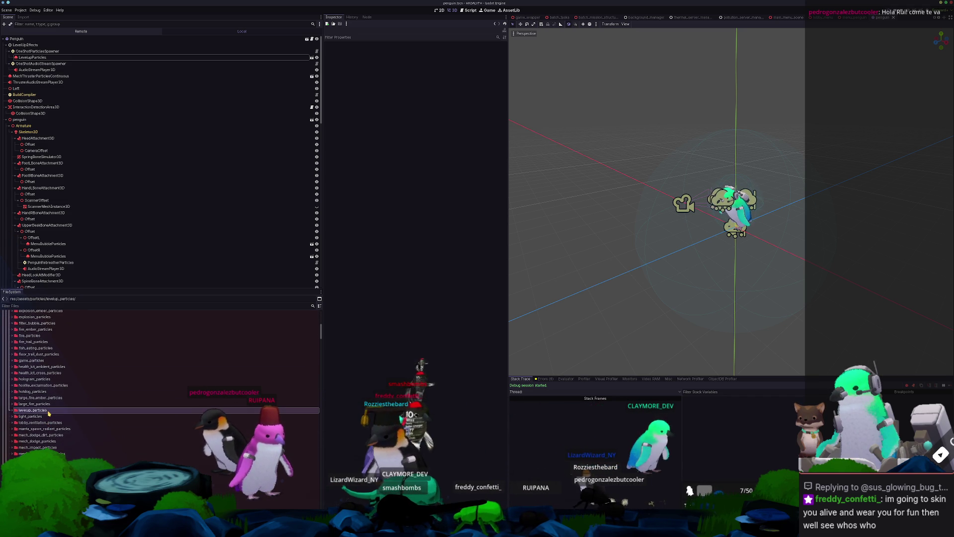
key(ctrl+d)
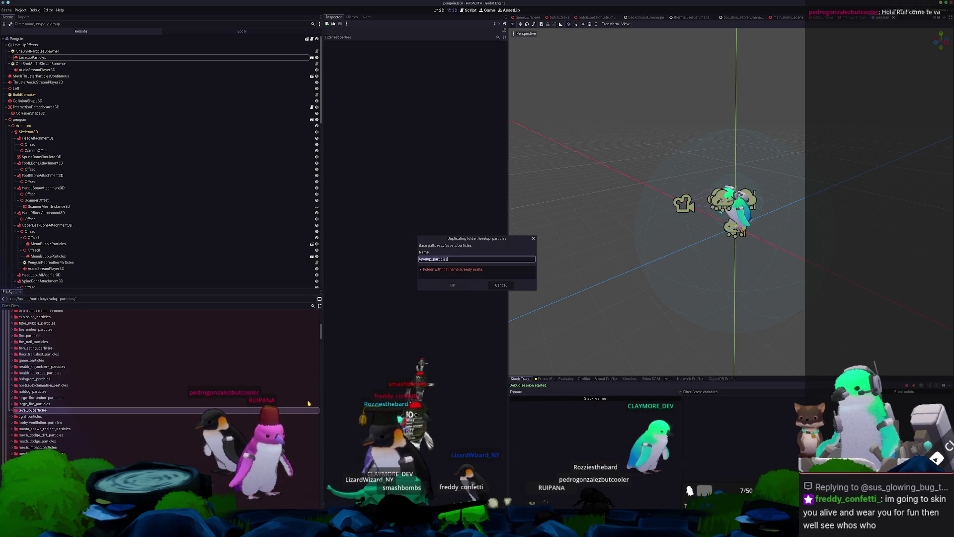
text(up_)
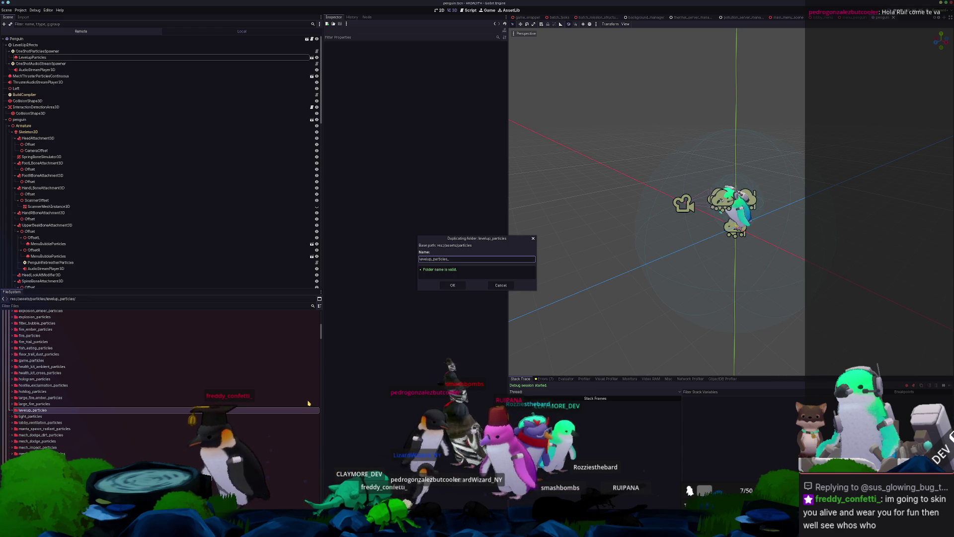
key(Return)
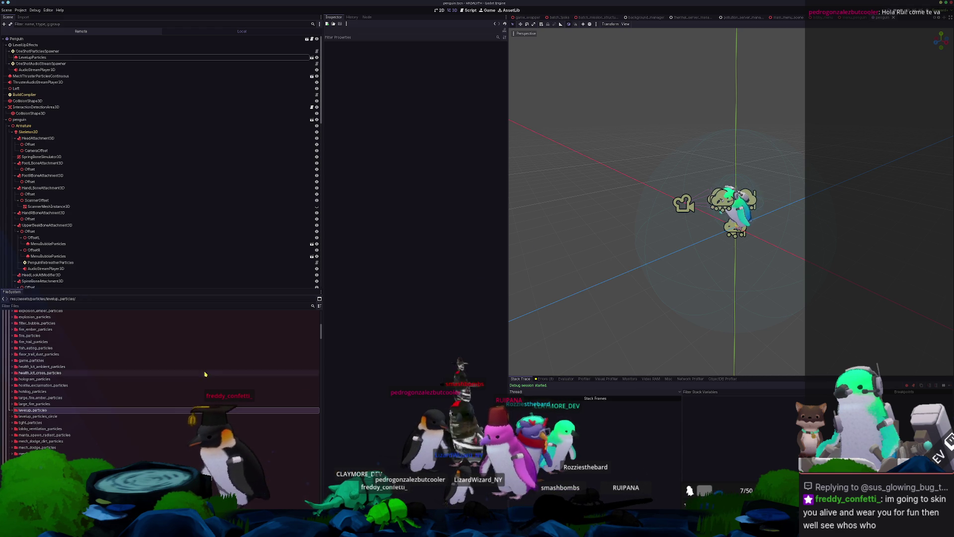
- Open the copied scene and rename its particle node to LevelupParticlesCircle
double_click(54, 417)
double_click(53, 422)
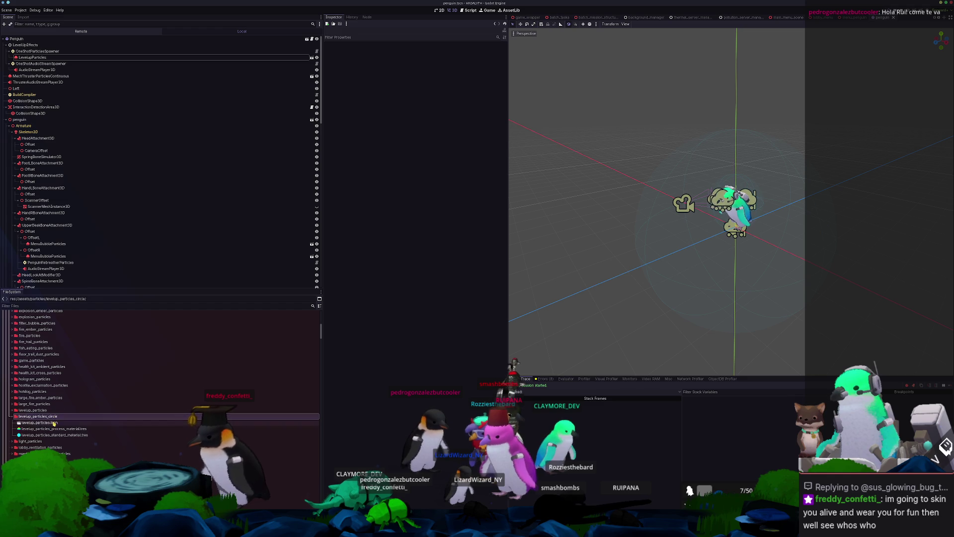
double_click(27, 39)
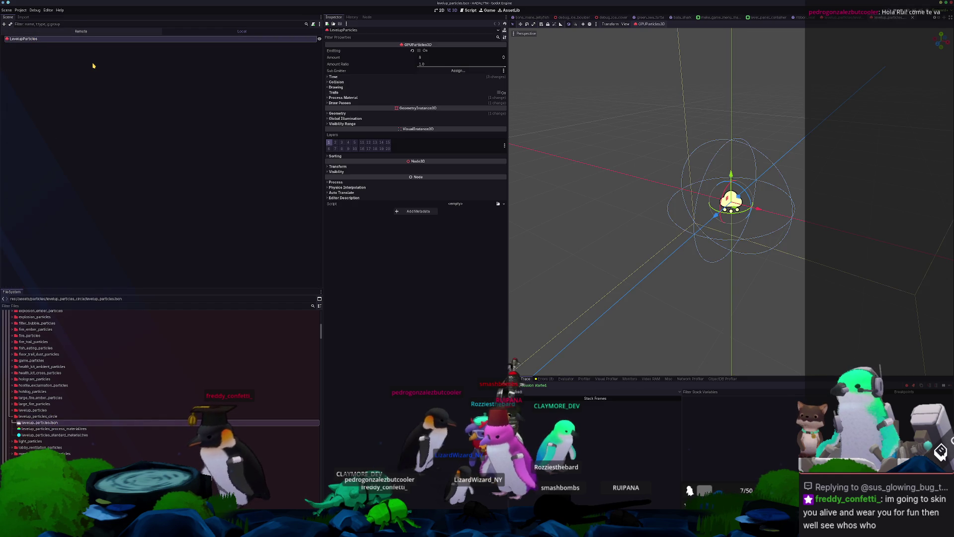
text(Circle)
key(Return)
key(ctrl+s)
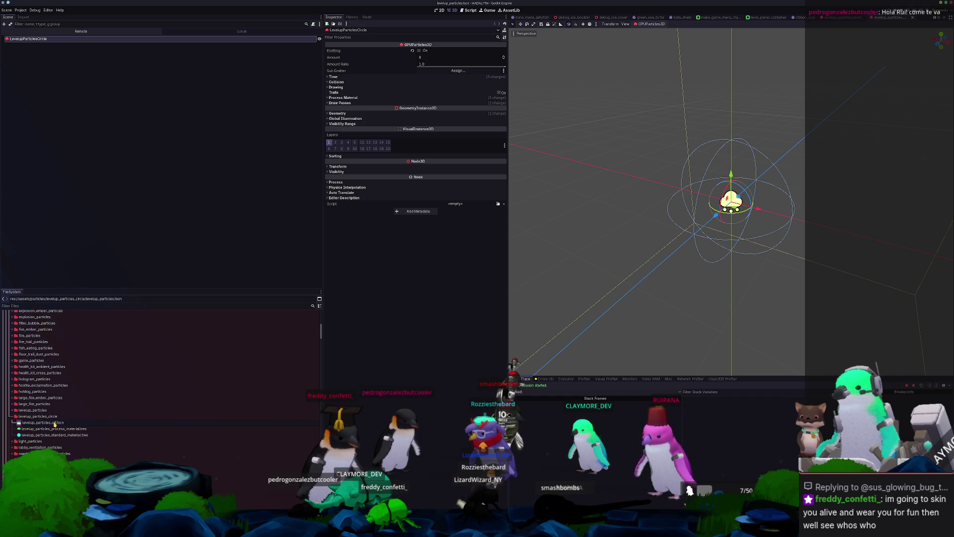
- Rename the scene to levelup_particles_circle.tscn and add '_circle' to both .tres material files
key(Return)
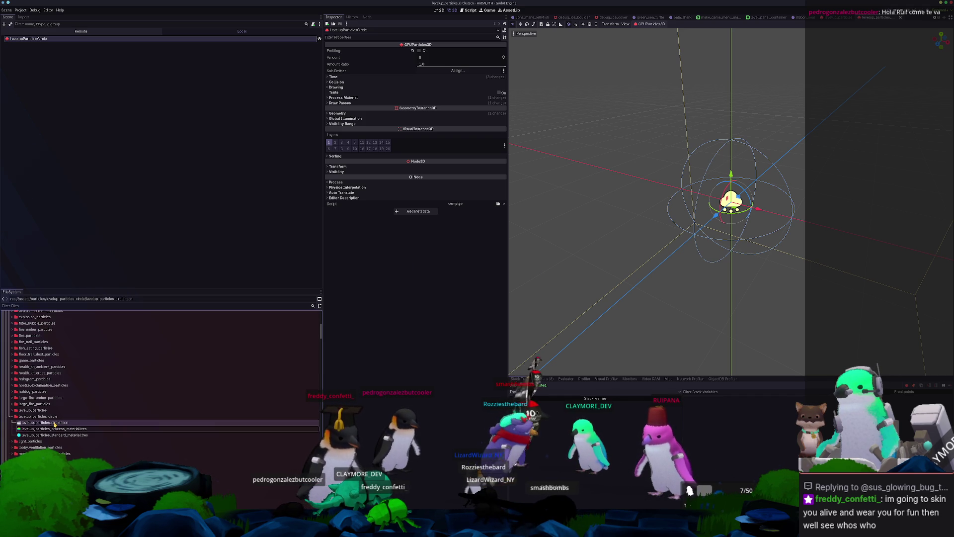
text(_circle)
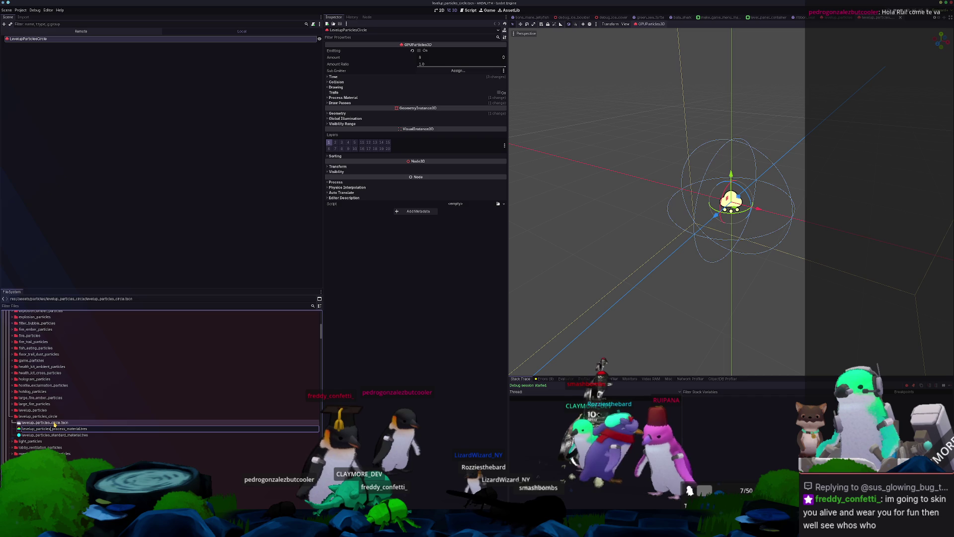
key(Return)
key(Down)
key(F2)
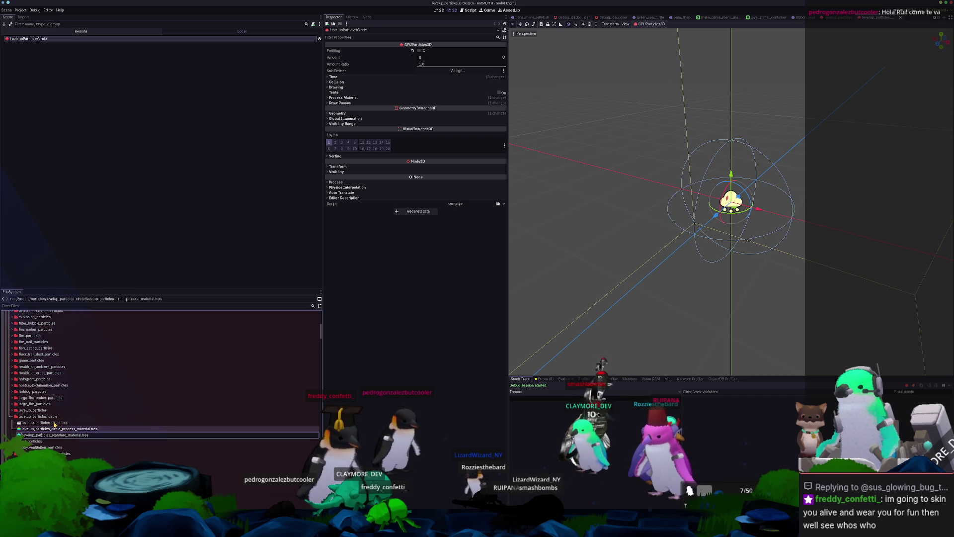
text(_circl)
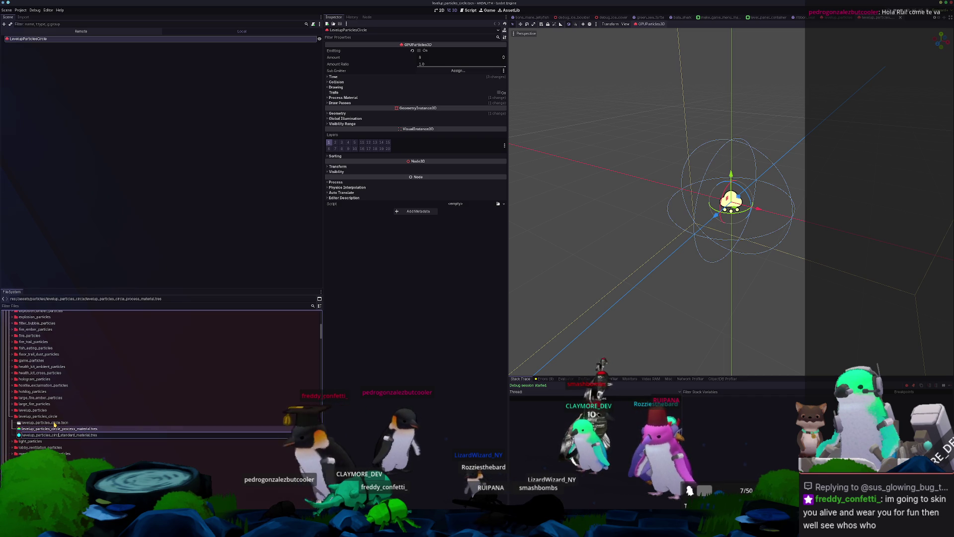
key(Return)
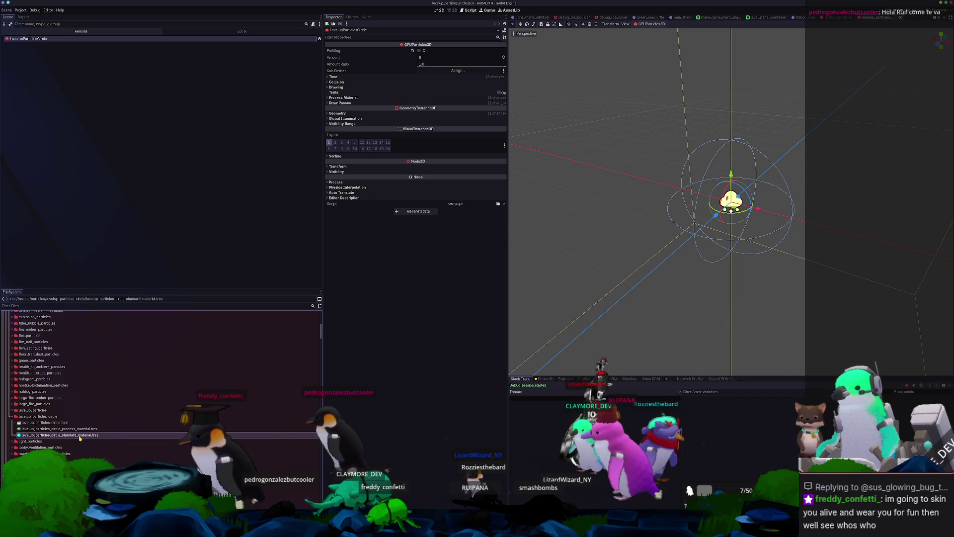
click(79, 435)
key(Up)
key(Up)
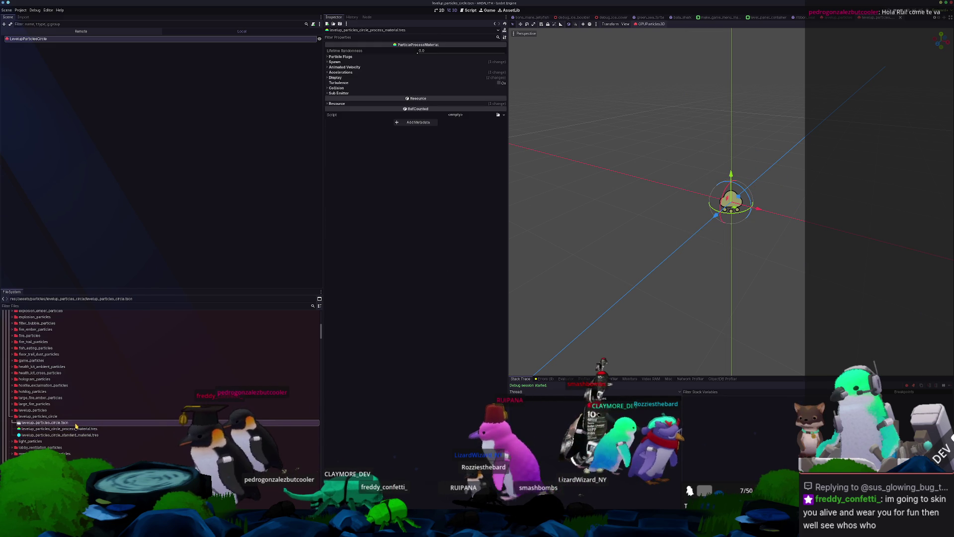
- Expand LevelupParticlesCircle's process material sections for spawn position, accelerations, gravity and scale
click(28, 38)
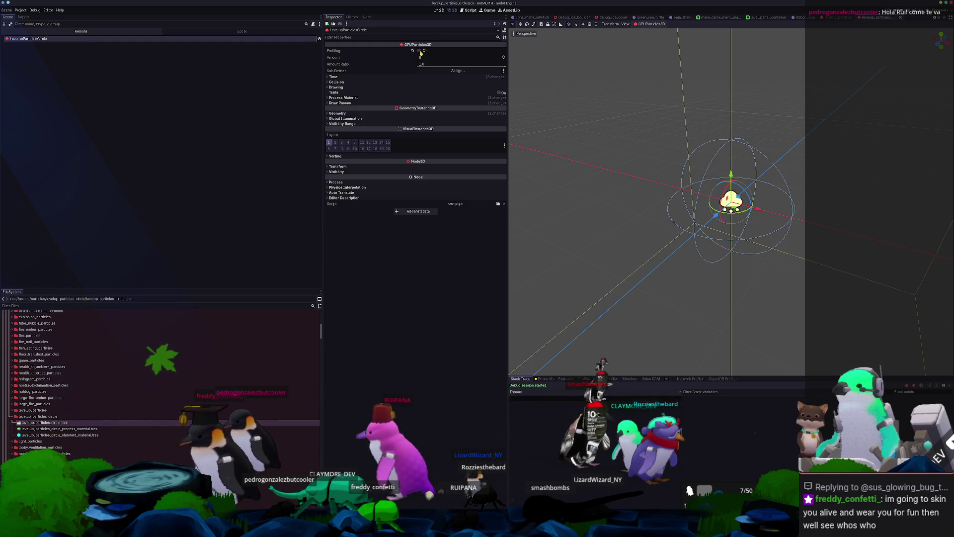
click(450, 78)
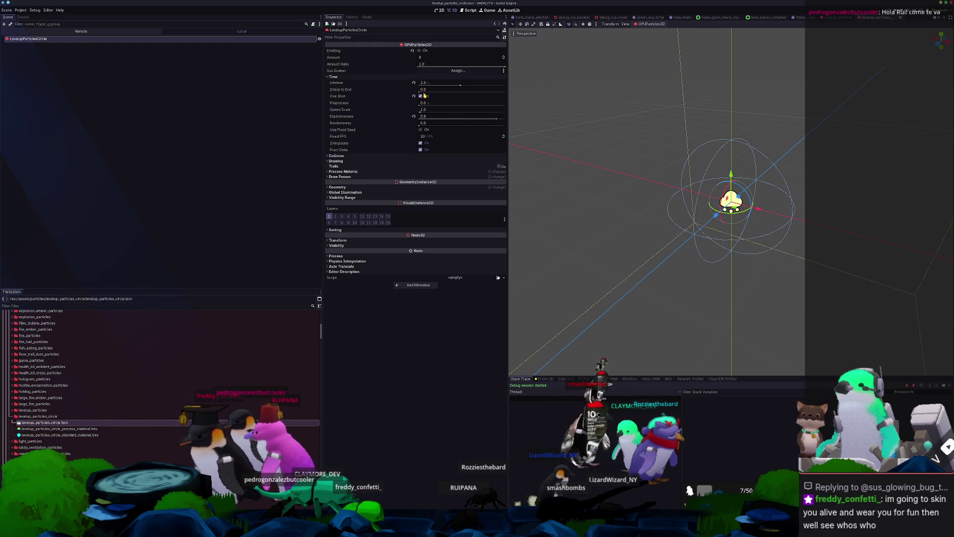
click(472, 171)
click(466, 183)
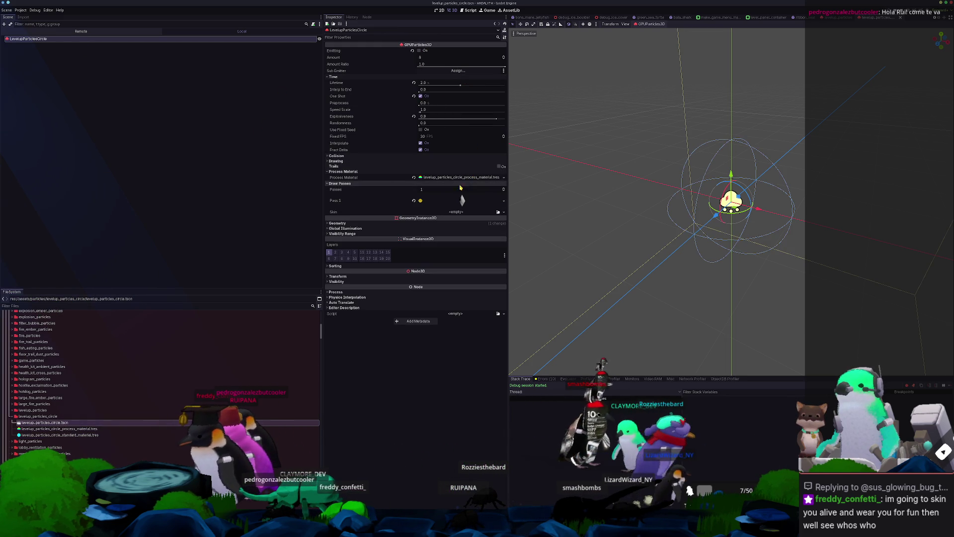
click(449, 177)
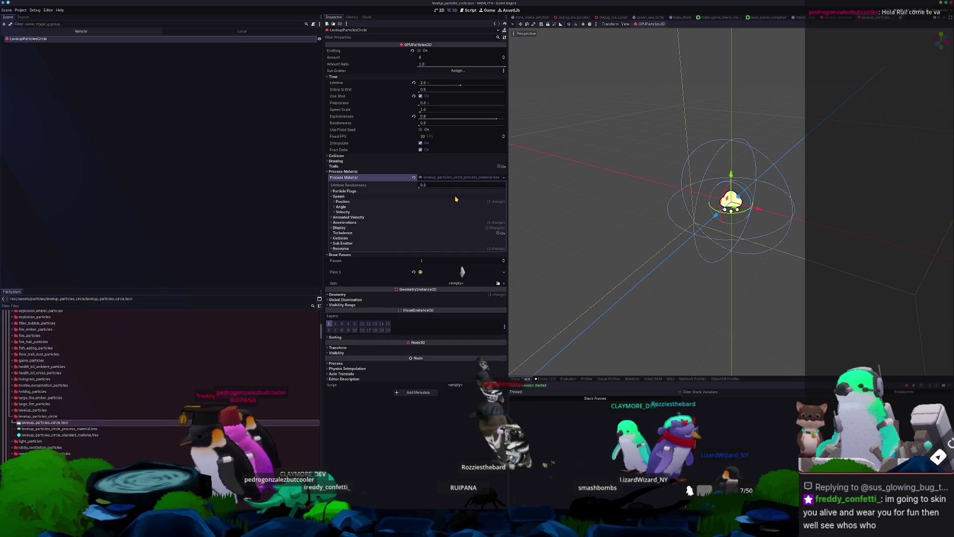
click(460, 202)
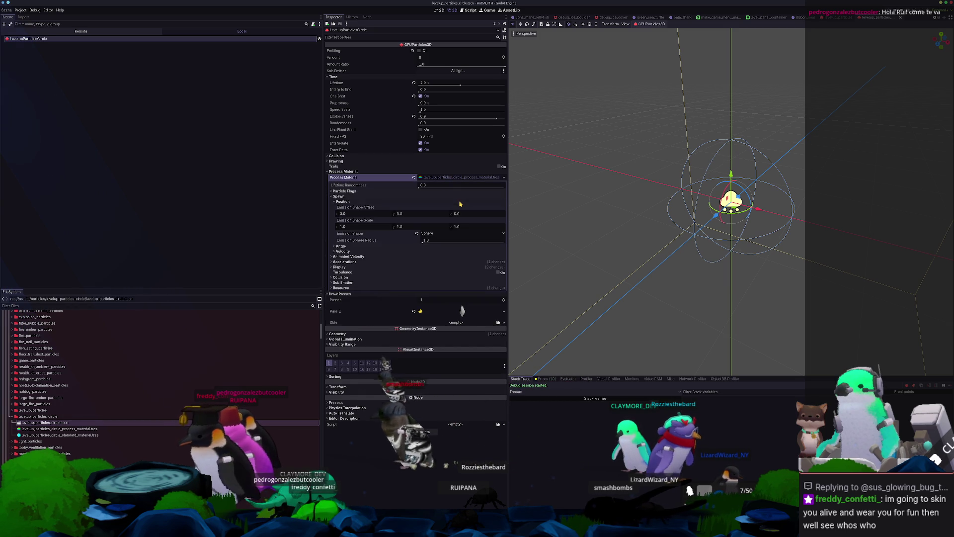
click(456, 261)
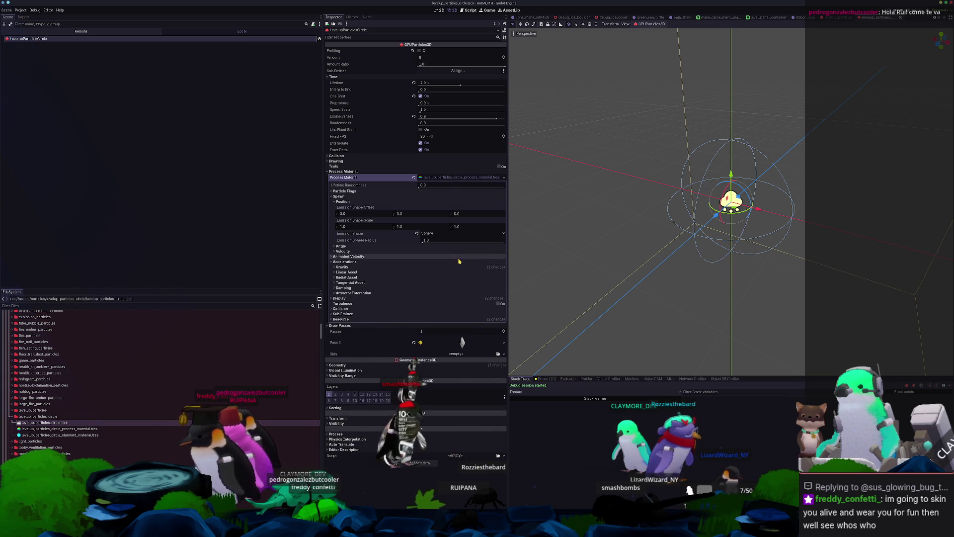
click(457, 268)
click(437, 310)
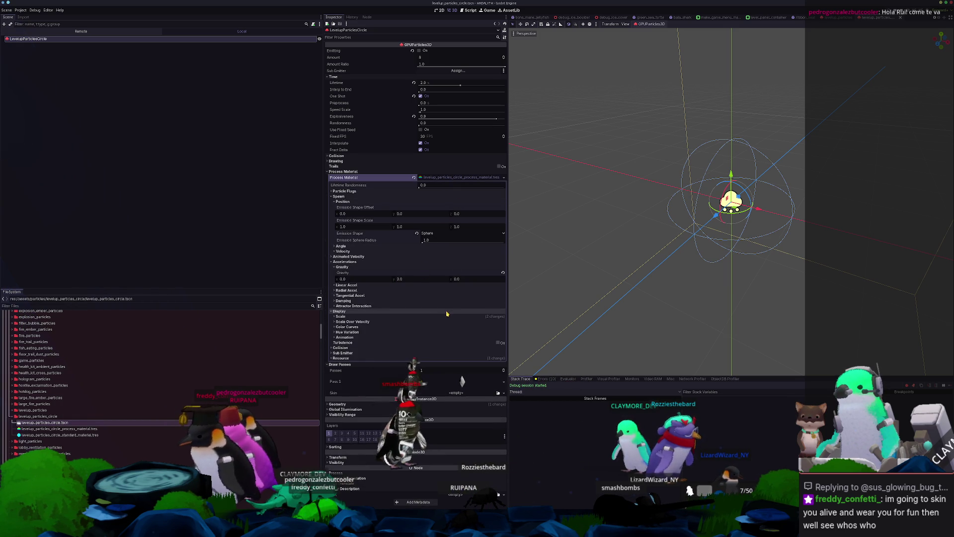
click(437, 316)
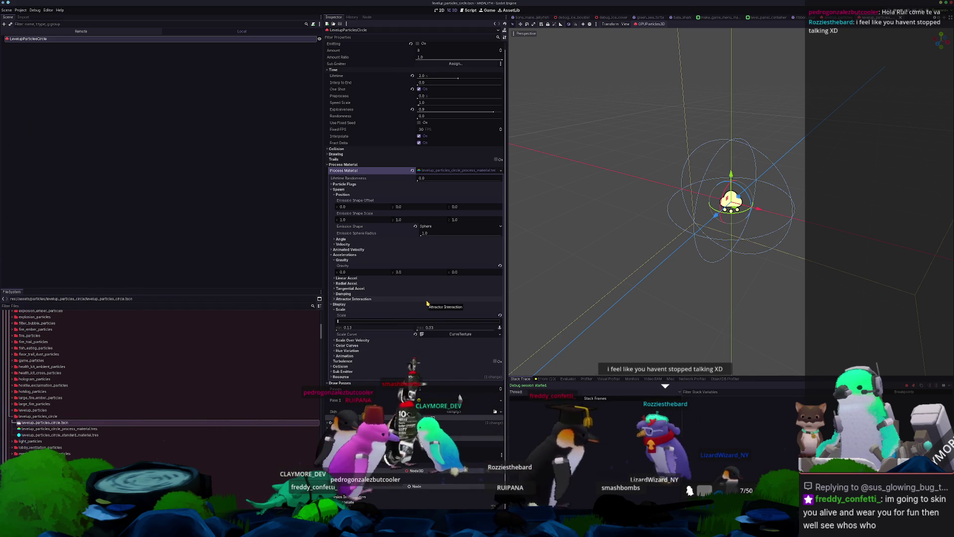
- Change the emission shape from Sphere to Point and check the emitter in the viewport
scroll(427, 304, up, 1)
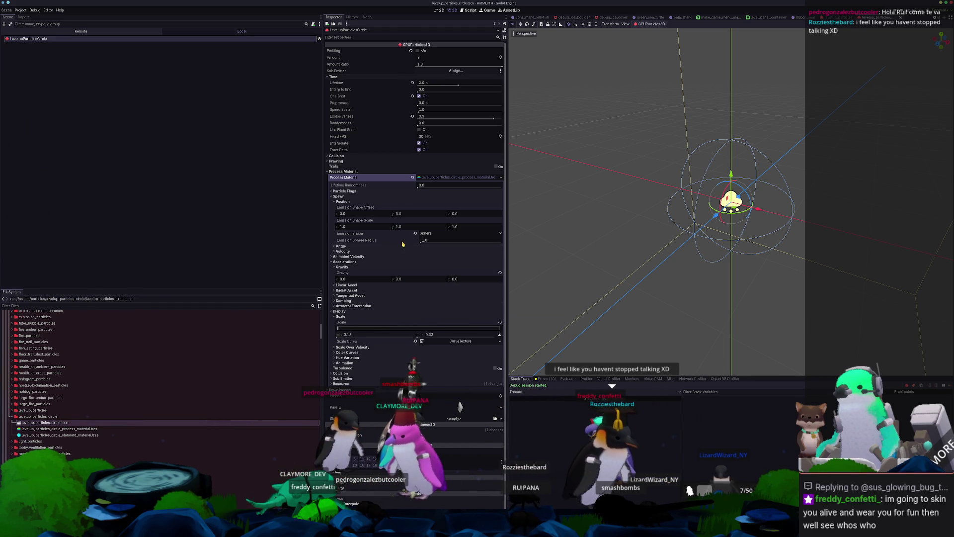
click(457, 233)
click(437, 242)
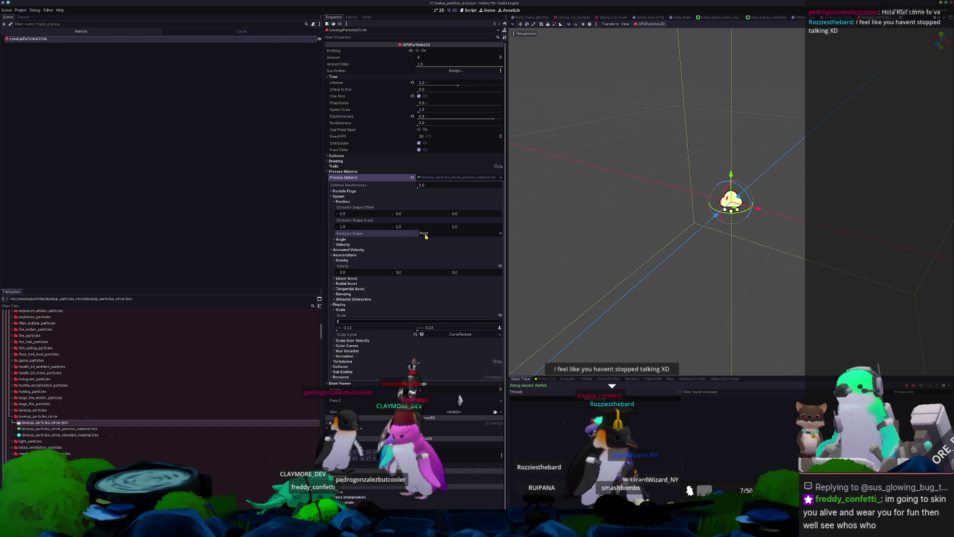
mouse_move(611, 298)
mouse_down()
mouse_move(582, 305)
mouse_move(580, 294)
mouse_up()
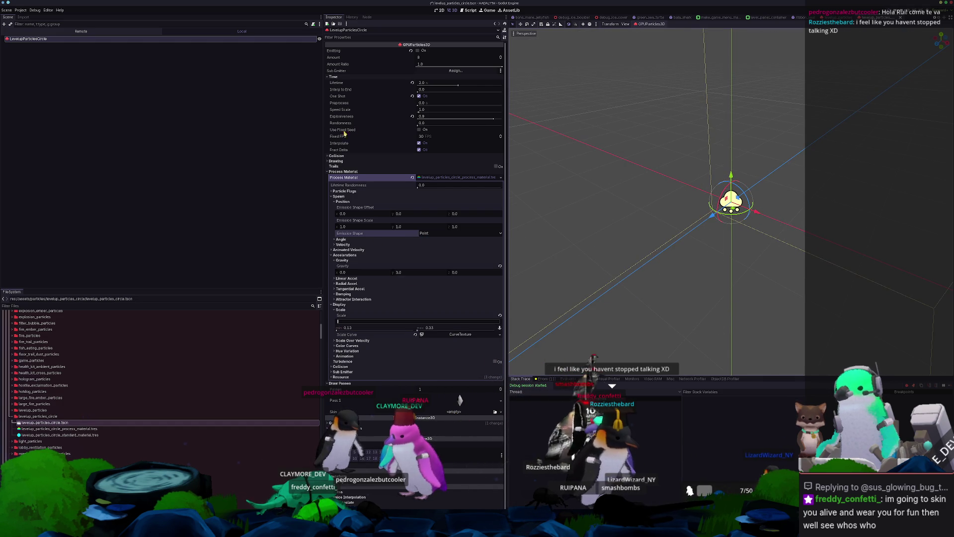
click(455, 178)
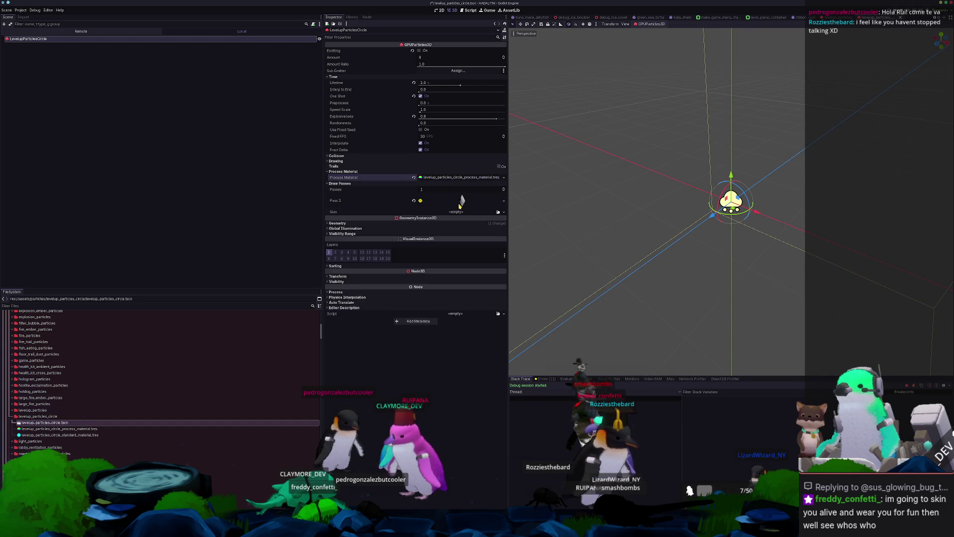
- Replace the Pass 1 draw mesh with a new CylinderMesh
click(460, 200)
click(503, 201)
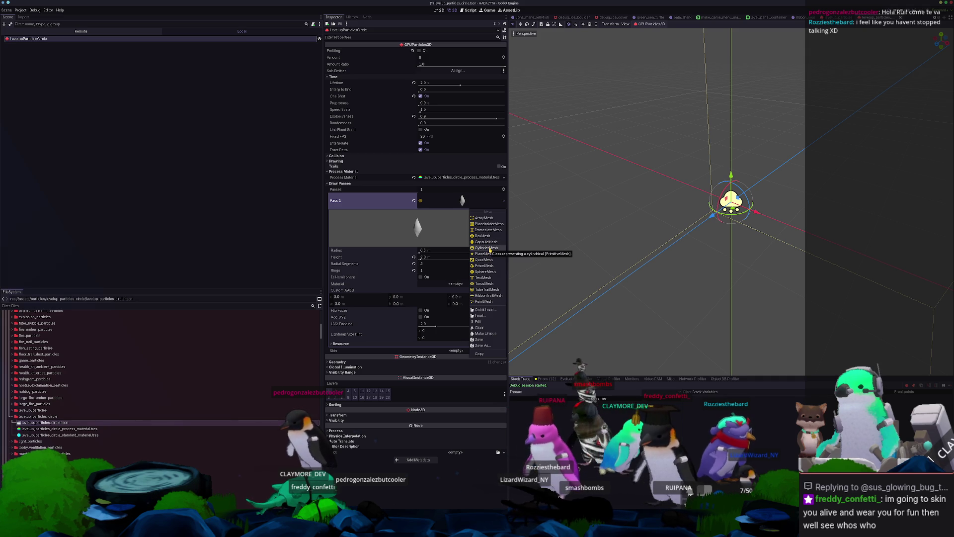
click(490, 248)
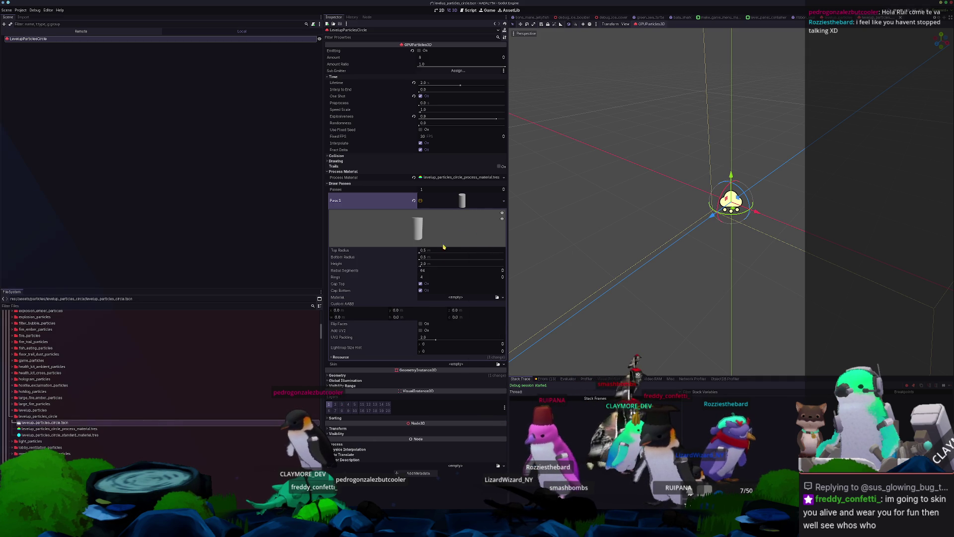
scroll(578, 254, up, 2)
scroll(578, 251, up, 3)
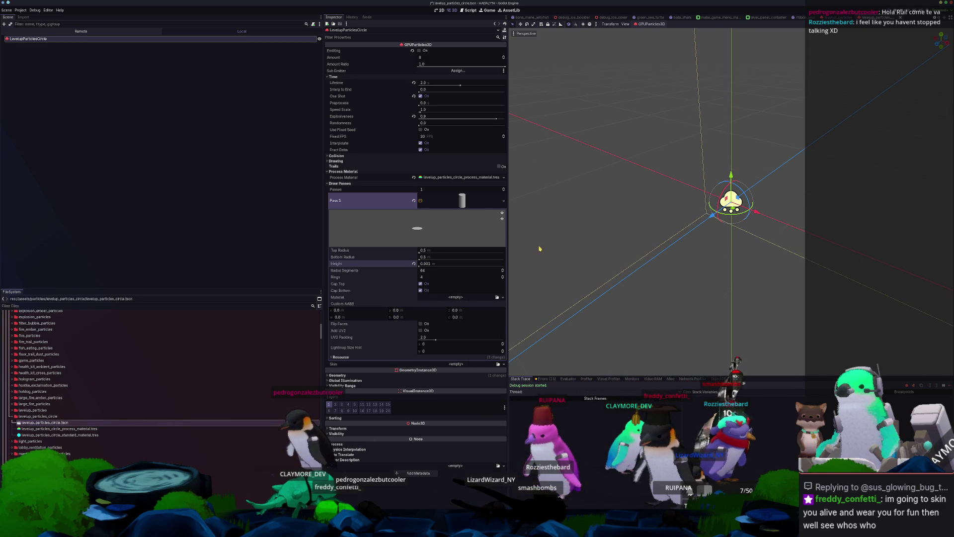
- Remove the cylinder's top and bottom caps and set its bottom radius to 1.6
drag(428, 252, 426, 253)
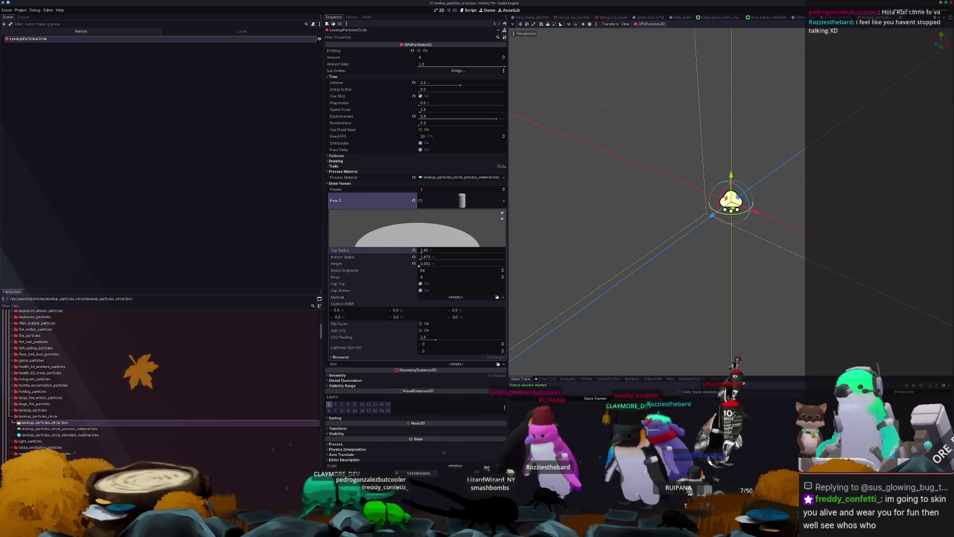
click(421, 284)
click(422, 290)
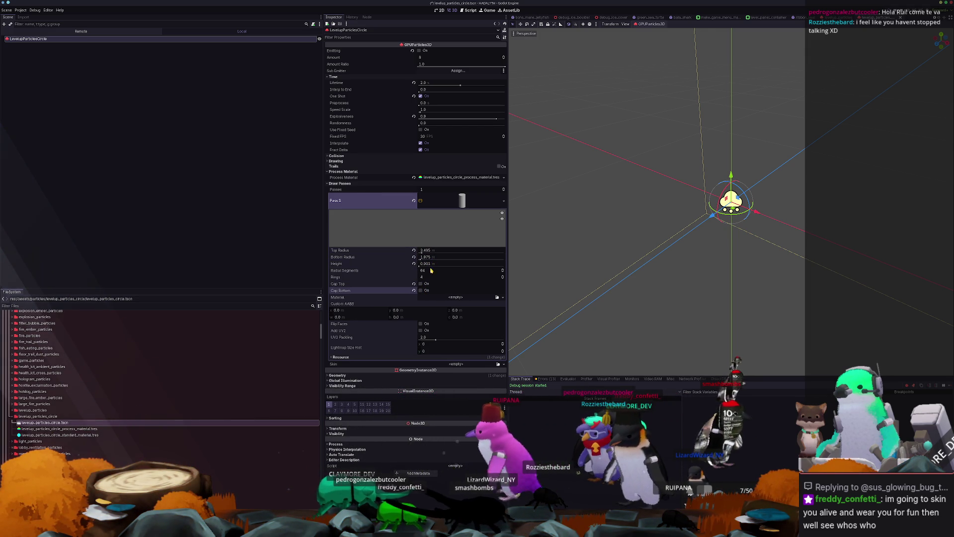
click(414, 257)
click(413, 250)
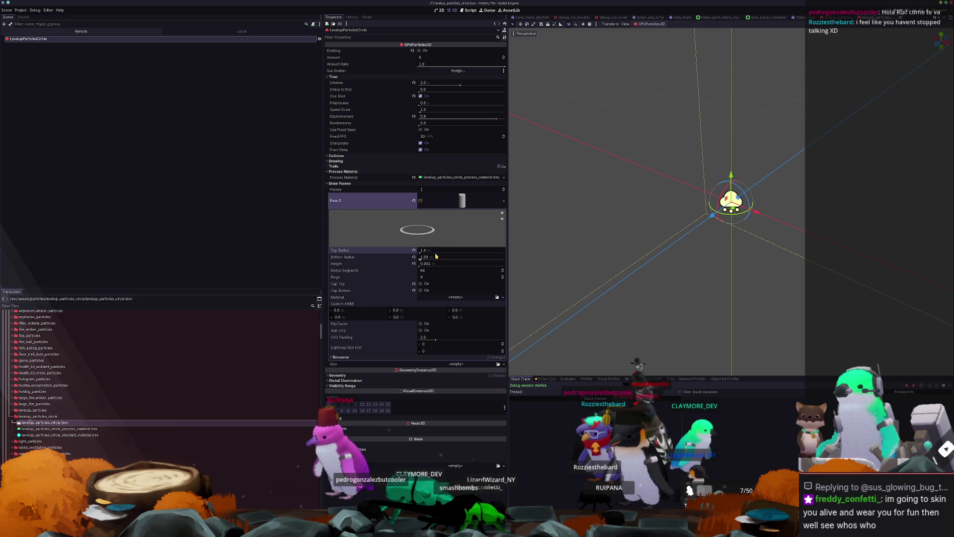
click(434, 258)
key(Return)
- Save the scene and play the particle burst to preview the flat ring
key(ctrl+s)
click(419, 51)
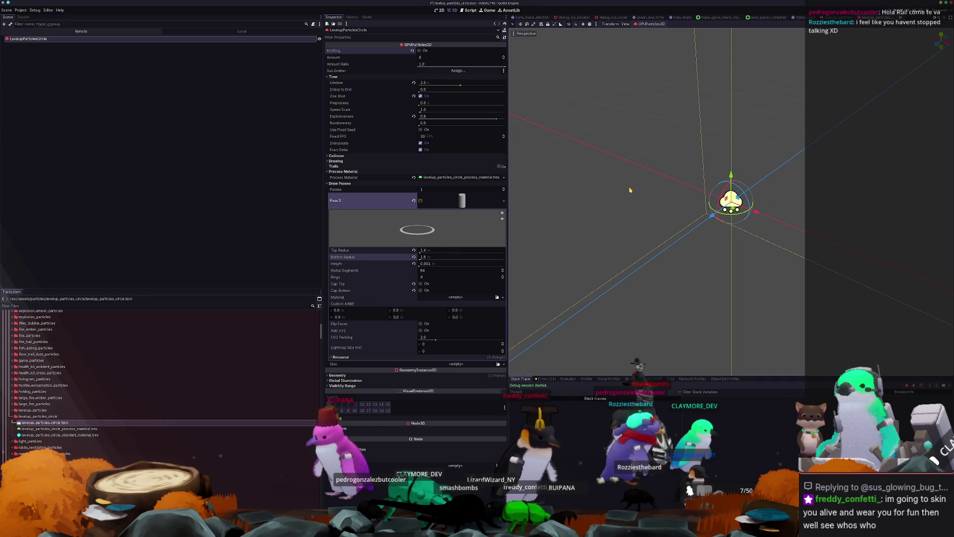
key(ctrl+s)
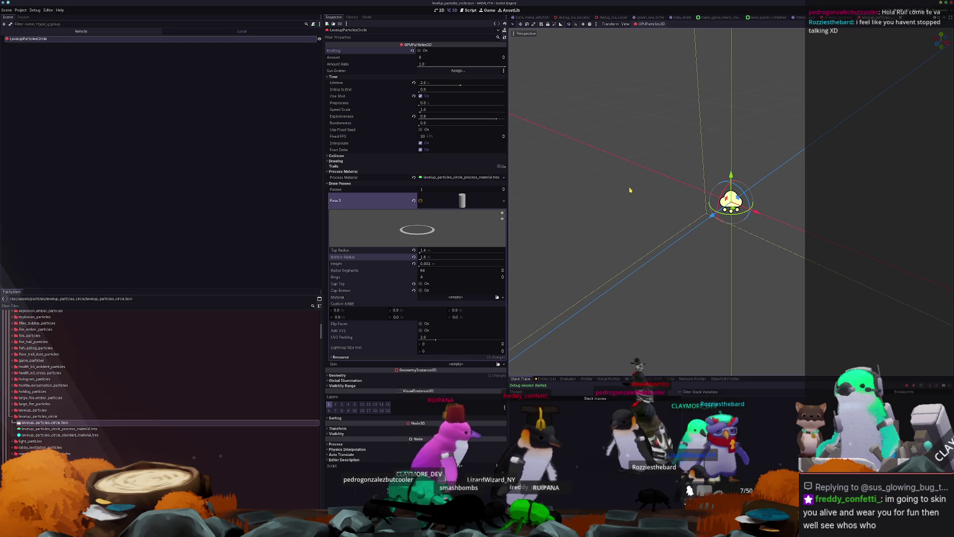
mouse_move(661, 171)
mouse_down()
mouse_move(655, 239)
mouse_move(637, 258)
mouse_move(636, 238)
mouse_move(592, 199)
mouse_up()
click(444, 179)
- Make the ring's process material and its scale curve unique resources
scroll(403, 284, down, 2)
scroll(448, 223, up, 2)
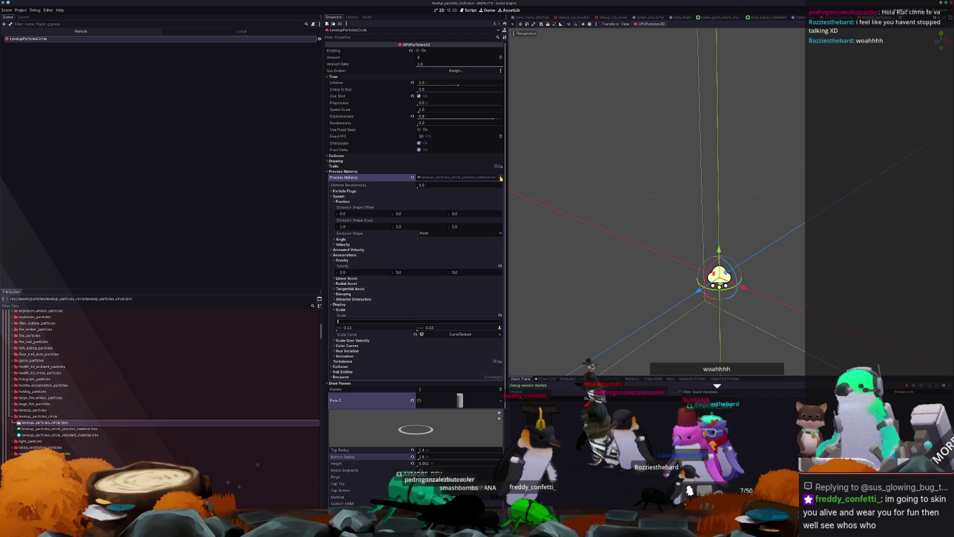
click(501, 178)
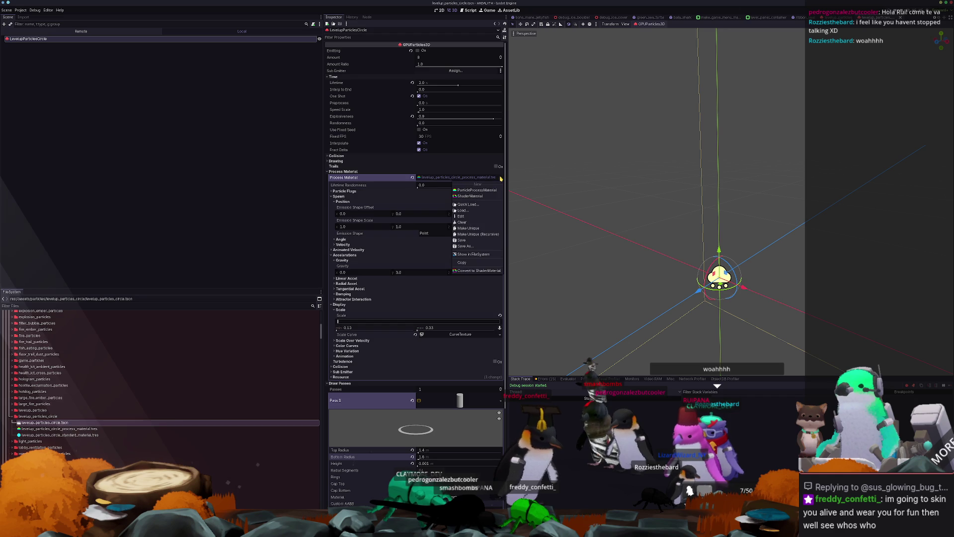
click(468, 234)
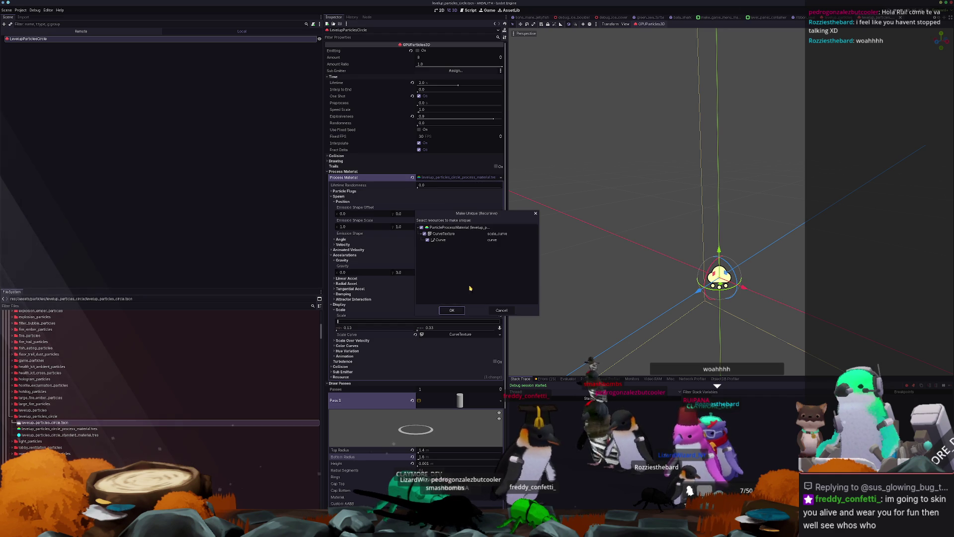
click(453, 309)
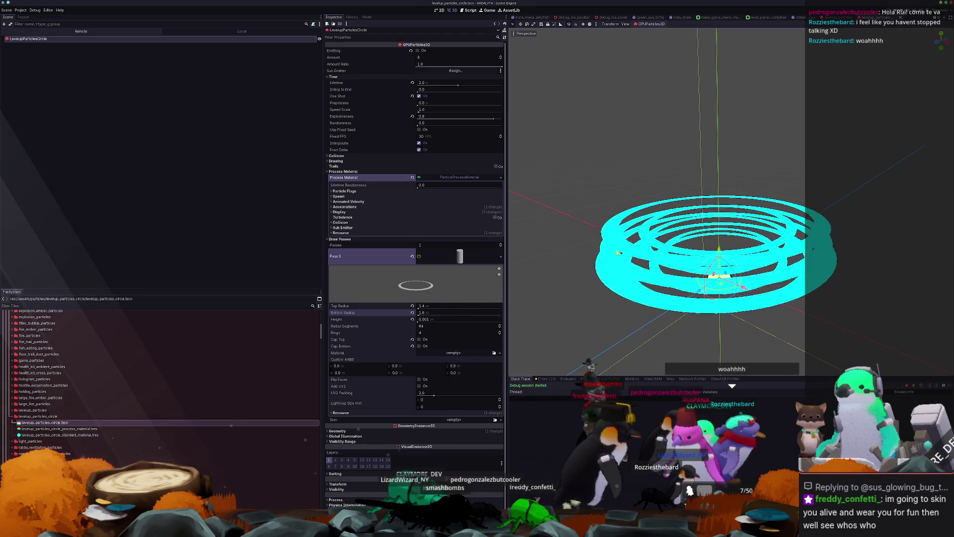
- Open the scale curve for editing, replay the burst, and bring the curve peak to about 0.25
click(431, 212)
click(433, 217)
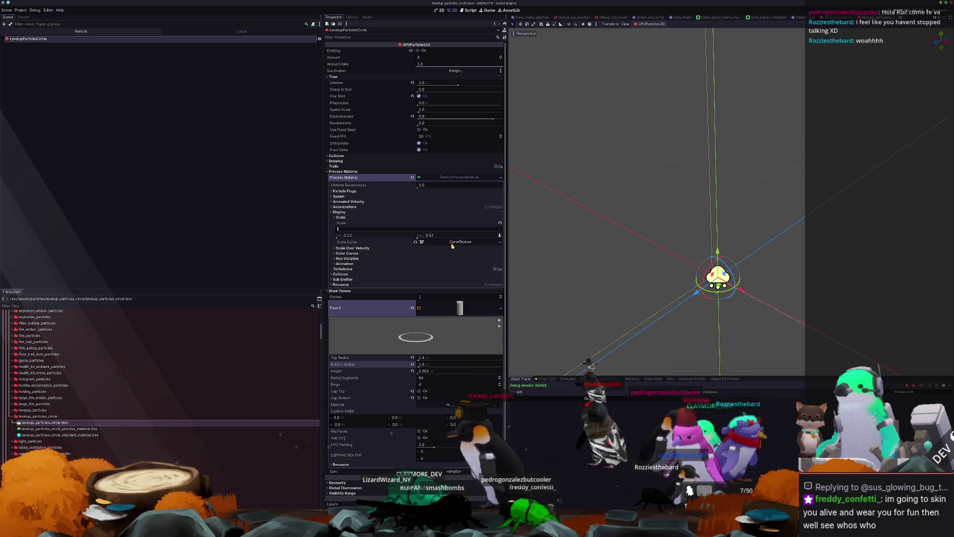
click(454, 242)
click(444, 272)
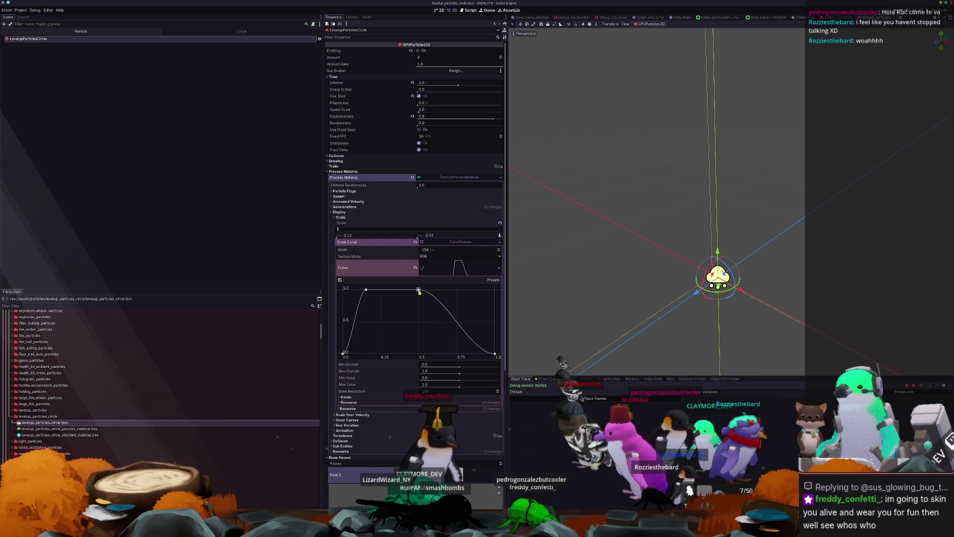
key(ctrl+r)
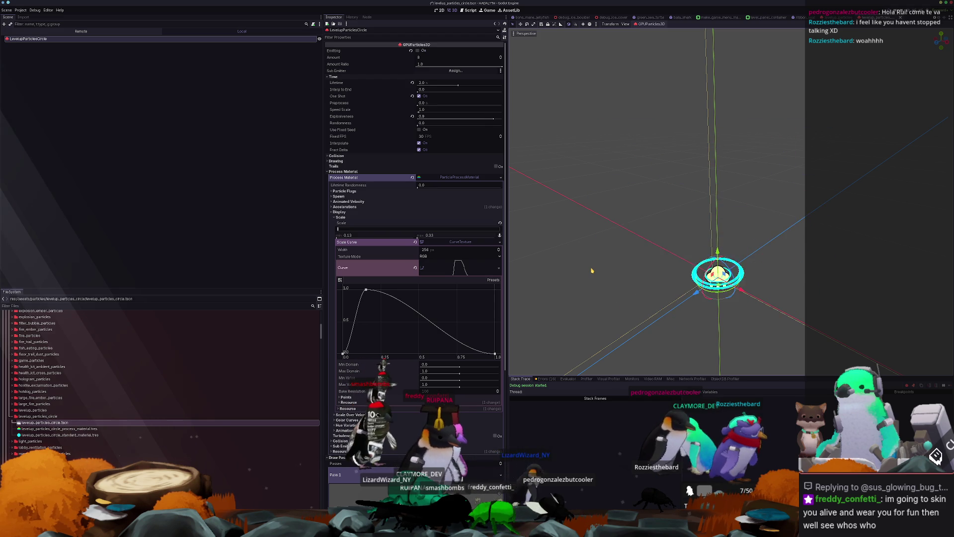
key(ctrl+r)
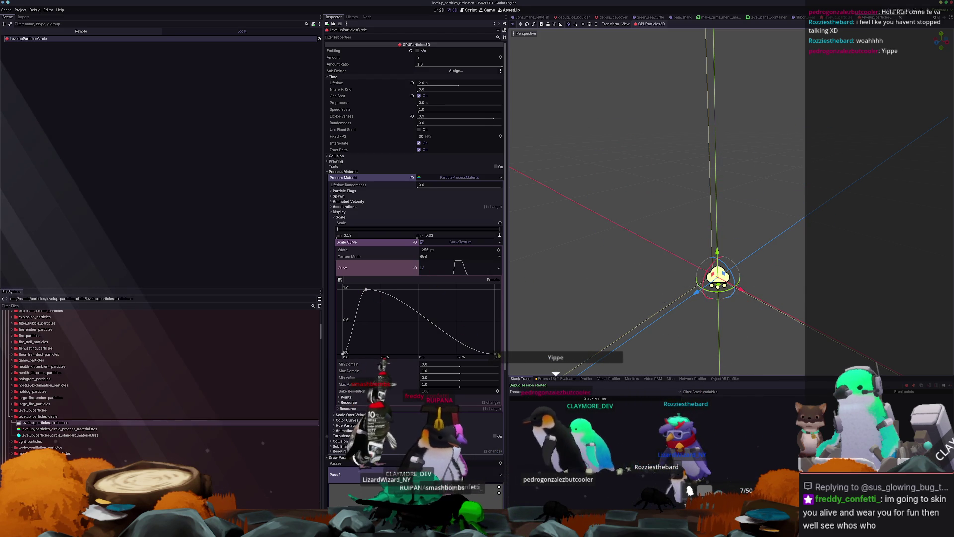
key(ctrl+r)
key(ctrl+z)
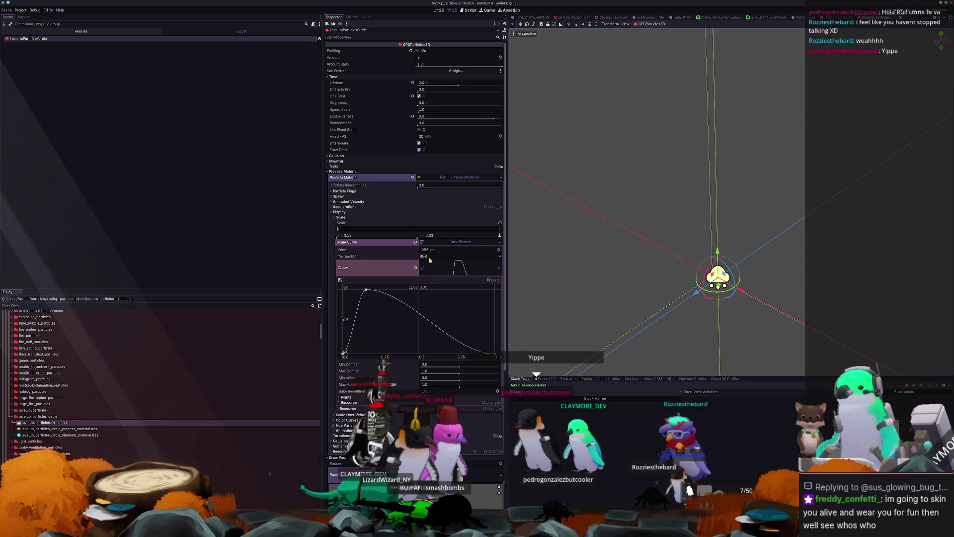
- Set Amount to 1 particle, change the lifetime, save, and expand the Accelerations section
text(1)
key(Return)
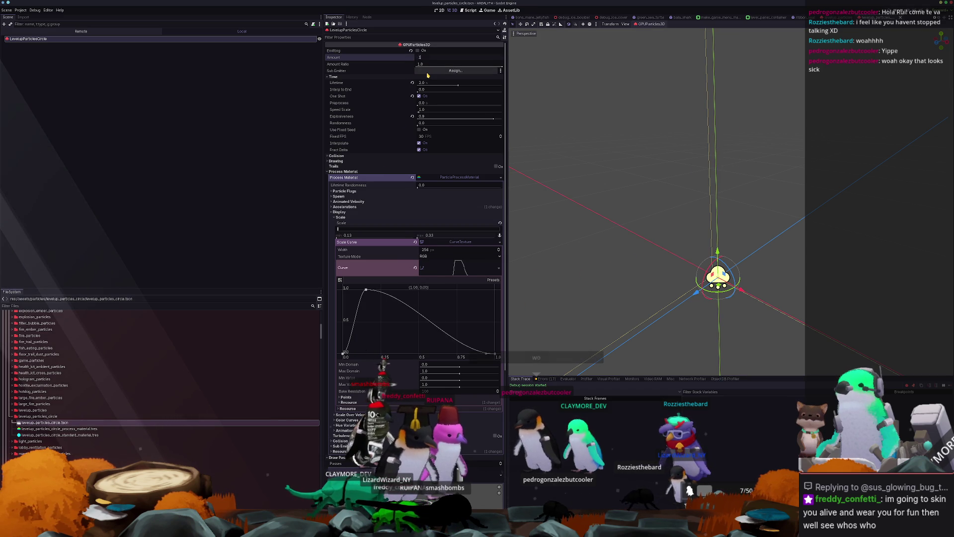
text(5)
key(Return)
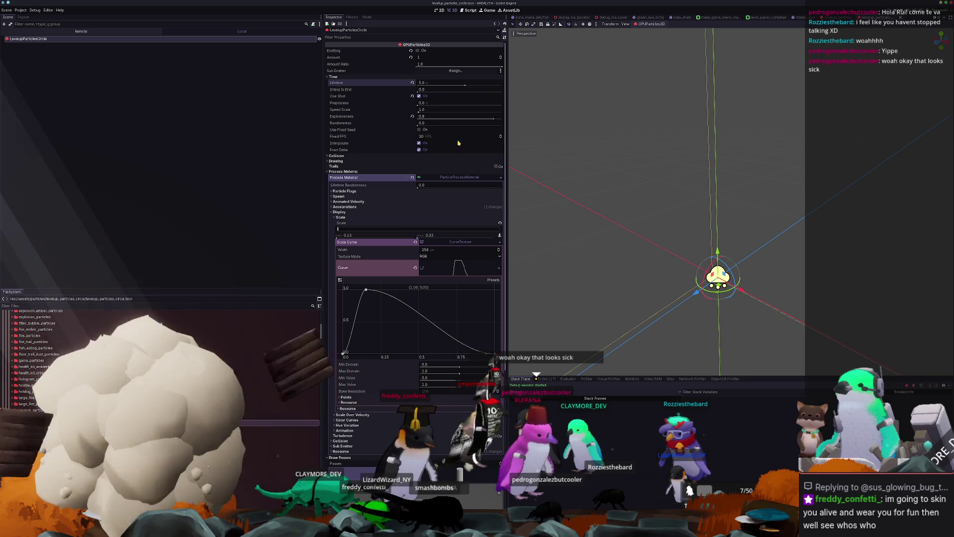
key(ctrl+s)
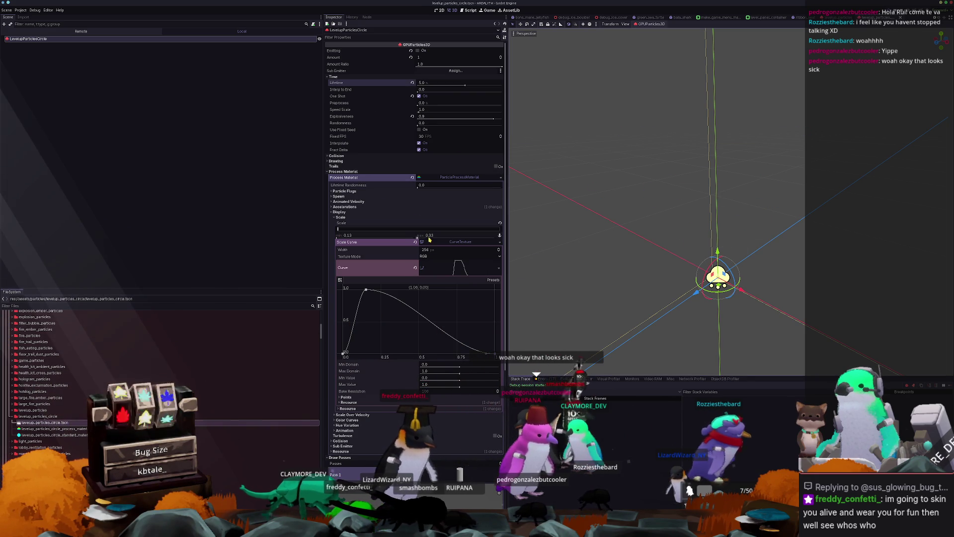
scroll(426, 203, down, 3)
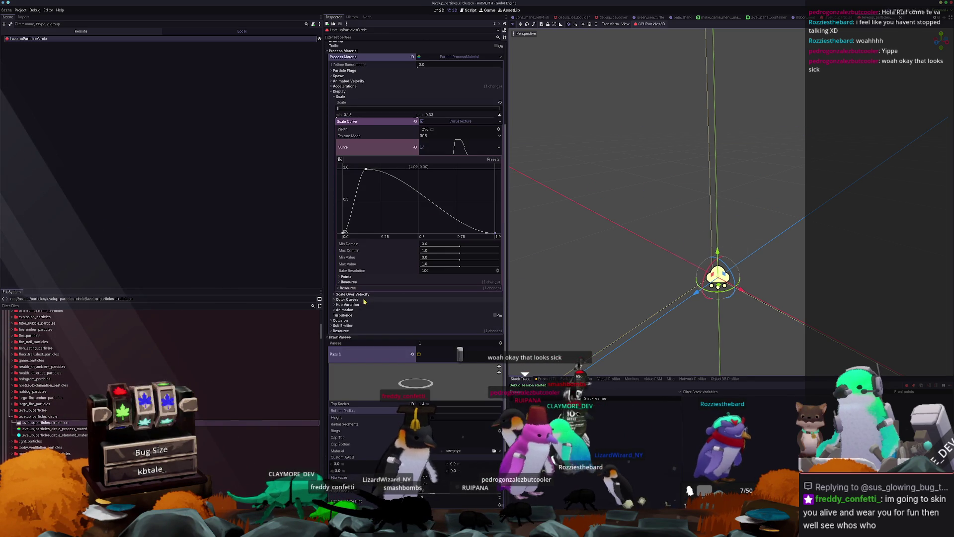
scroll(372, 248, up, 4)
click(348, 208)
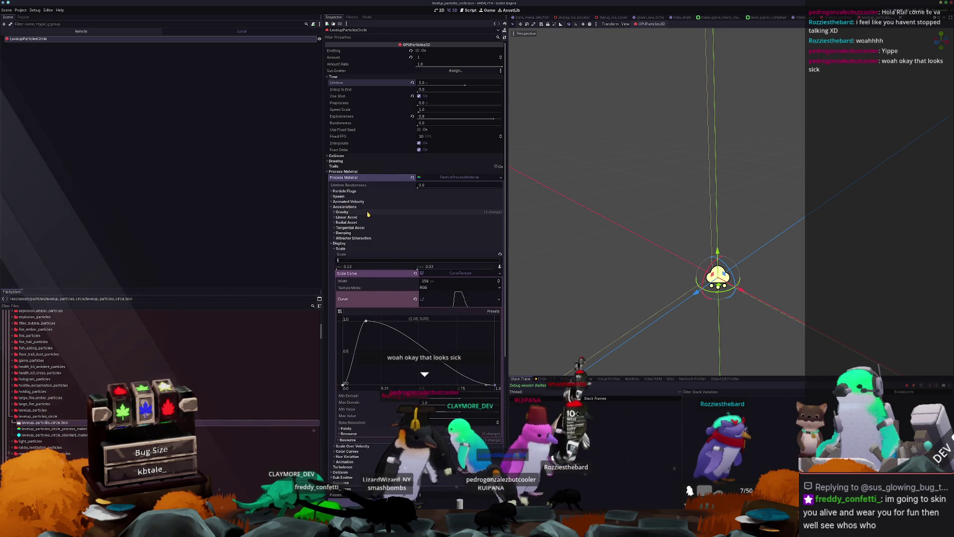
- Reset the ring's gravity so it no longer drifts upward, and save
click(347, 212)
click(501, 218)
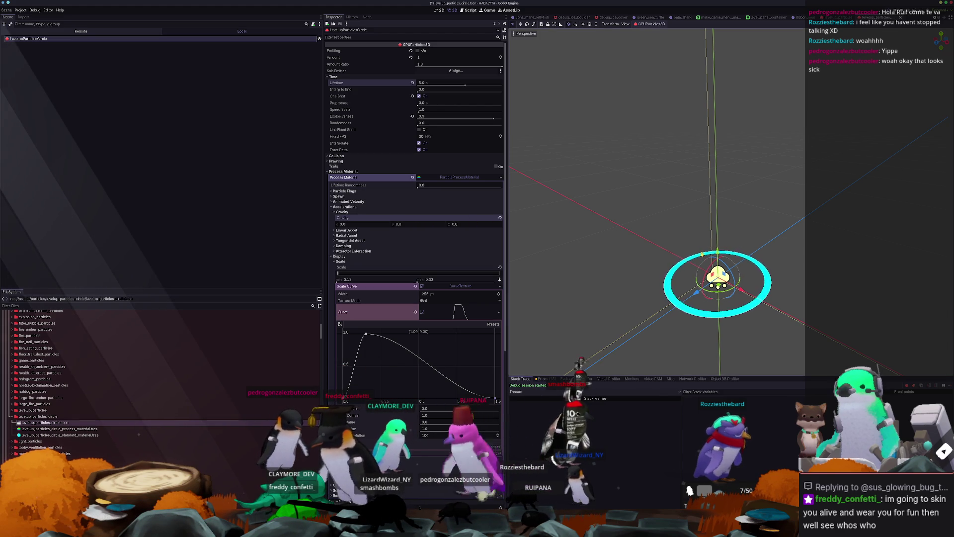
drag(660, 279, 657, 276)
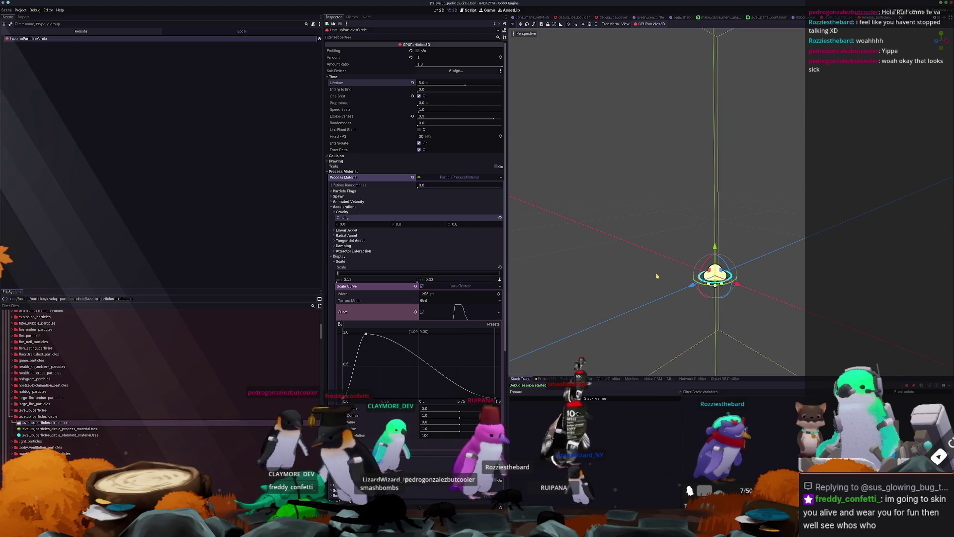
key(ctrl+s)
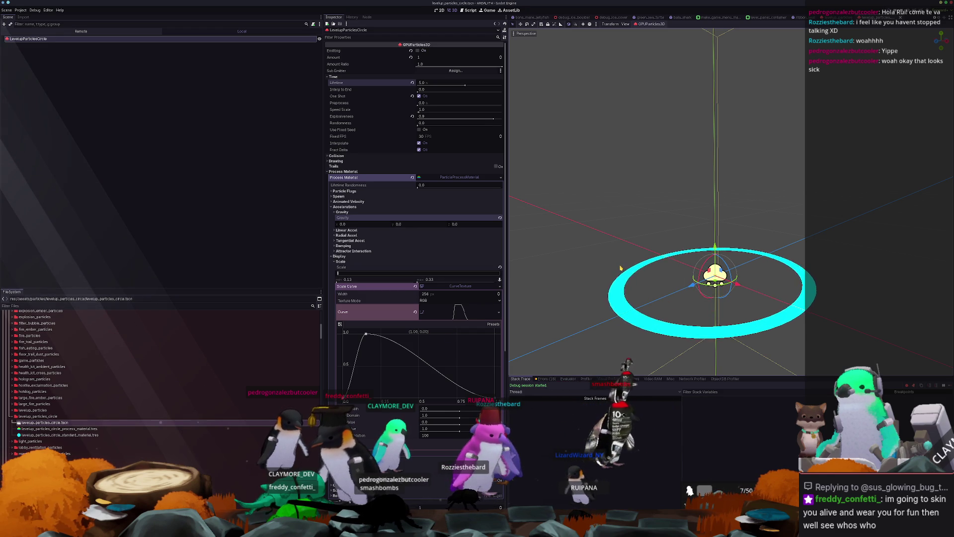
- Move the scale curve peak to about 0.10 and set the lifetime to 2.0, then save
drag(367, 334, 365, 330)
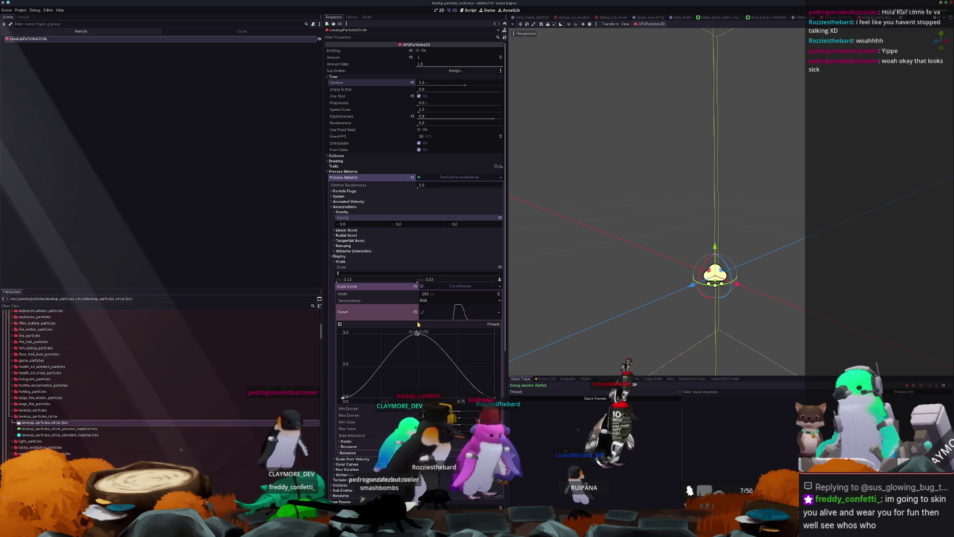
drag(419, 333, 358, 333)
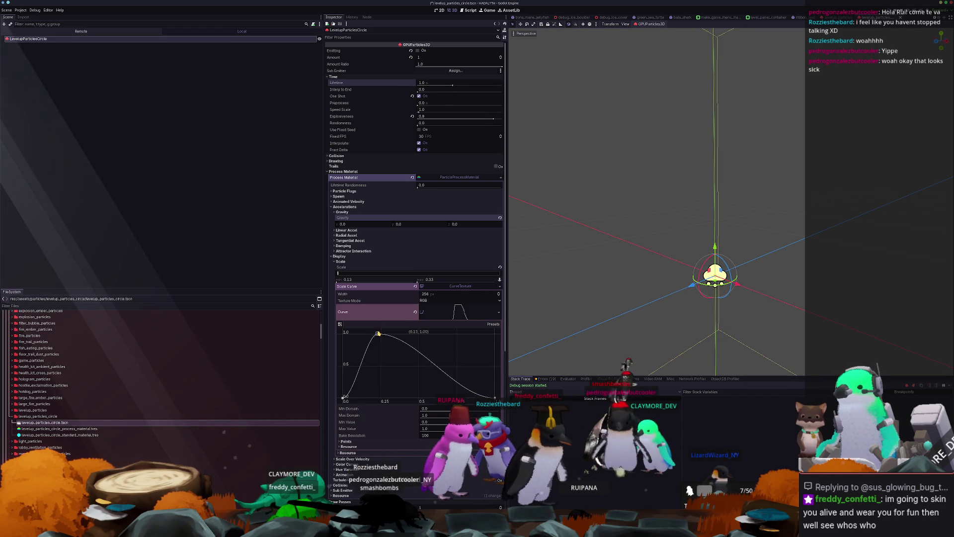
click(424, 83)
key(ctrl+s)
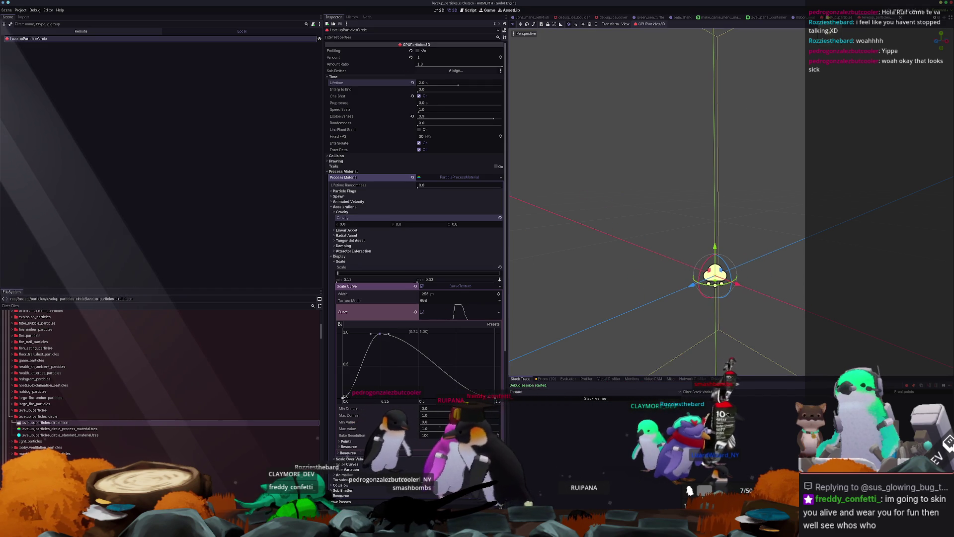
key(shift+alt+o)
- In penguin.tscn, add the levelup_particles_circle scene to the tree above LevelupParticles
text(pengu)
key(Down)
key(Down)
key(Down)
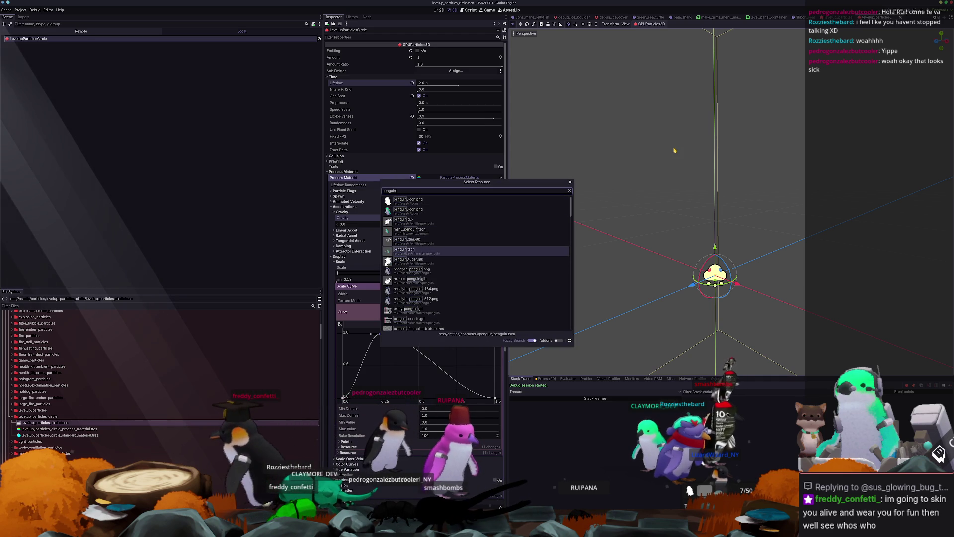
key(Return)
mouse_move(99, 422)
mouse_down()
mouse_move(107, 412)
mouse_move(38, 52)
mouse_up()
ctrl+click(37, 61)
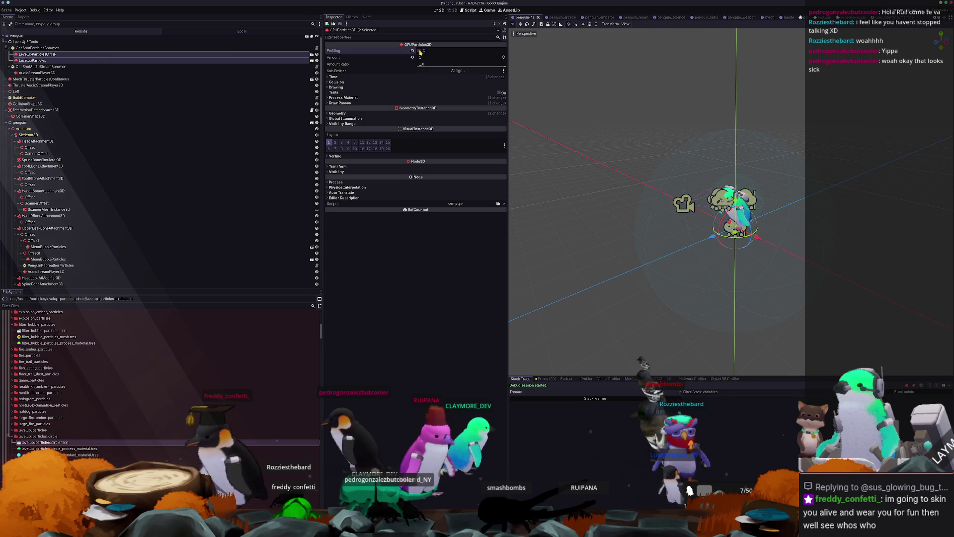
- Open the LevelupParticlesCircle scene, set its particle scale to 2.5, and replay the emission
scroll(517, 134, up, 1)
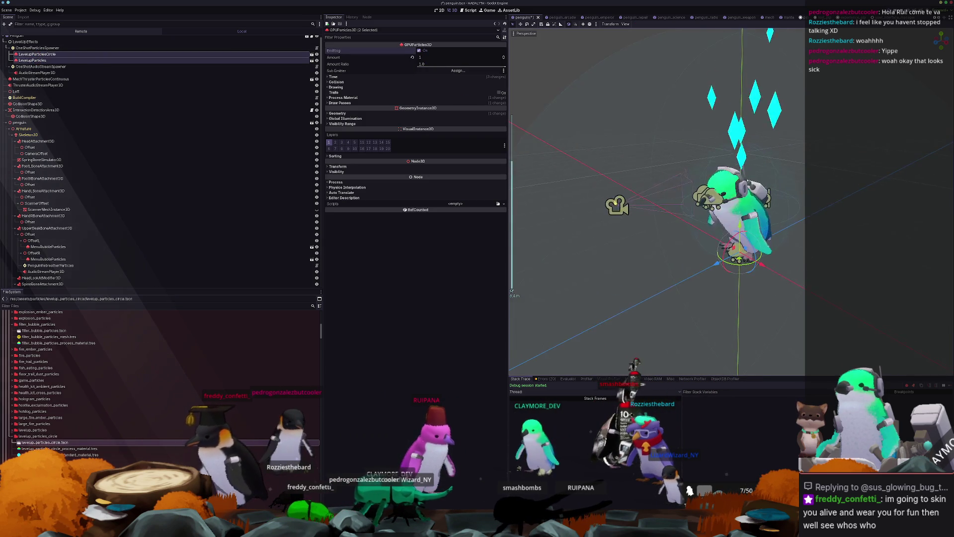
click(33, 54)
click(312, 55)
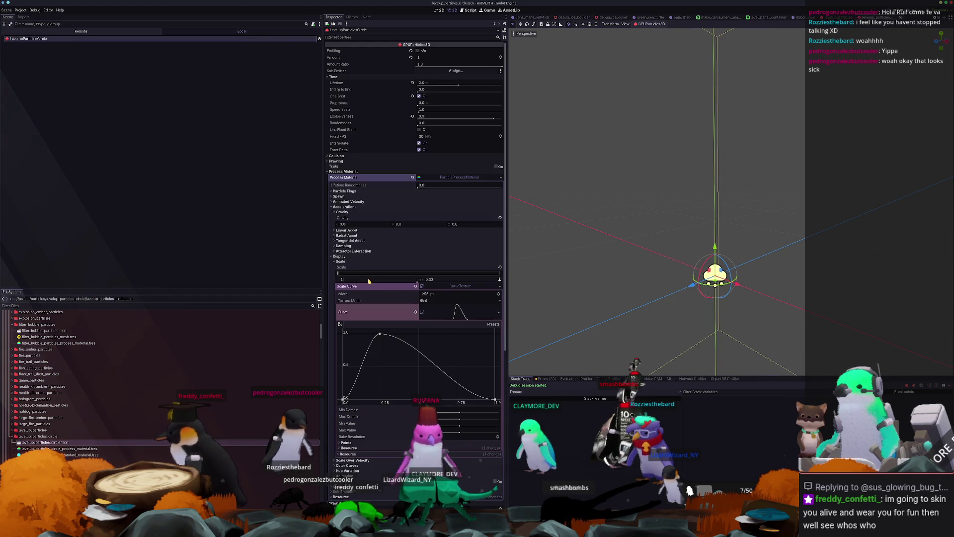
key(Return)
mouse_move(646, 214)
mouse_down()
mouse_move(623, 228)
mouse_move(631, 209)
mouse_up()
key(f)
key(ctrl+r)
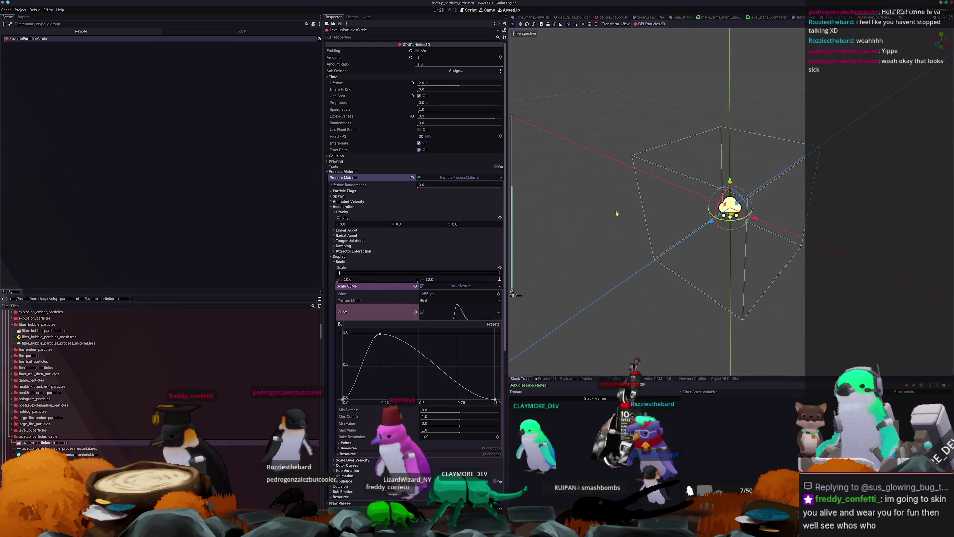
- Back in penguin.tscn, play LevelupParticlesCircle and LevelupParticles together to preview them
key(alt+shift+o)
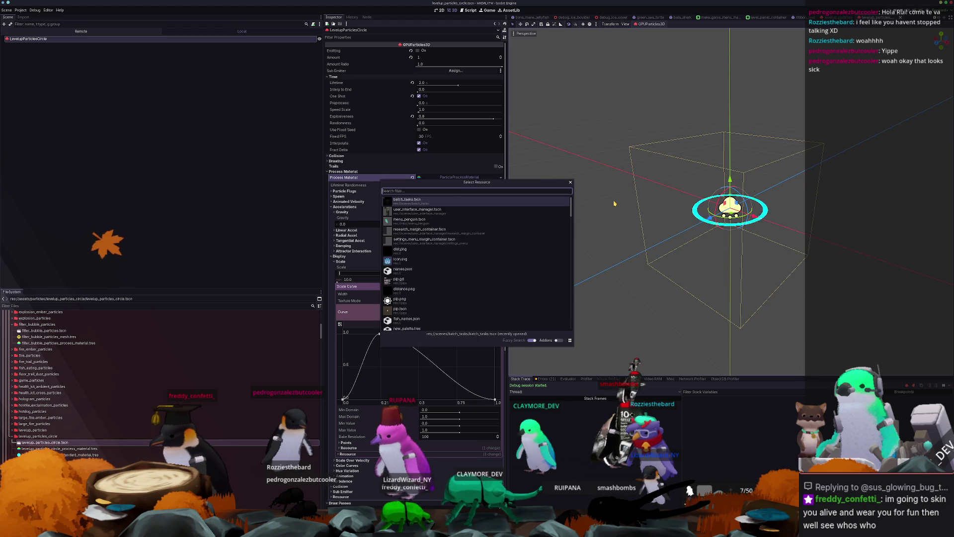
text(peng)
key(Down)
key(Down)
key(Down)
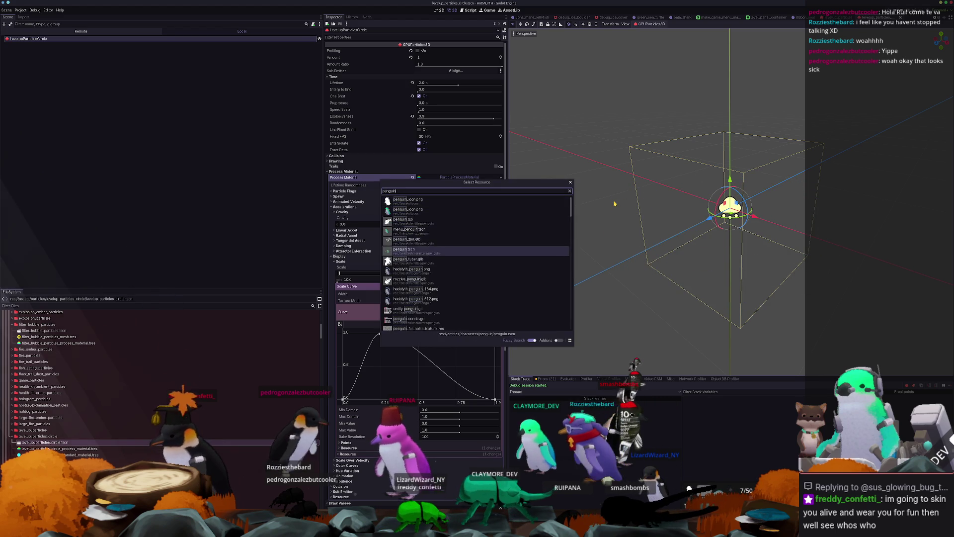
key(Return)
ctrl+click(129, 61)
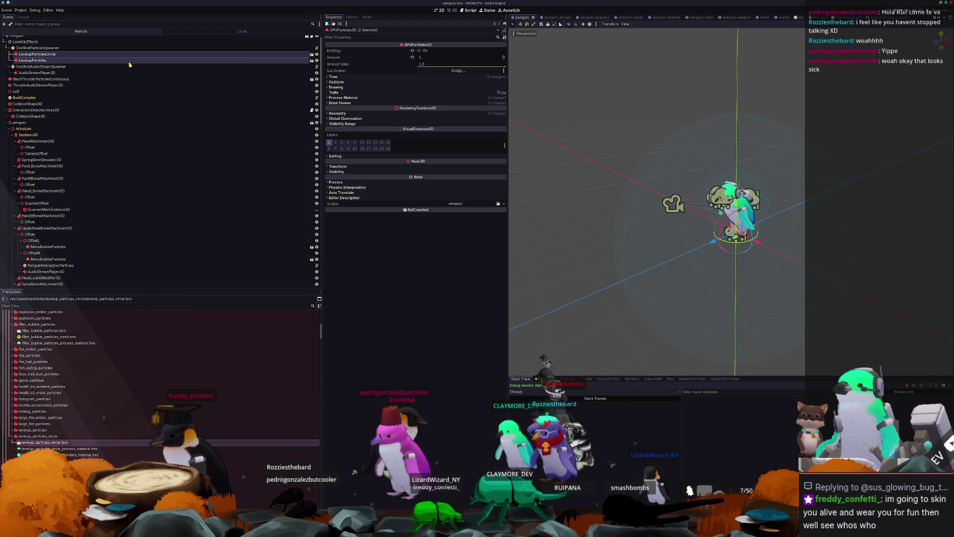
click(419, 51)
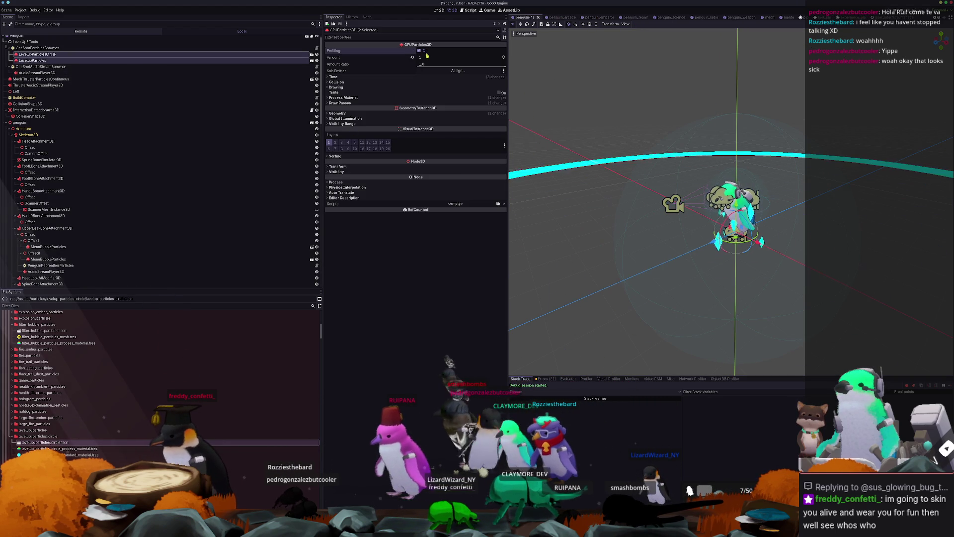
- Save the ring scene with its new 2.5 scale
click(312, 54)
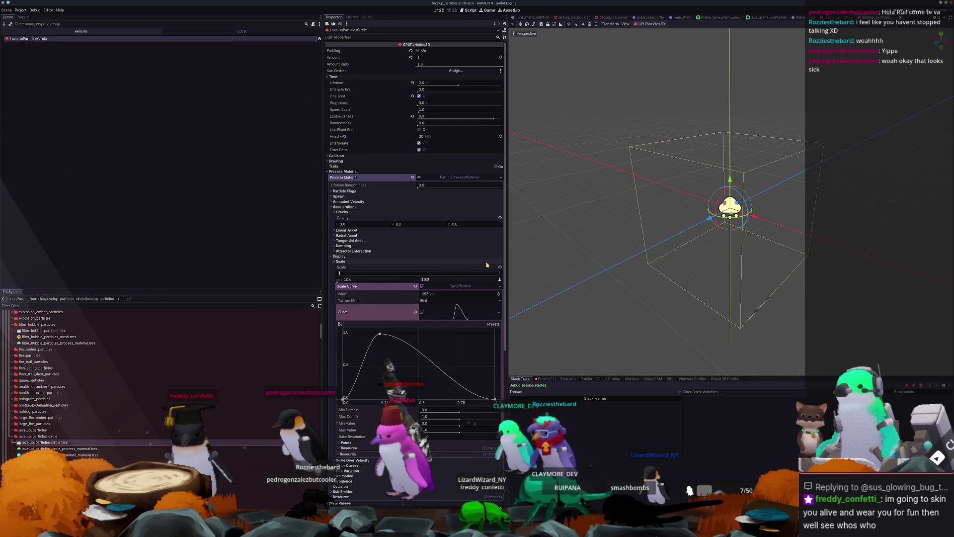
key(ctrl+s)
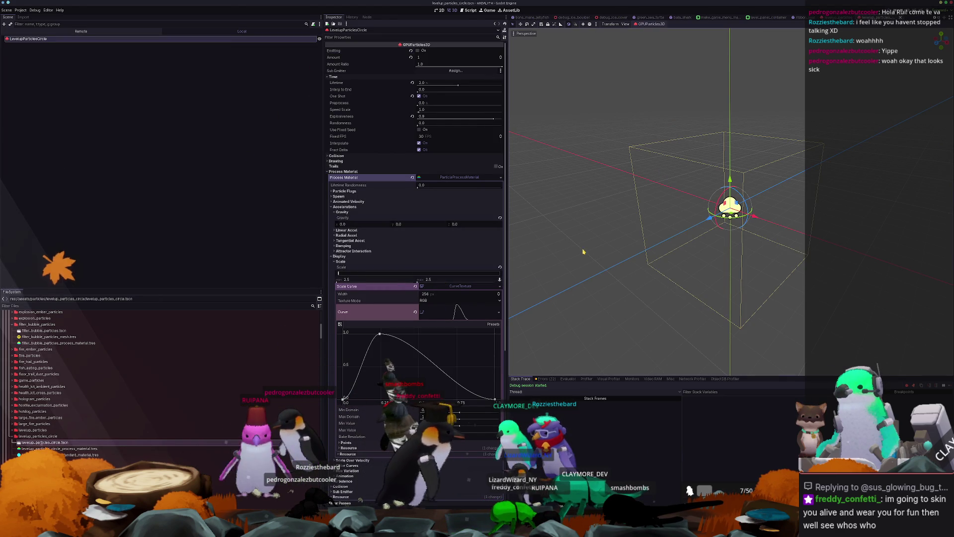
key(ctrl+s)
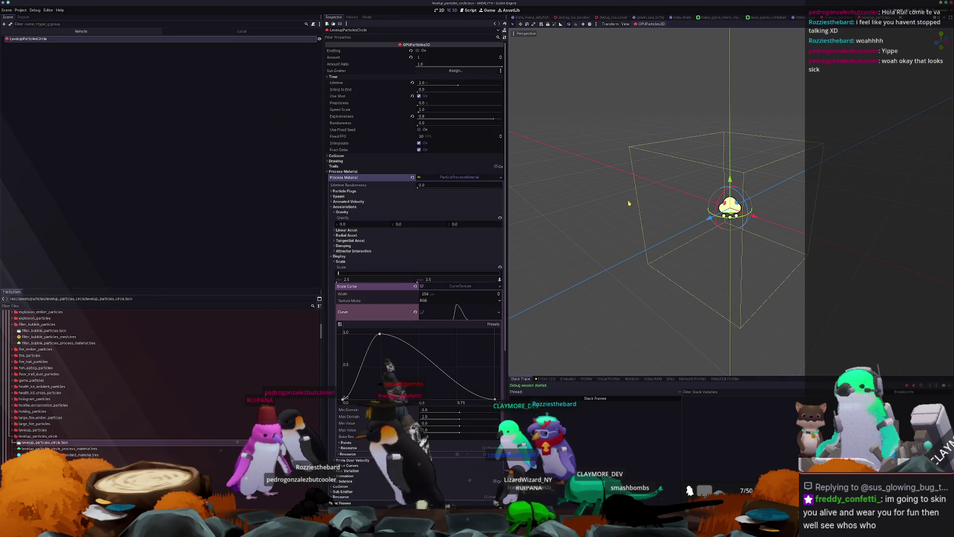
- Reopen penguin.tscn and replay the level-up particles on the penguin
key(shift+alt+o)
text(penguin)
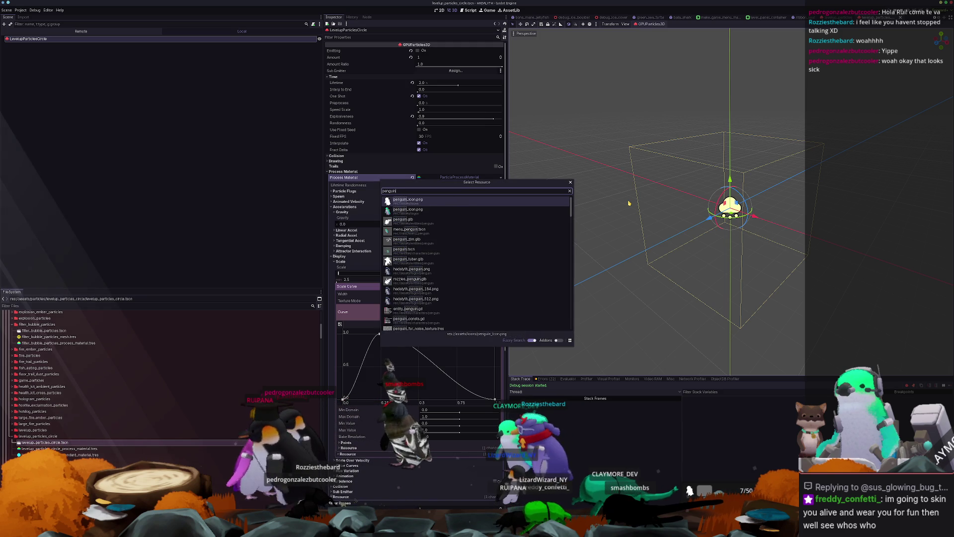
key(Down)
key(Down)
key(Down)
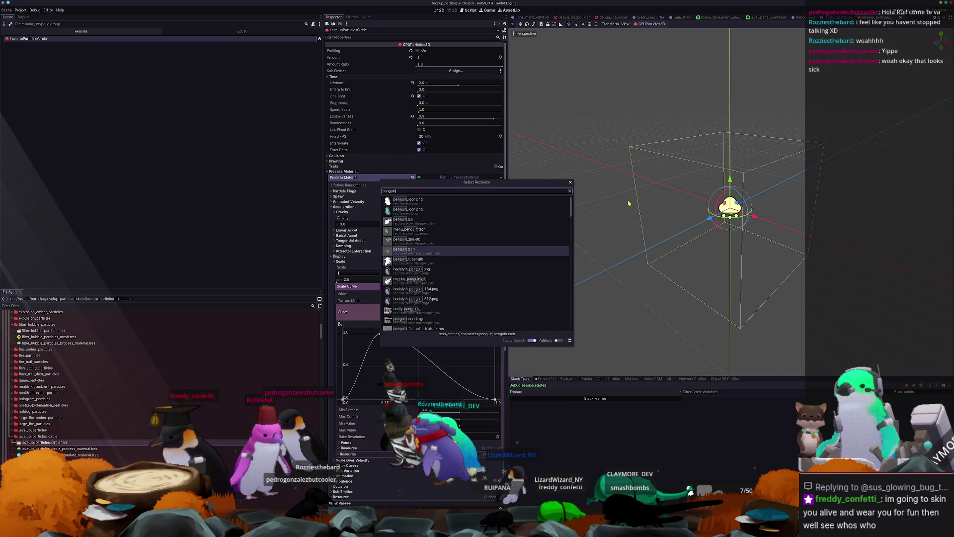
key(Return)
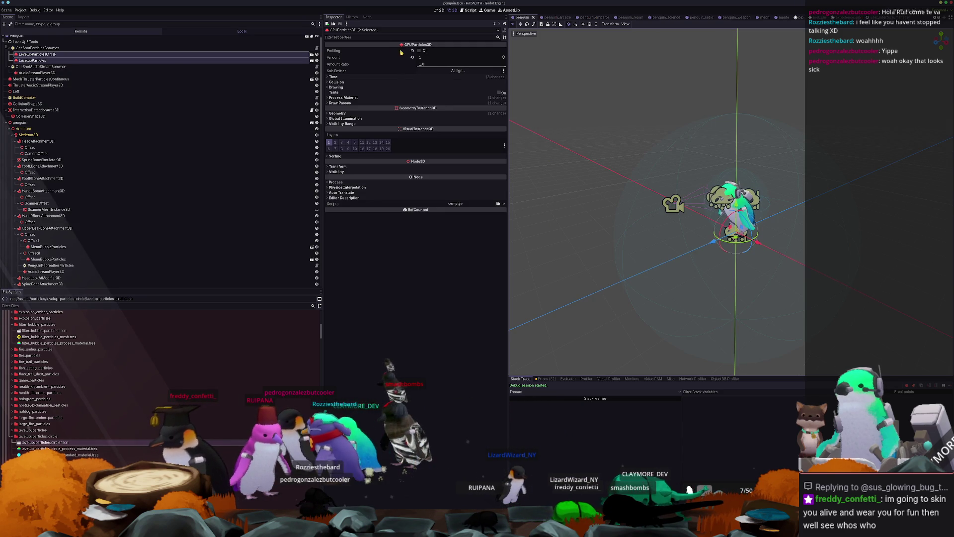
click(421, 53)
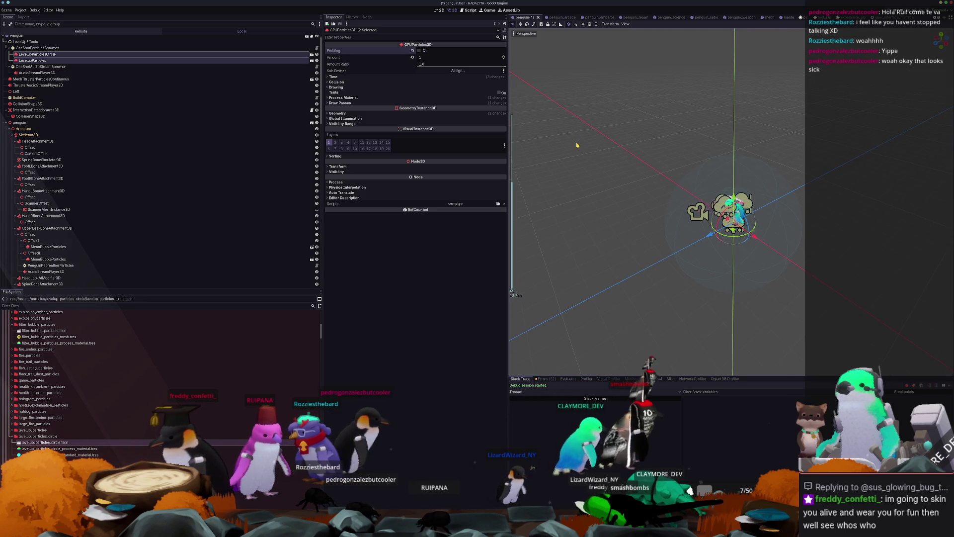
- Save the penguin scene and clear the node selection
scroll(560, 107, up, 2)
key(ctrl+s)
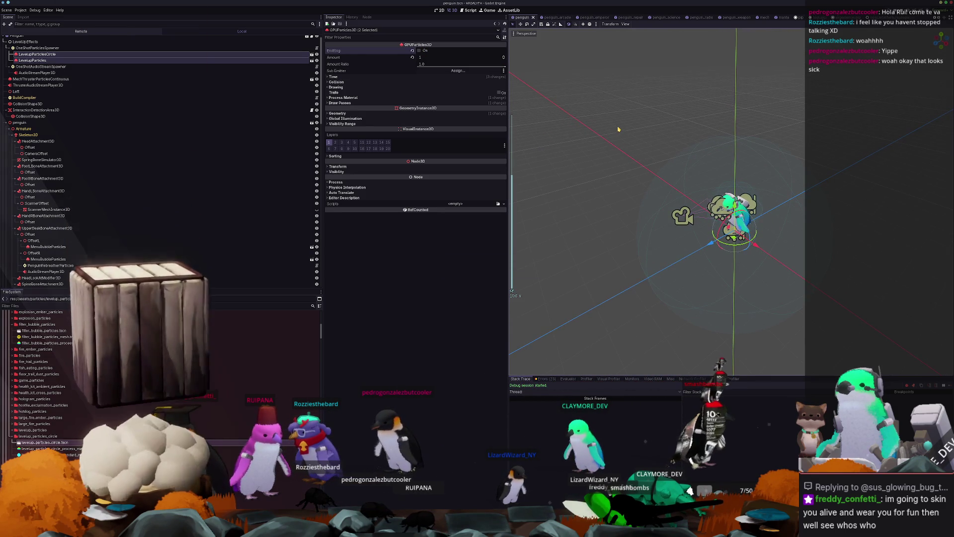
scroll(845, 17, down, 5)
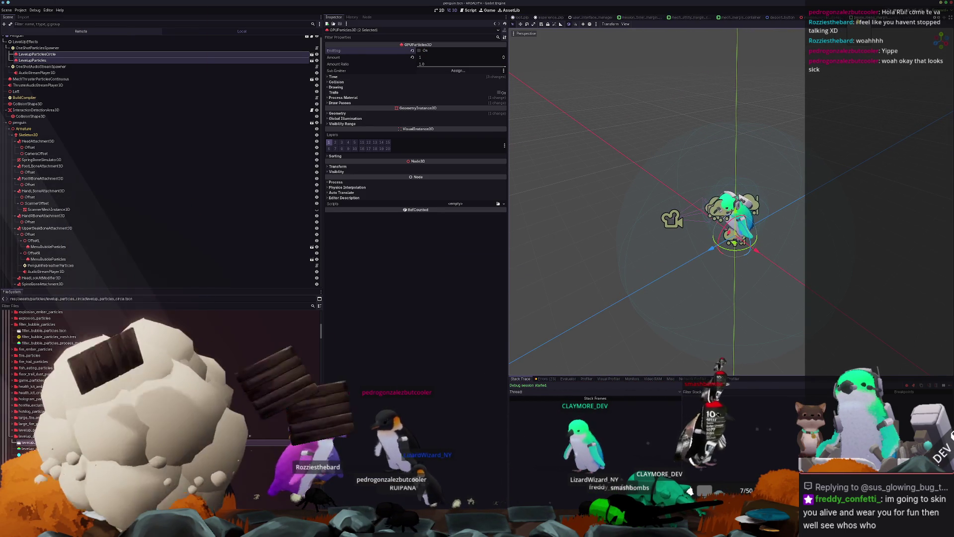
scroll(858, 21, down, 6)
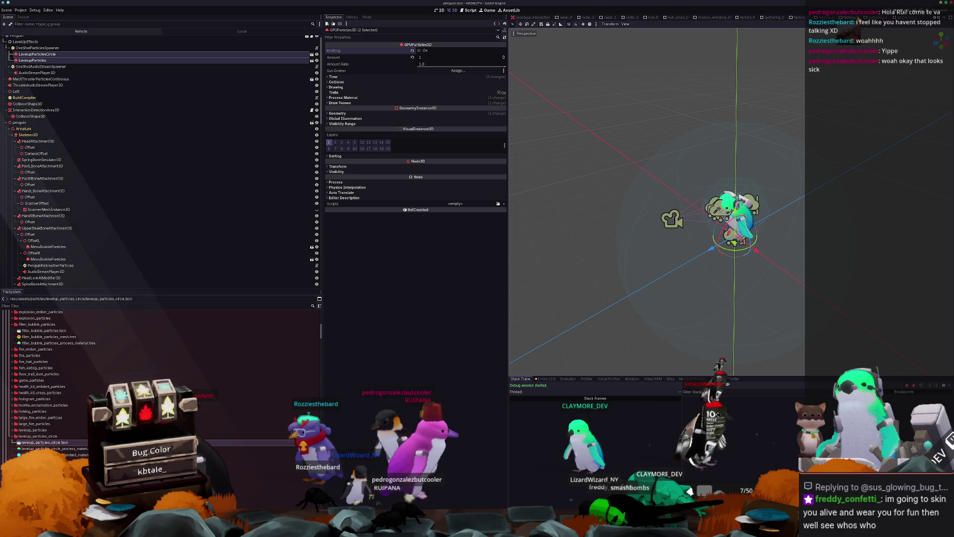
scroll(859, 33, down, 6)
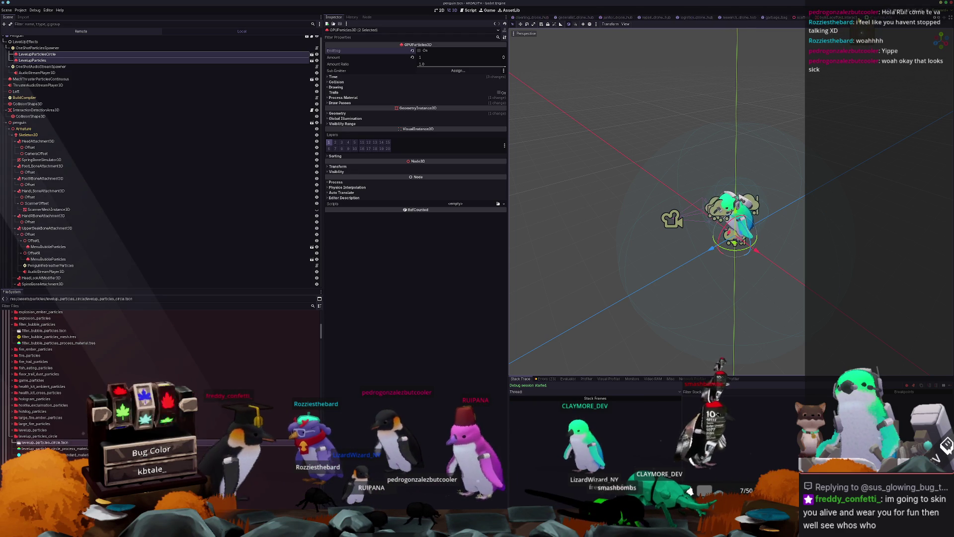
click(800, 103)
- Dismiss the resource search and open the levelup_particles_circle scene instead
key(shift+alt+o)
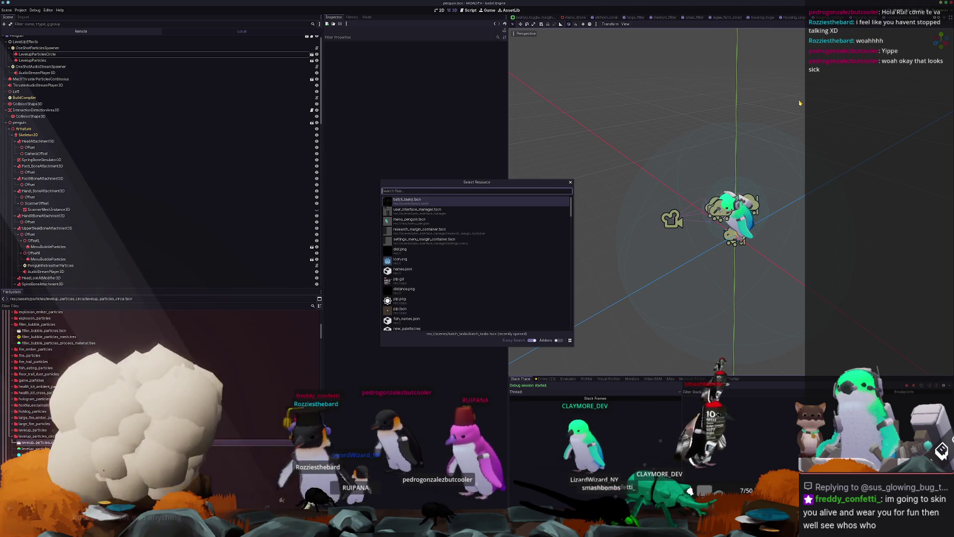
text(penguin)
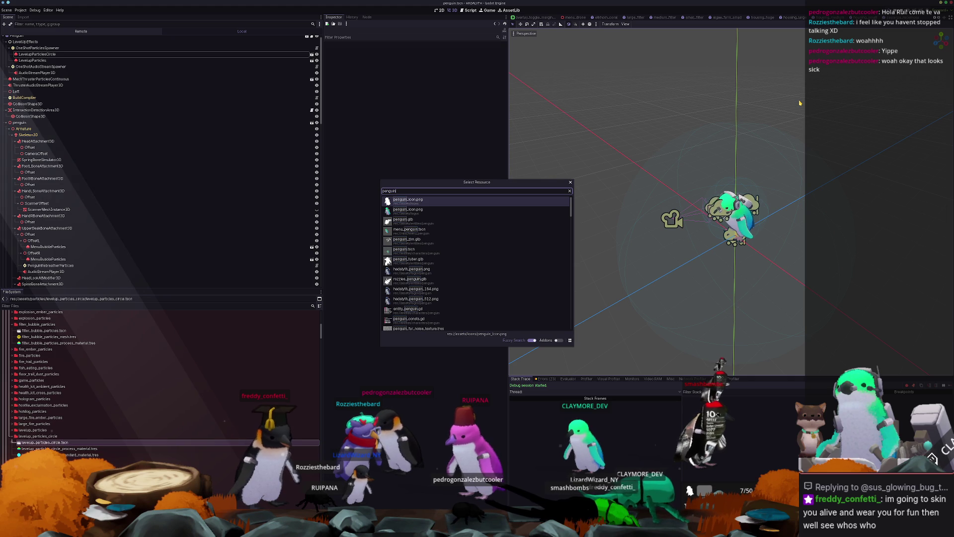
key(Escape)
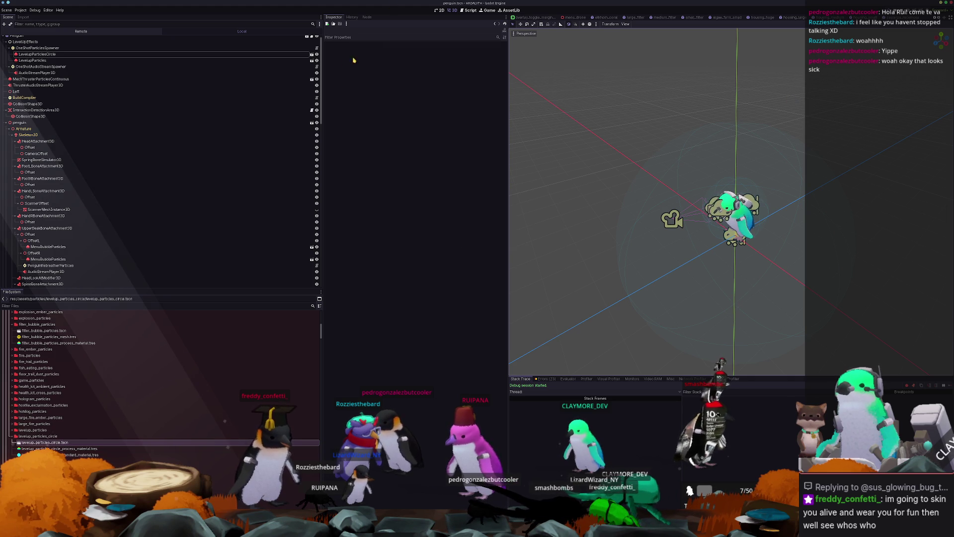
click(311, 54)
scroll(603, 228, up, 4)
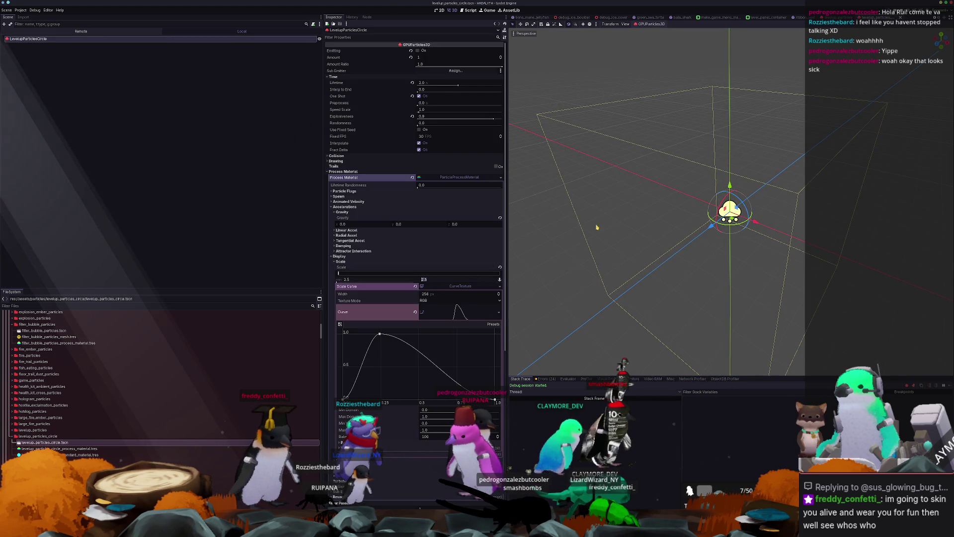
- In Draw Passes, set the ring mesh bottom radius to 1.0 and top radius to 0.8, then save
key(ctrl+s)
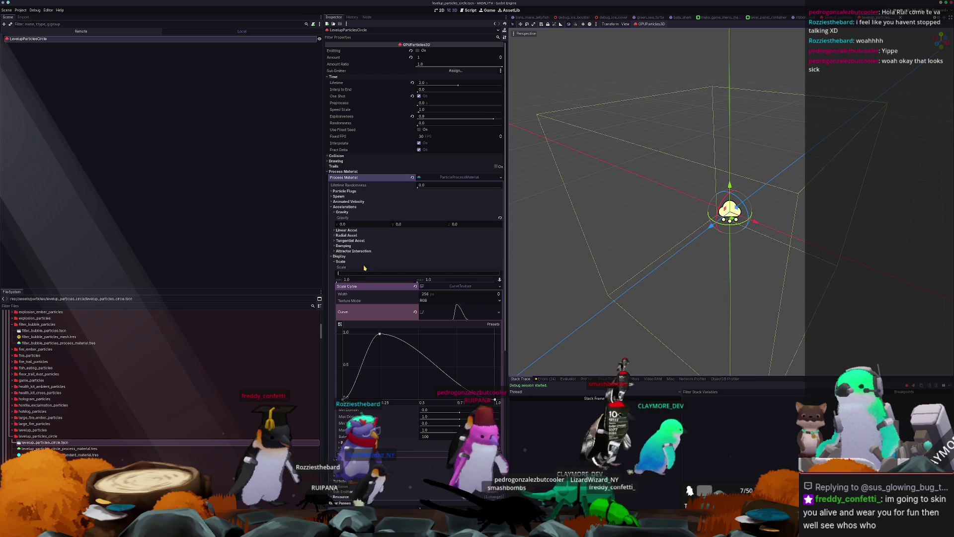
scroll(534, 224, down, 2)
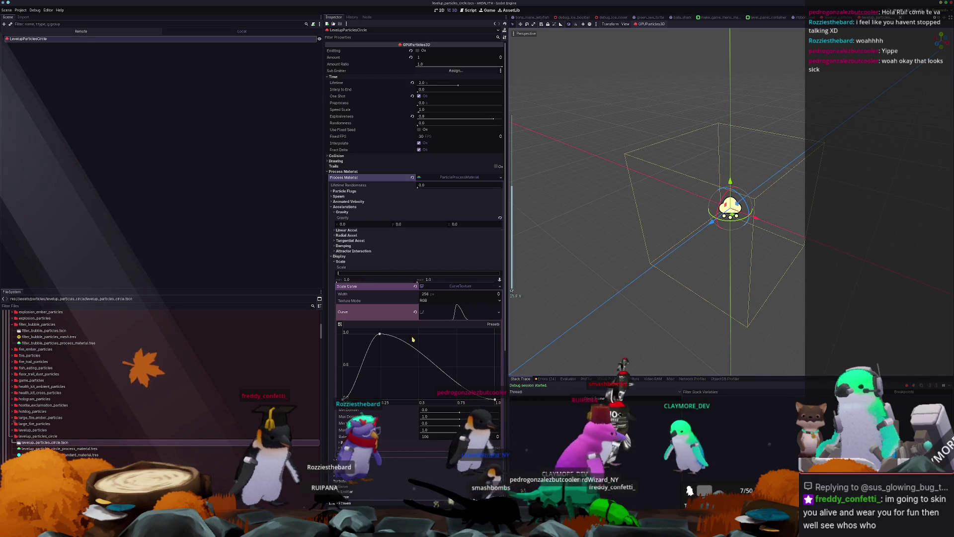
scroll(417, 330, down, 5)
scroll(418, 333, down, 3)
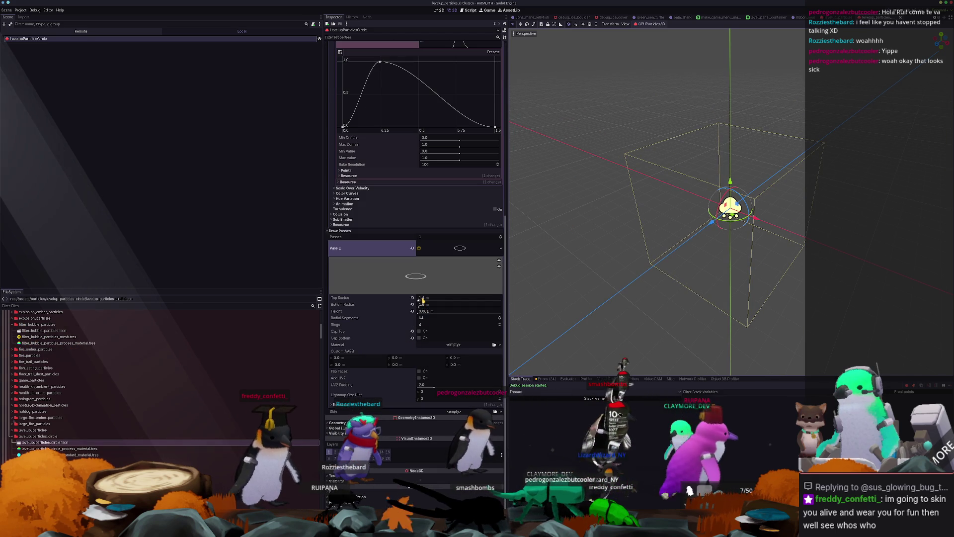
key(ctrl+s)
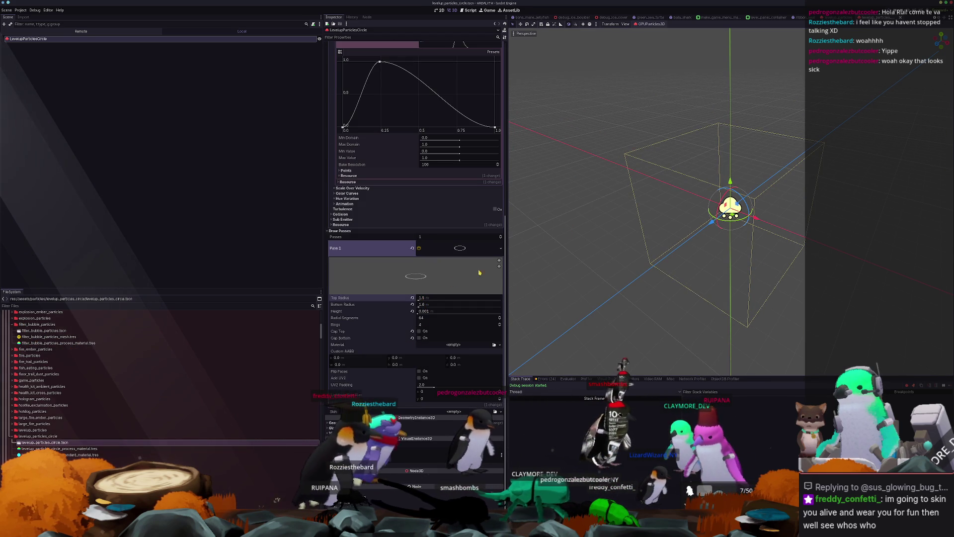
scroll(575, 237, down, 2)
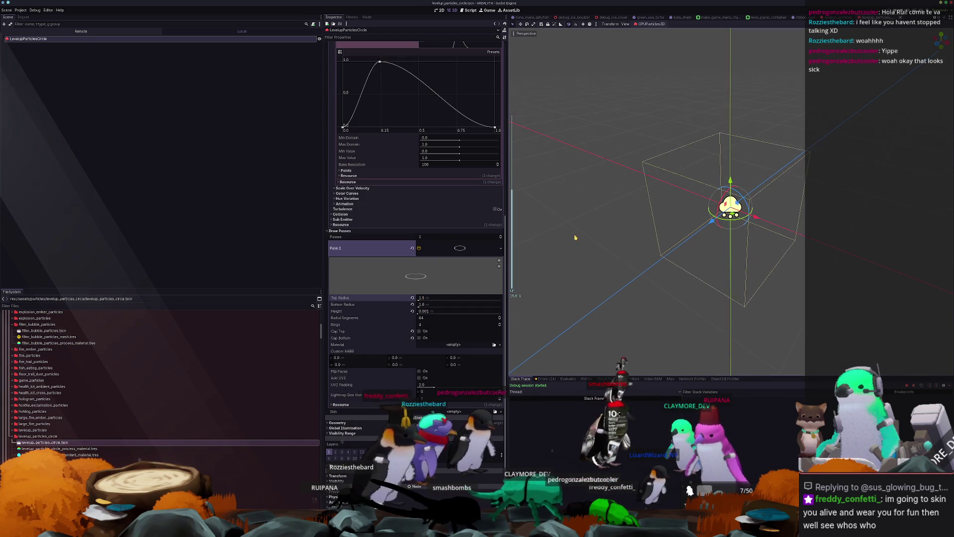
click(422, 304)
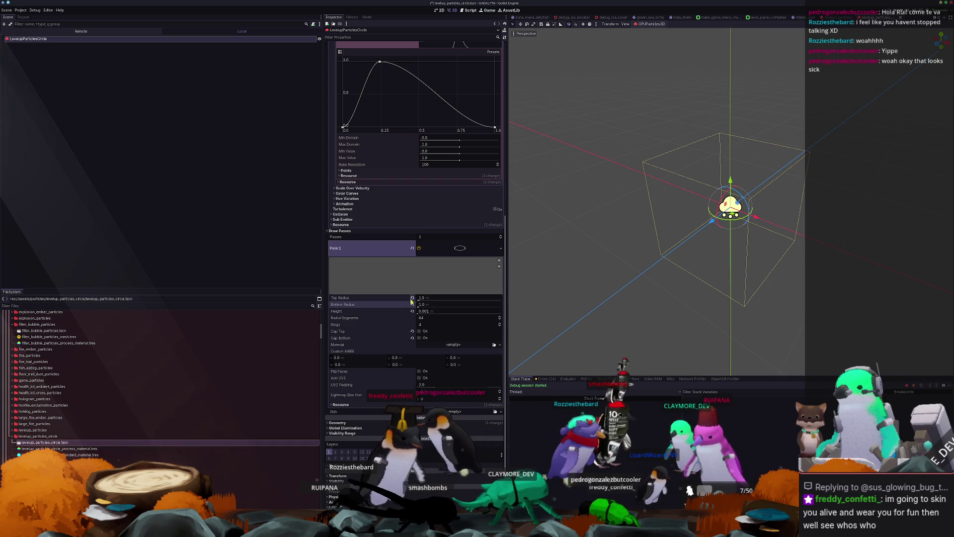
click(426, 298)
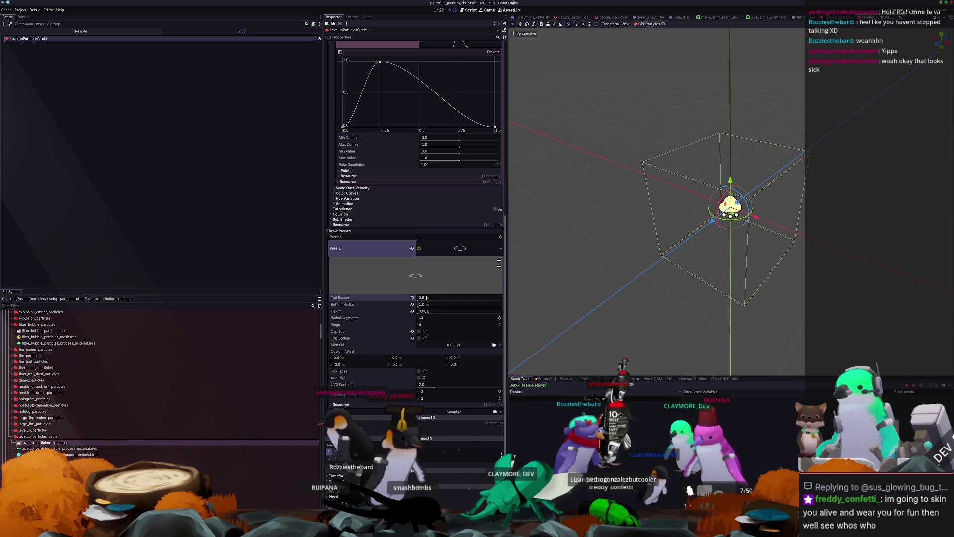
key(Return)
key(ctrl+s)
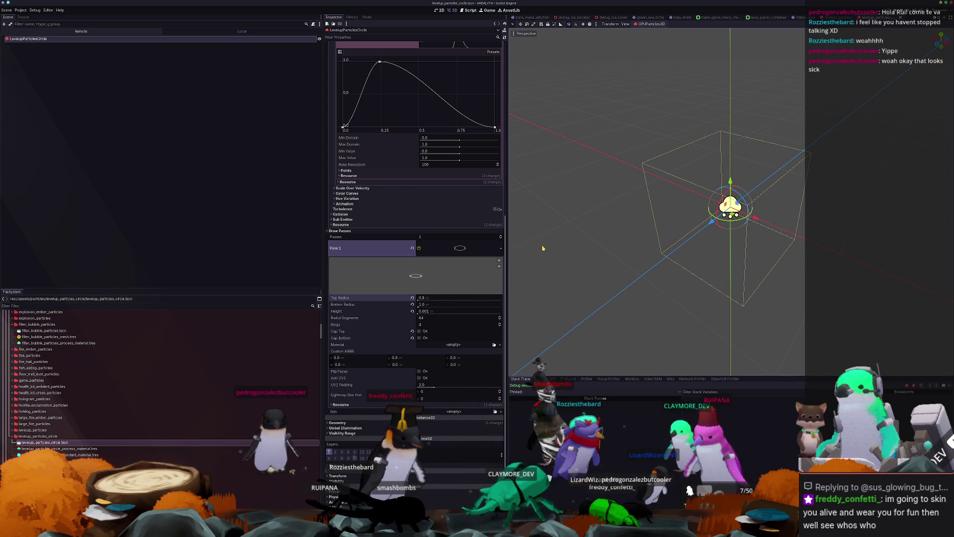
- Open penguin.tscn, fire the level-up ring once to preview it, and save
key(shift+alt+o)
text(pengu)
key(Down)
key(Down)
key(Down)
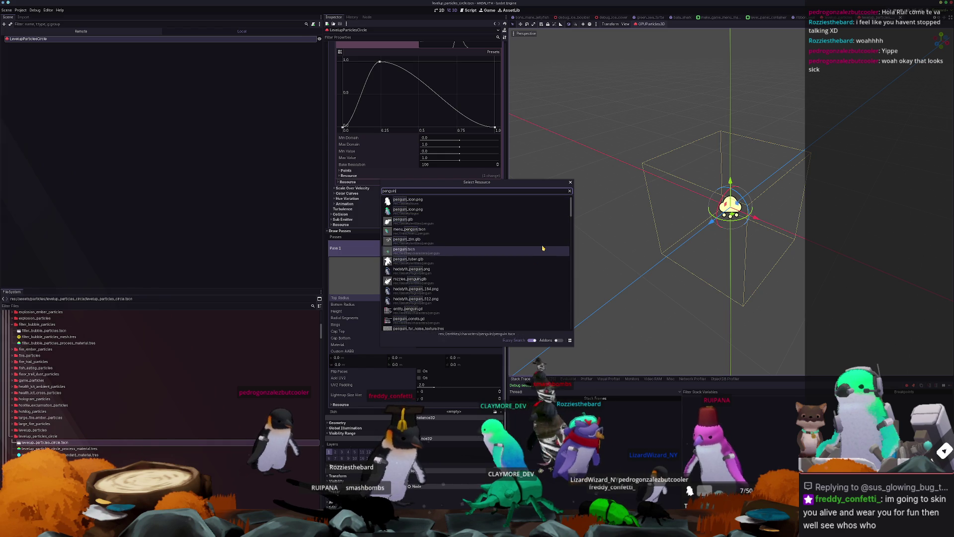
key(Return)
key(ctrl+s)
click(419, 50)
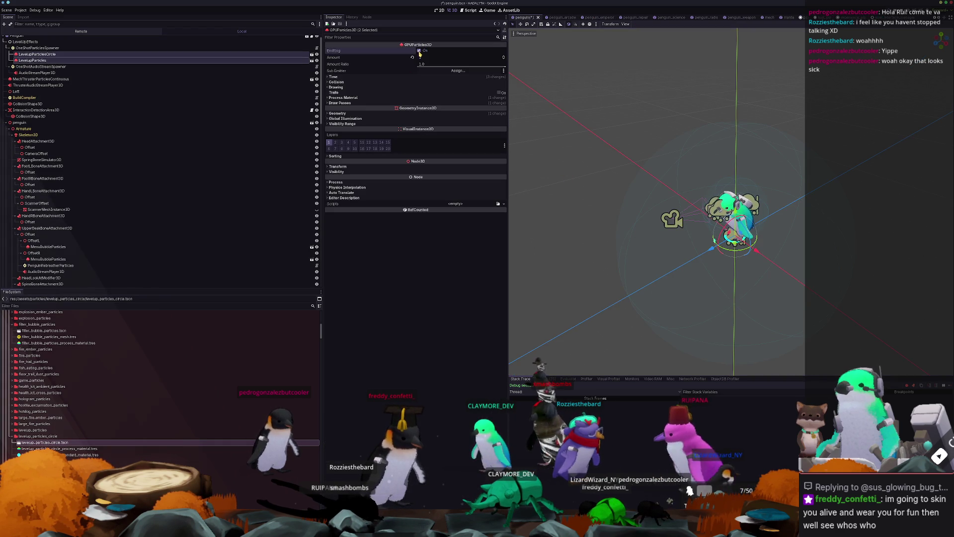
scroll(611, 188, up, 2)
key(ctrl+s)
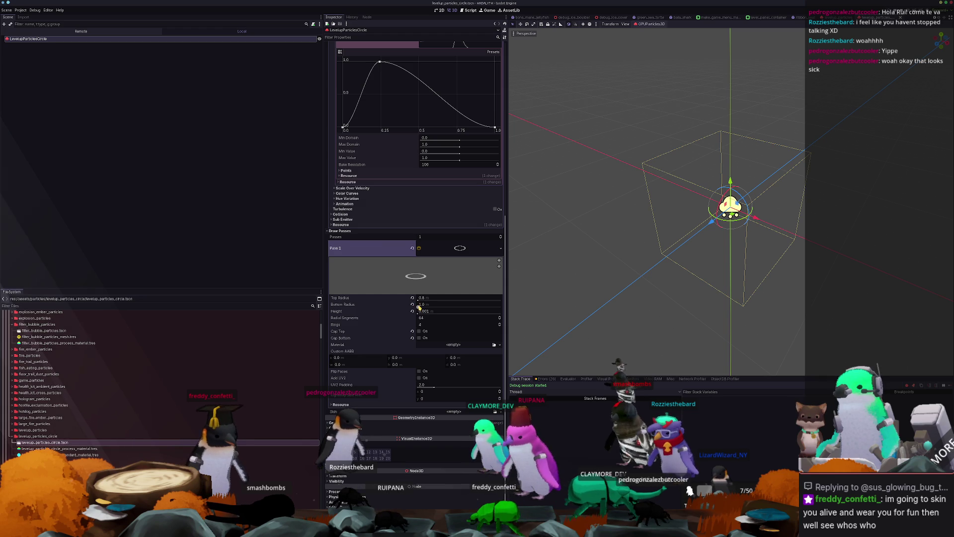
- Change the ring mesh top radius to 0 and save
text(0)
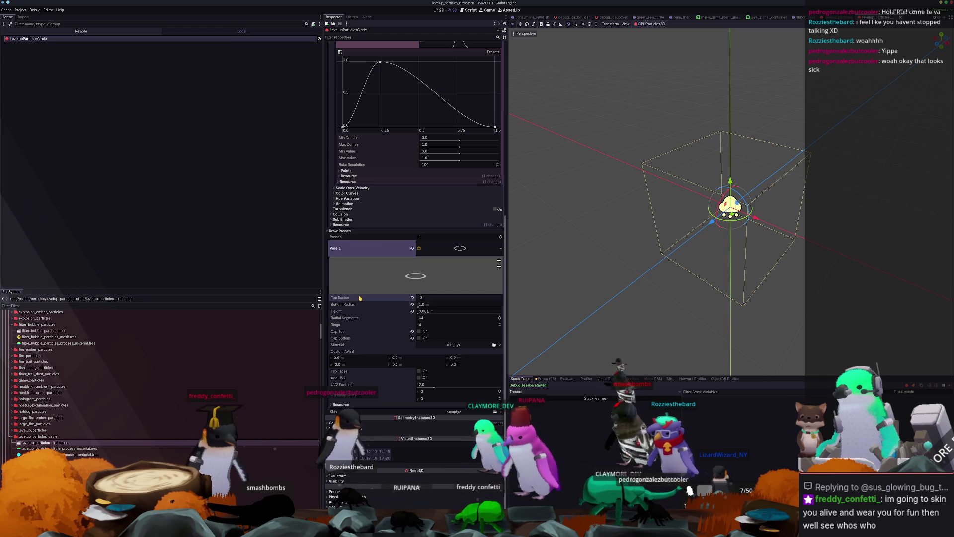
key(ctrl+s)
scroll(388, 264, up, 5)
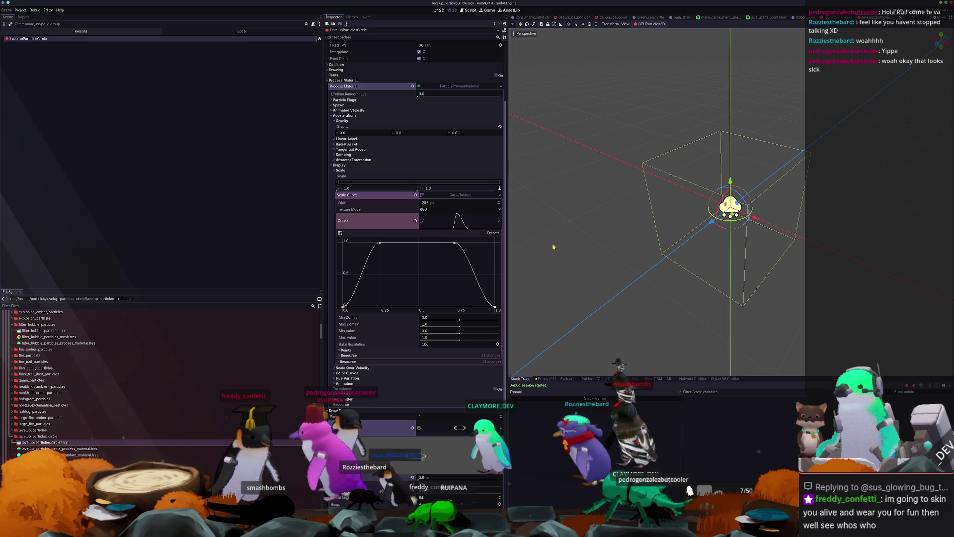
- Move the scale curve's second full-size point to 0.55 and save the particle scene
scroll(427, 65, up, 4)
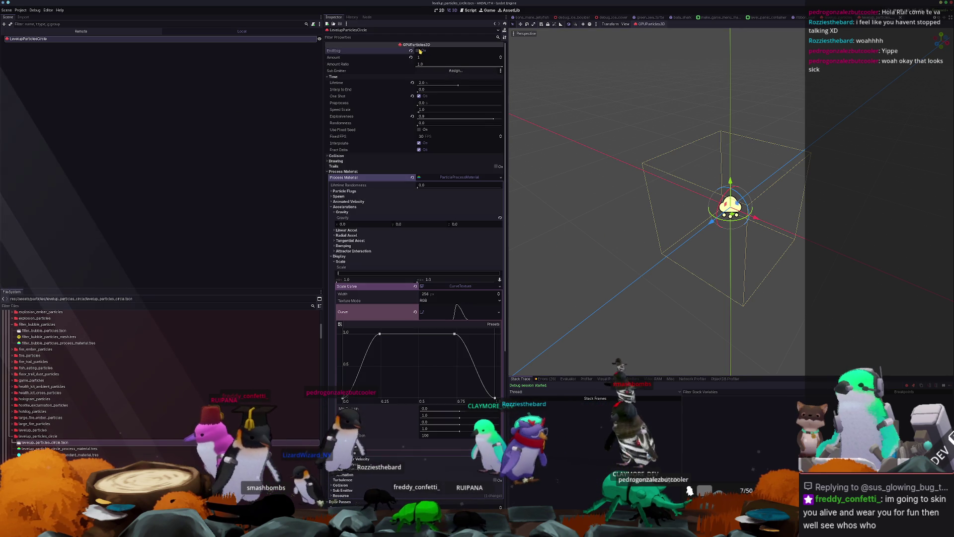
key(ctrl+s)
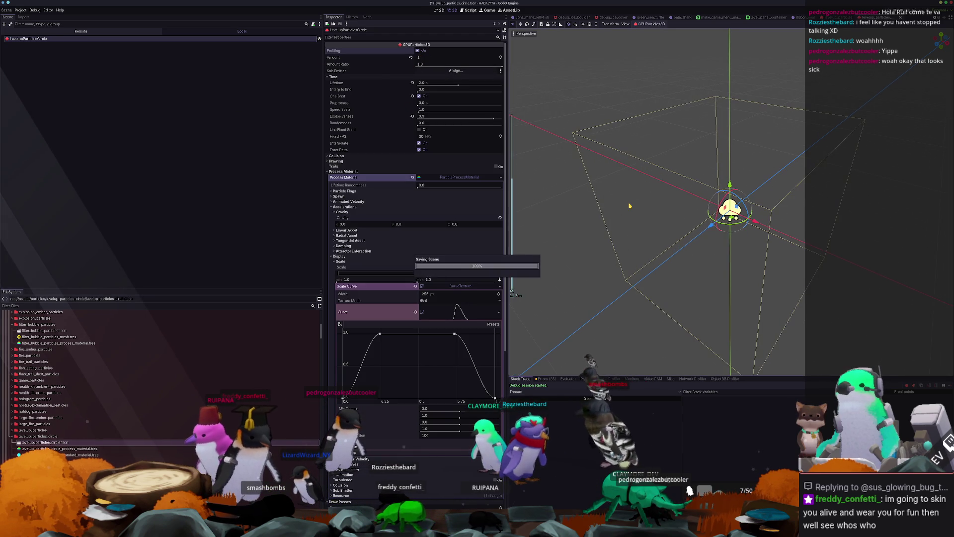
drag(455, 337, 426, 335)
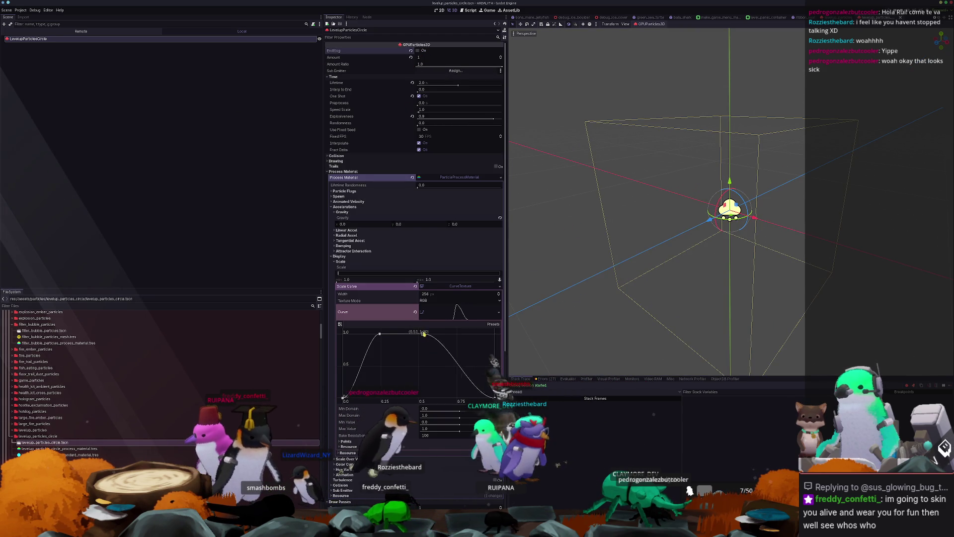
key(ctrl+s)
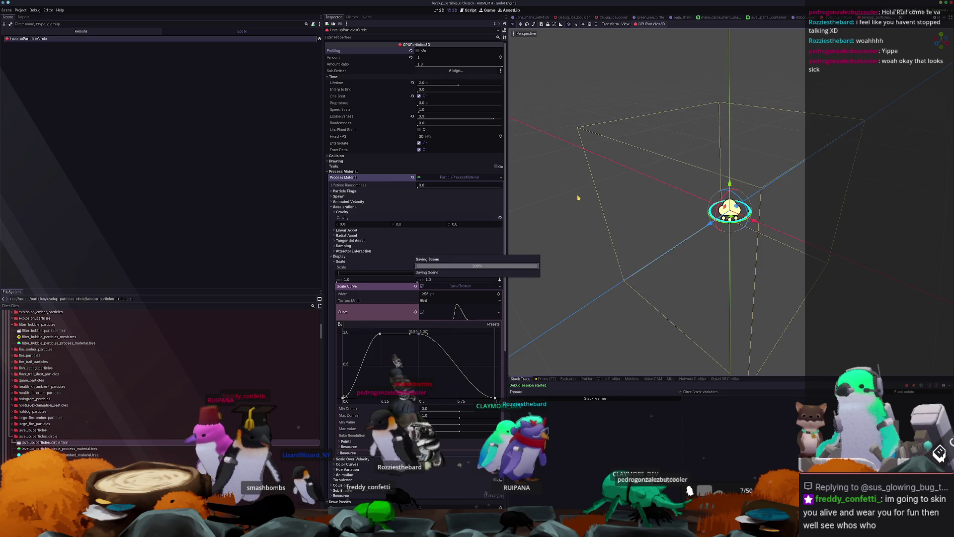
- In penguin.tscn, fire the ring once, orbit to watch it around the penguin, and save
key(alt+shift+o)
text(pengu)
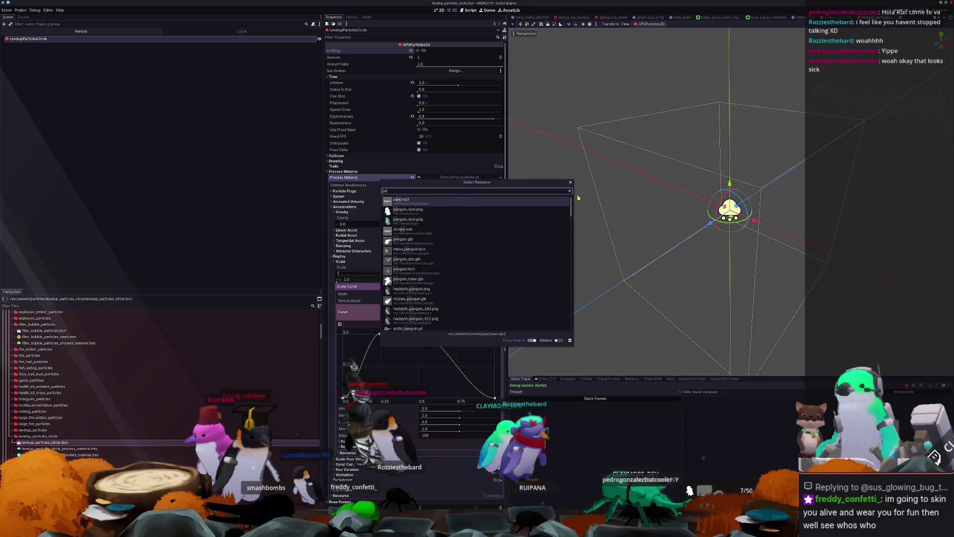
key(Down)
key(Down)
key(Down)
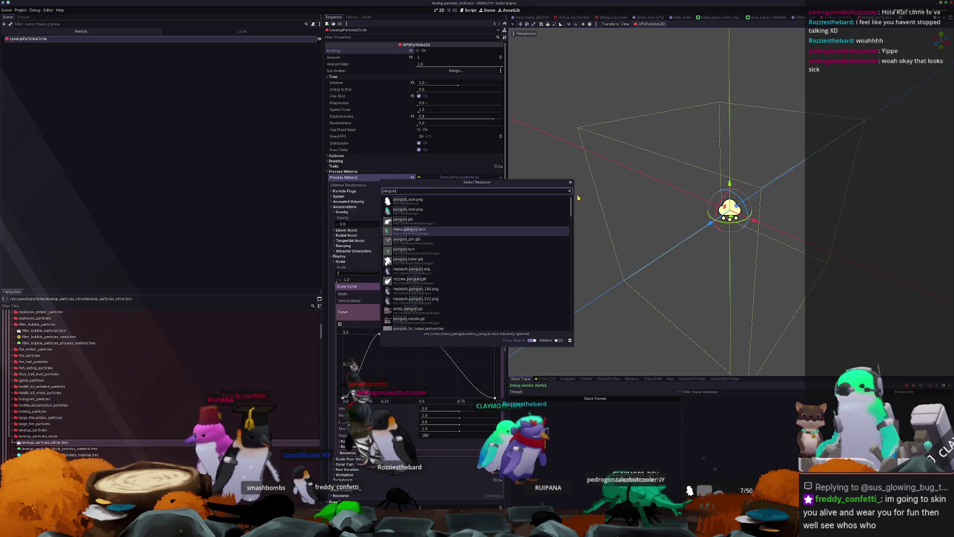
key(Return)
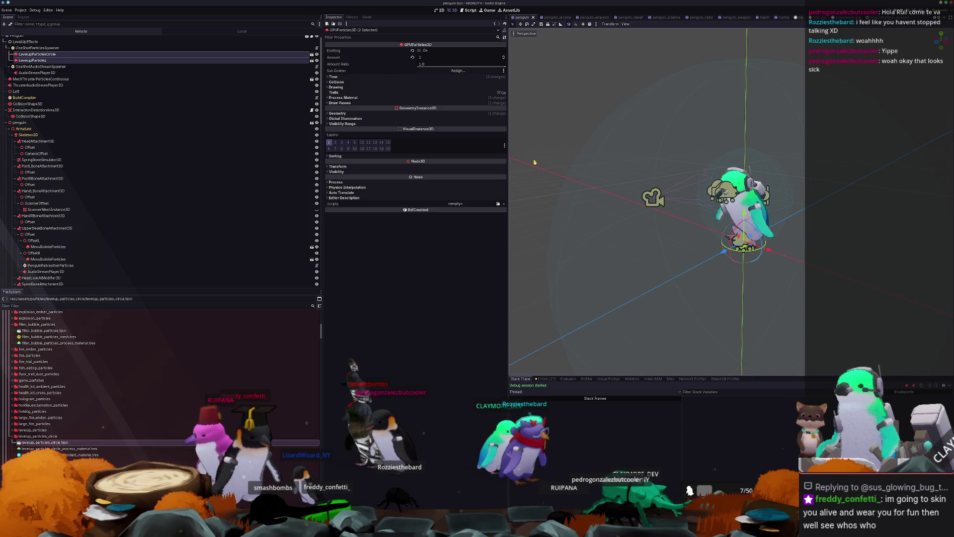
click(426, 52)
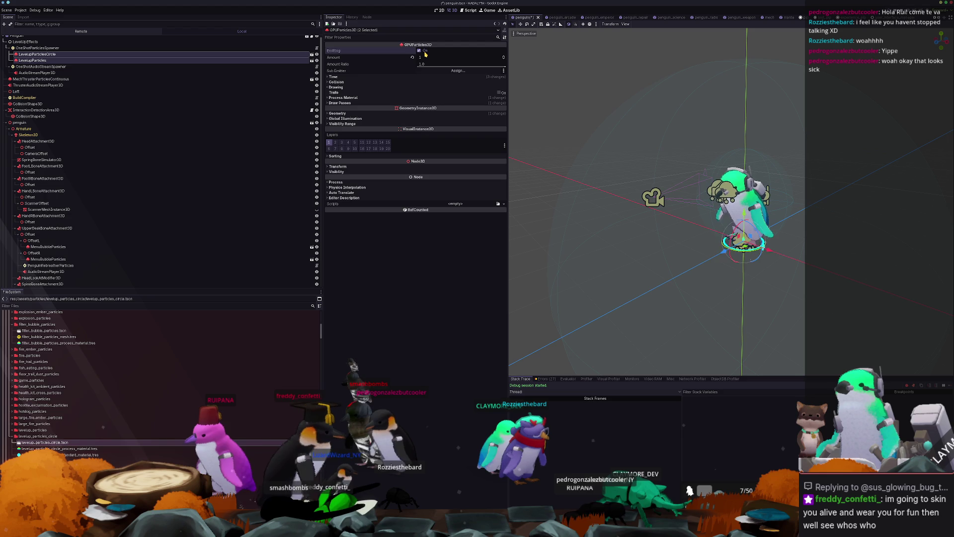
drag(619, 183, 668, 241)
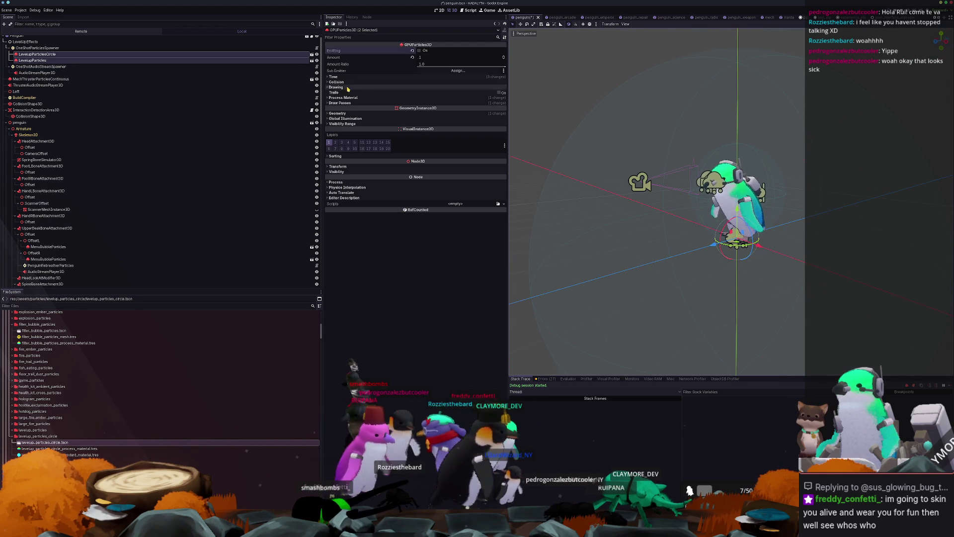
key(ctrl+s)
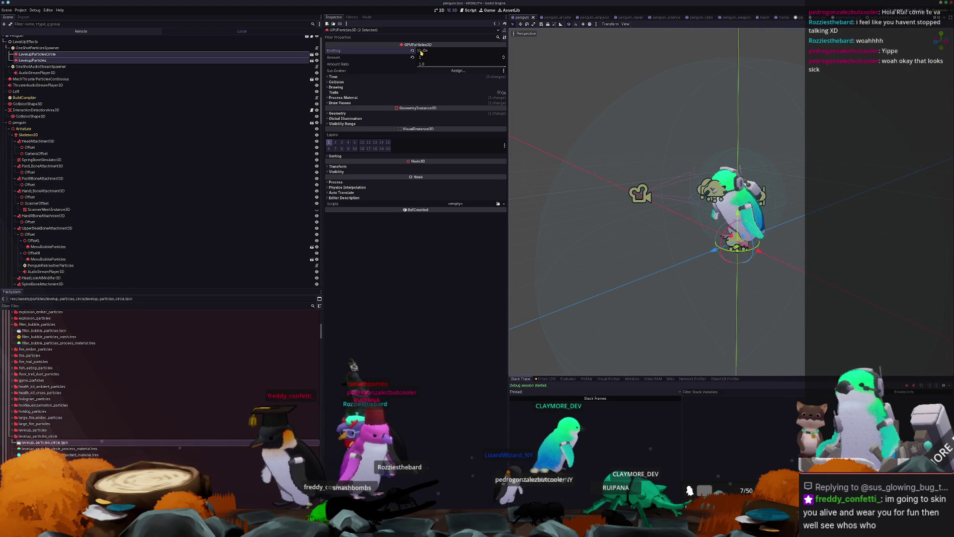
click(543, 46)
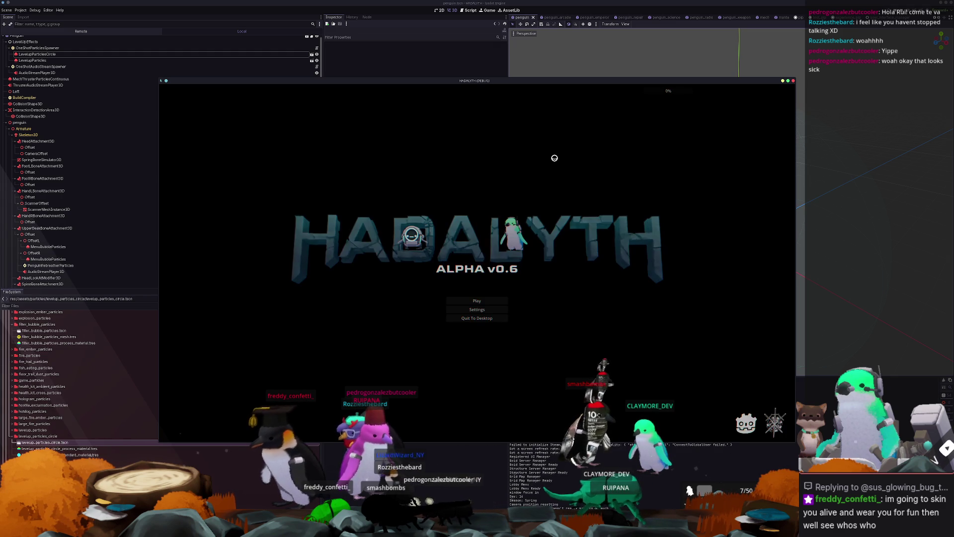
- Load the first save slot, then walk the penguin around and left across the central hub
click(472, 301)
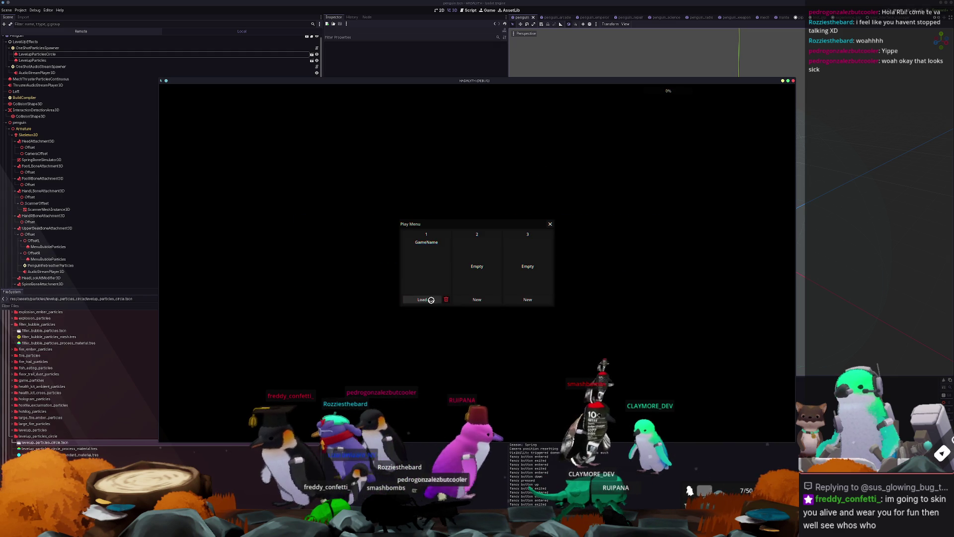
click(430, 300)
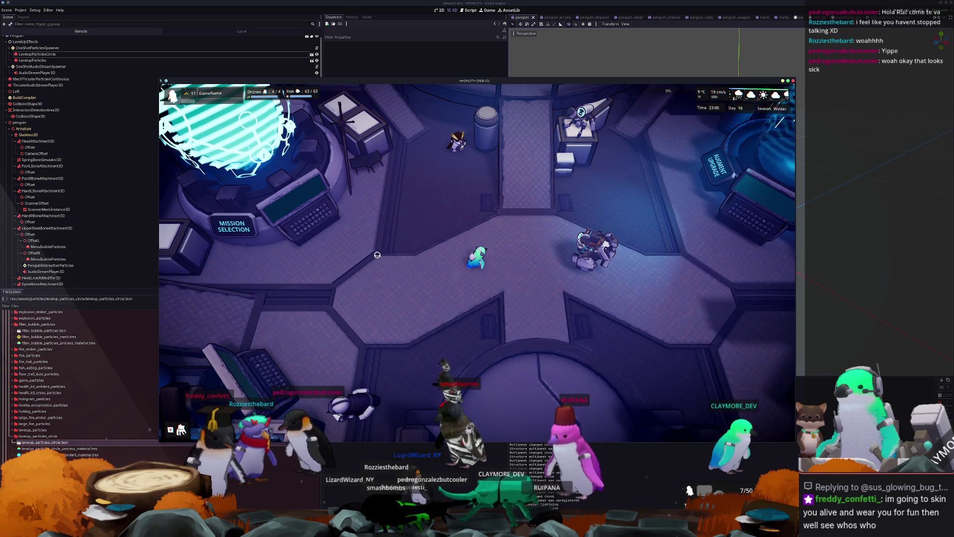
key(d)
key(s)
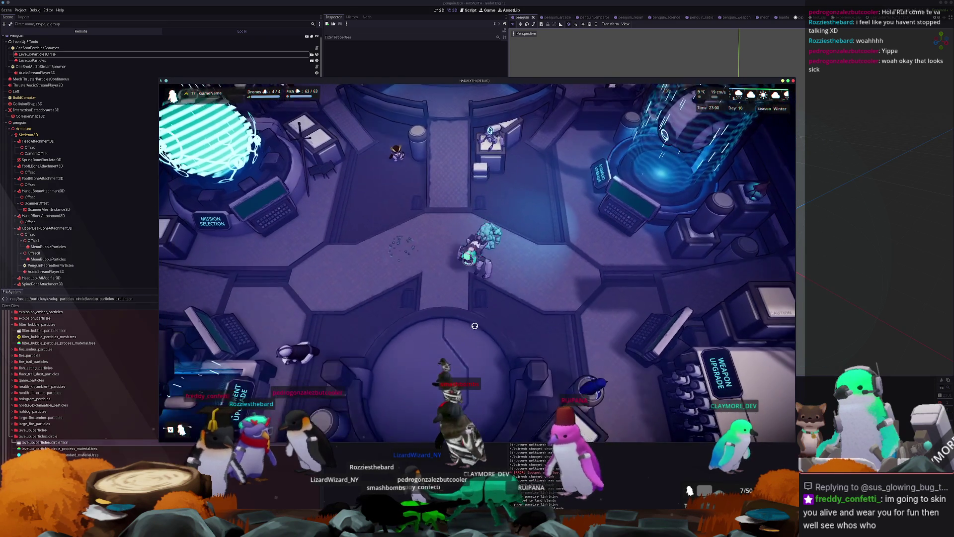
key(grave)
key(Up)
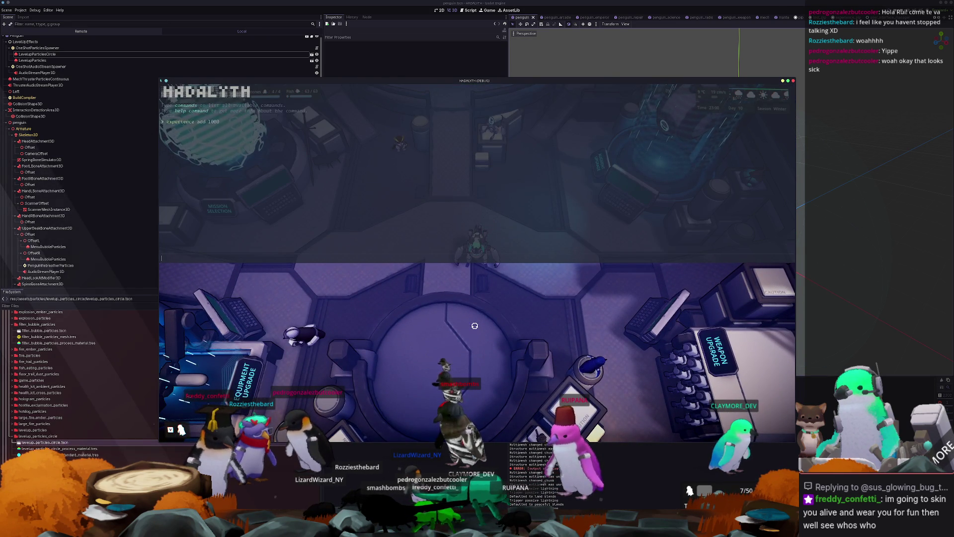
key(Return)
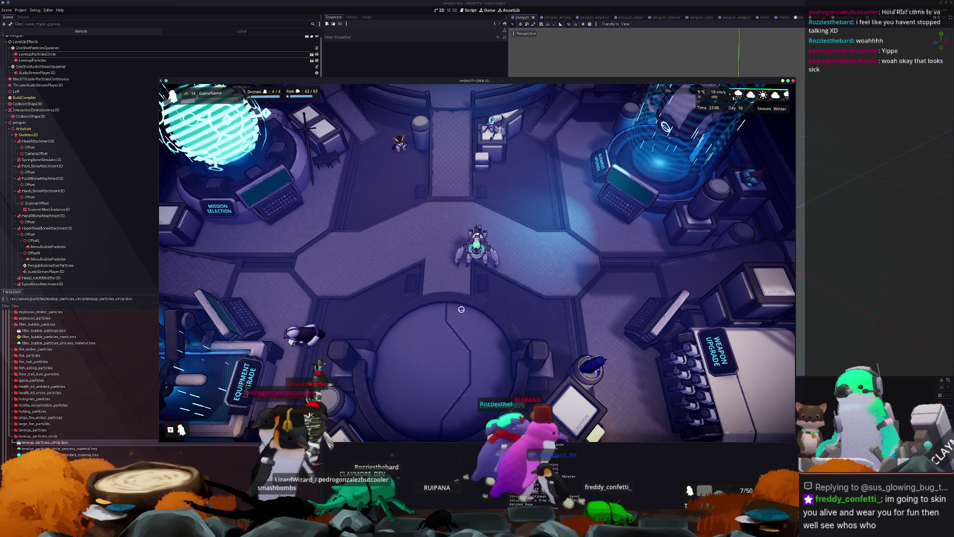
key(a)
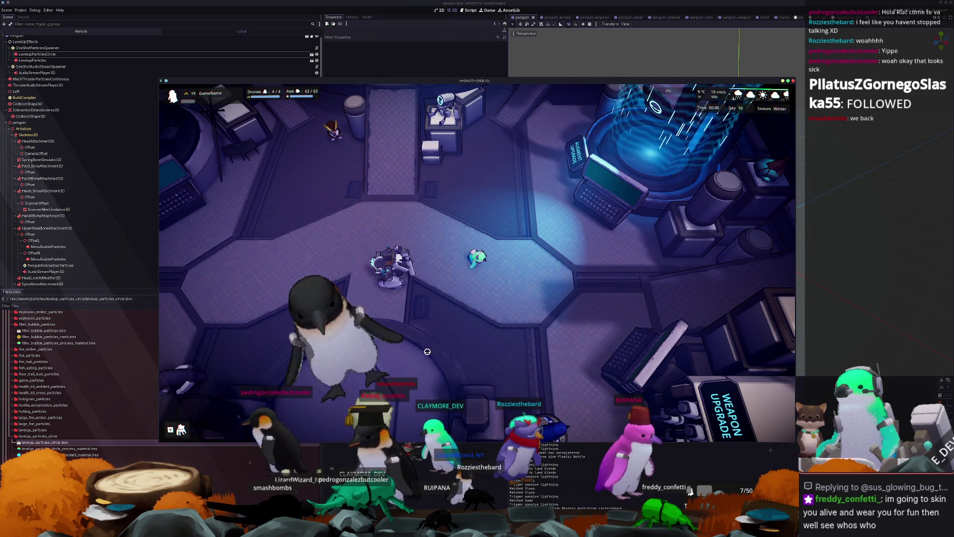
- Walk the penguin down into the central room and toggle the building view on and off
key(w)
key(a)
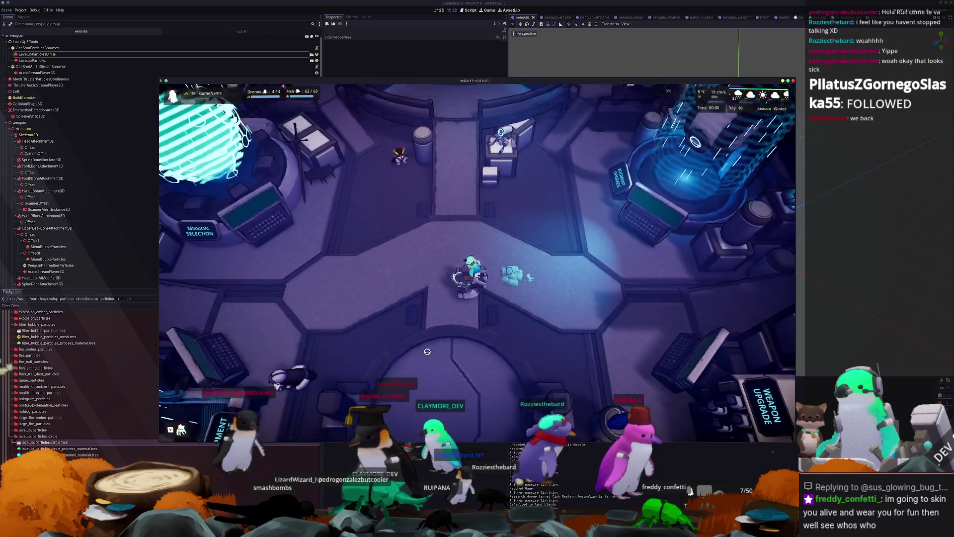
key(s)
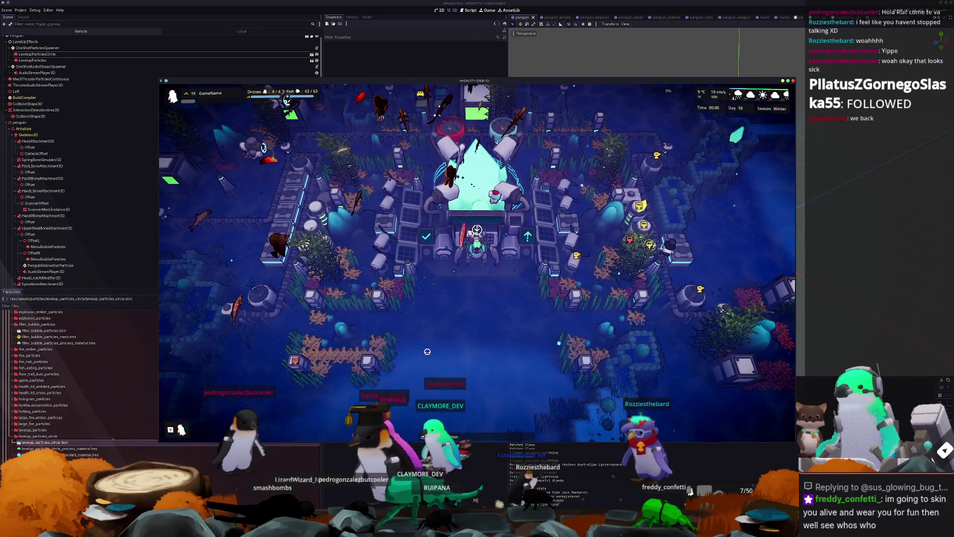
key(b)
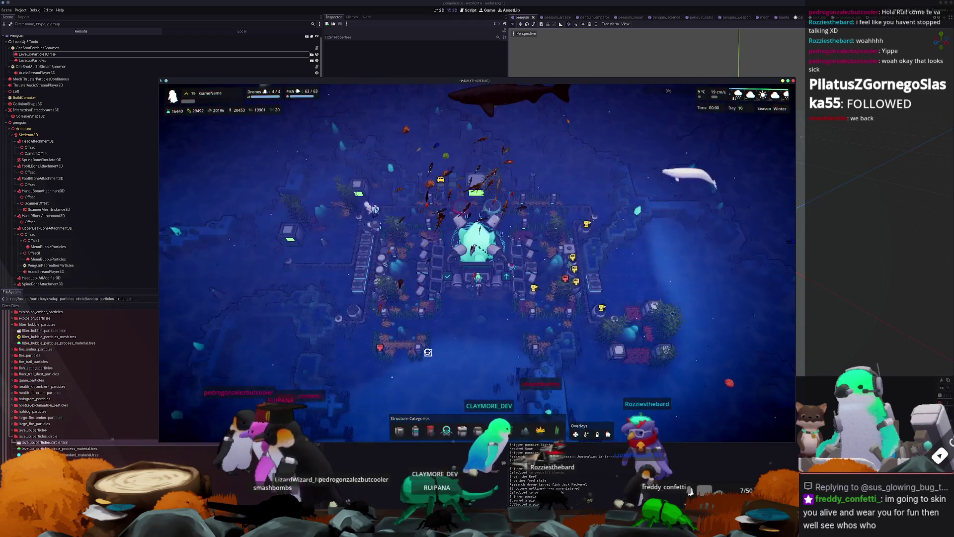
key(b)
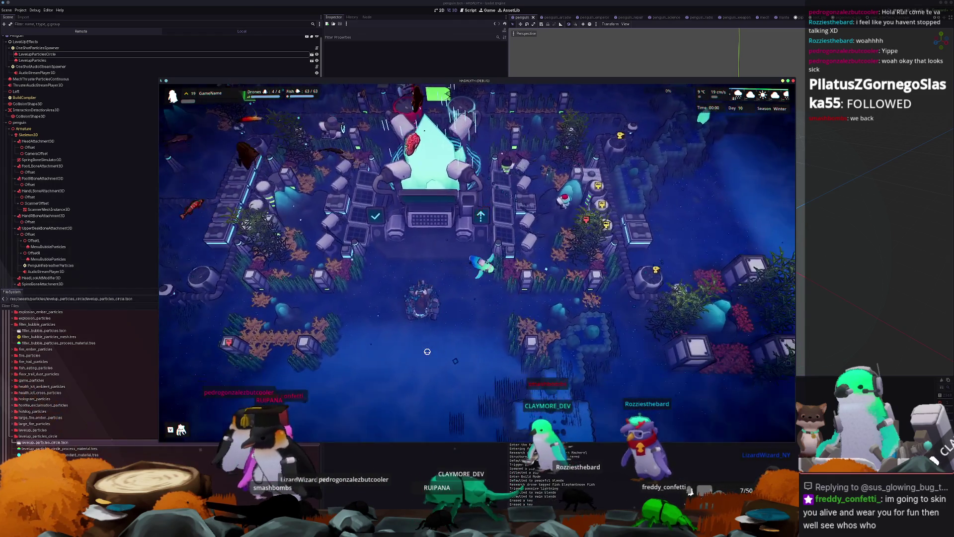
- Run 'experience add 1000' in the debug console to trigger a level-up
key(grave)
key(Up)
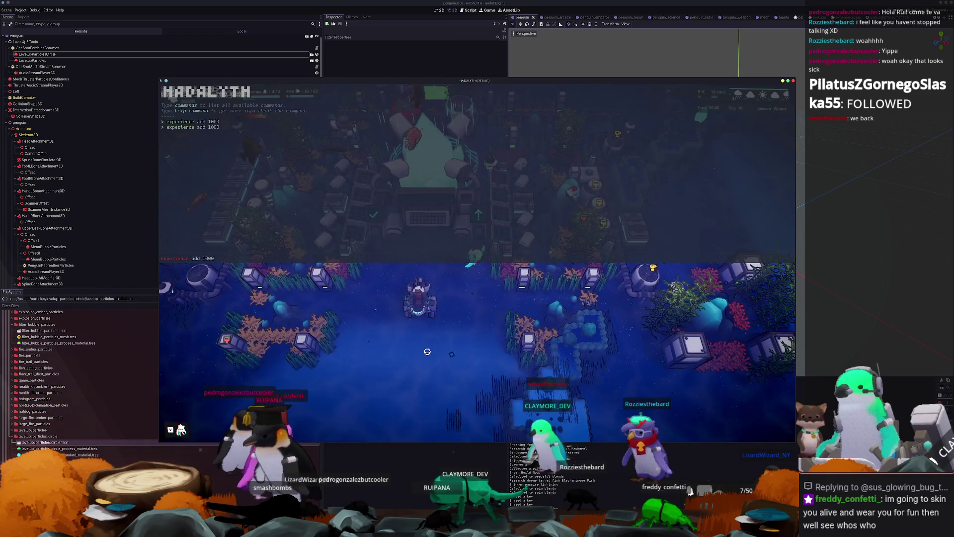
key(grave)
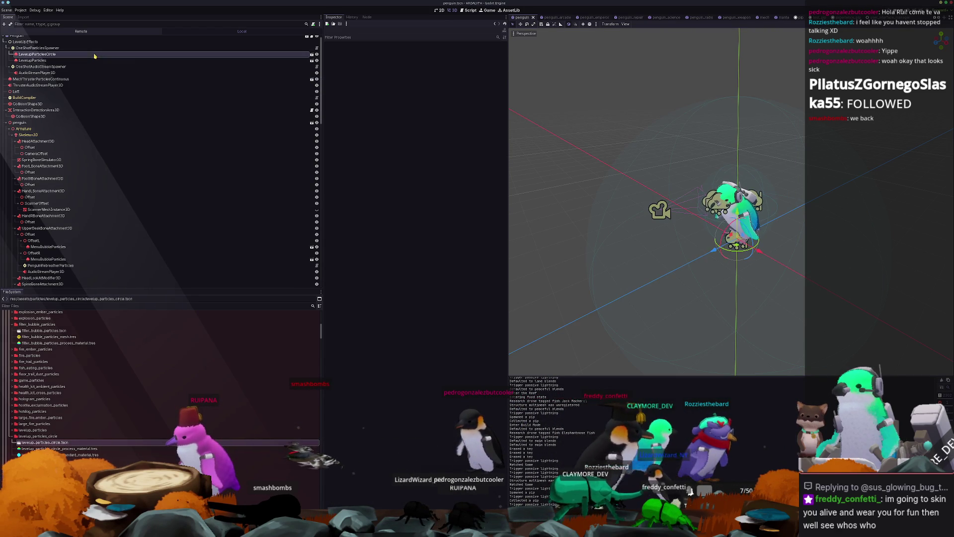
- Open the LevelupParticlesCircle scene and set its particle Scale min and max to 1.5
click(298, 53)
click(312, 54)
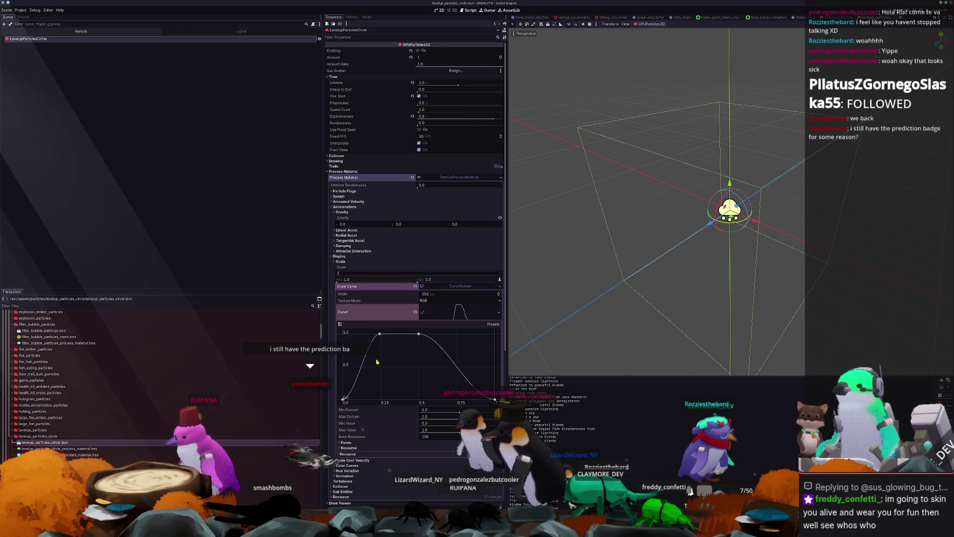
scroll(373, 352, down, 3)
click(356, 219)
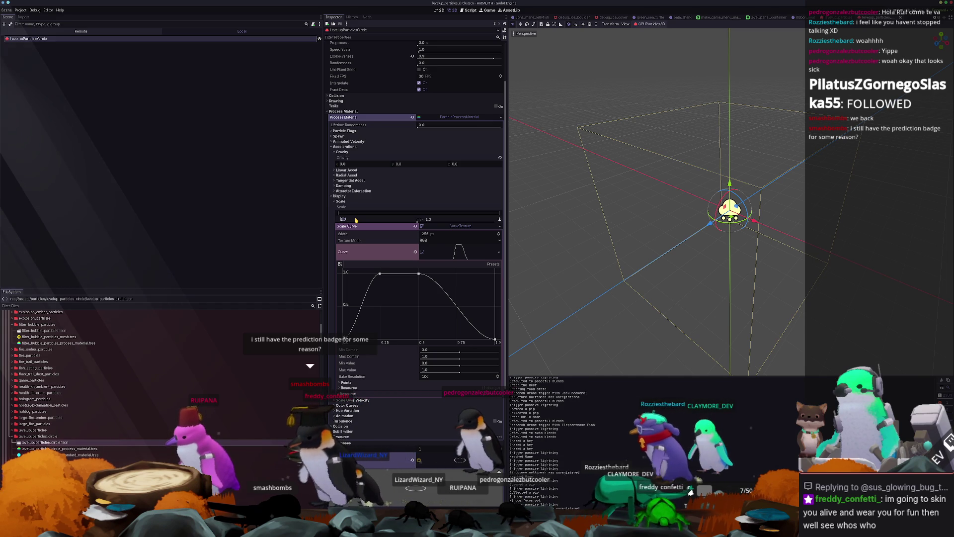
text(1.5)
key(Return)
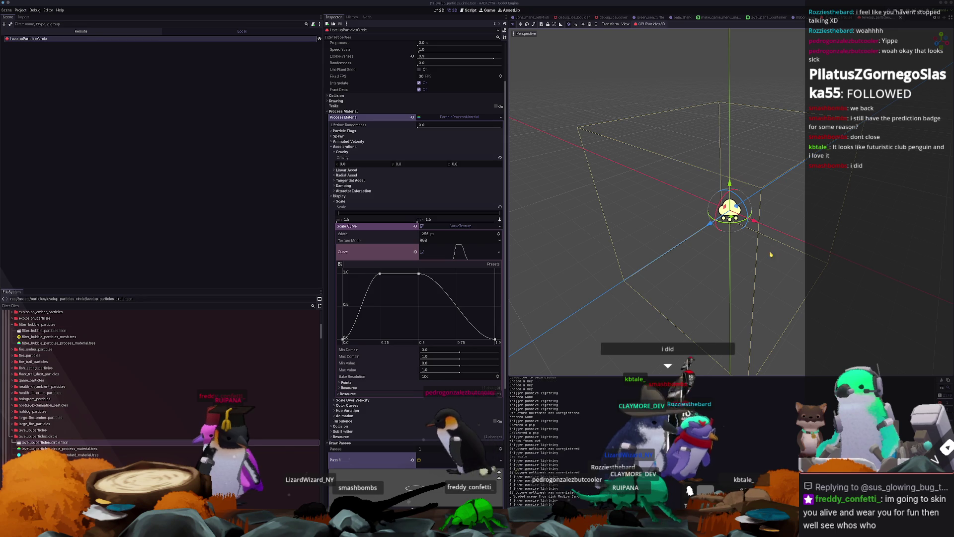
click(565, 293)
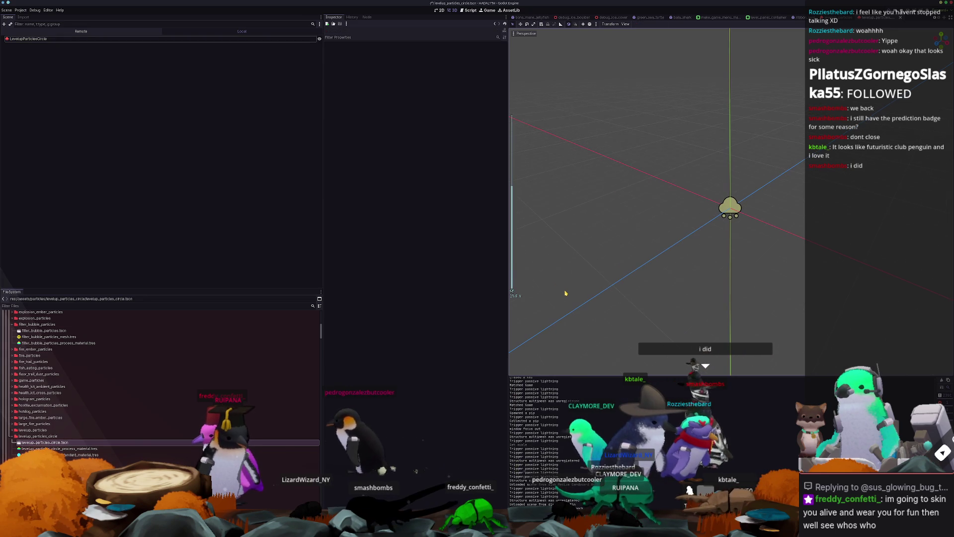
- Turn on Emitting to preview the larger cyan ring, then save the particle scene
click(268, 38)
scroll(367, 77, up, 3)
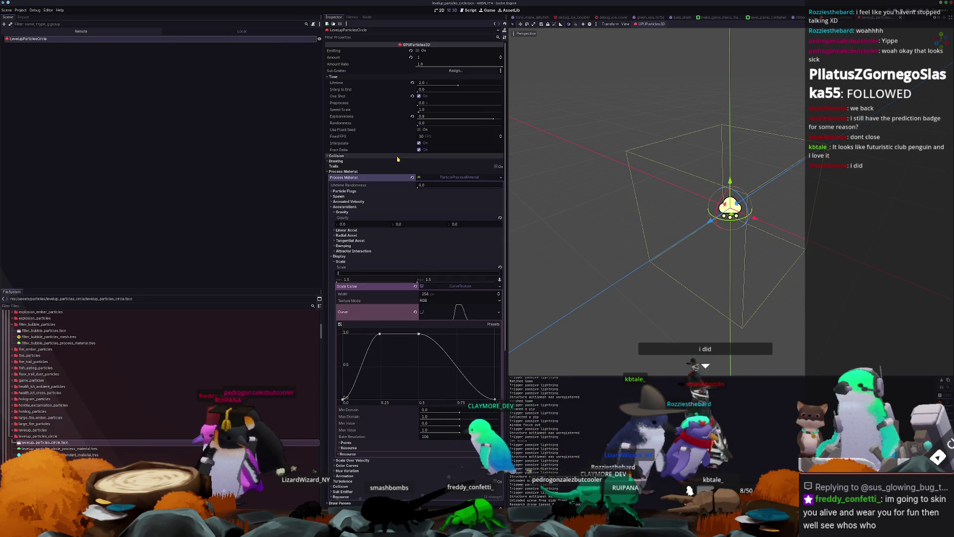
click(417, 51)
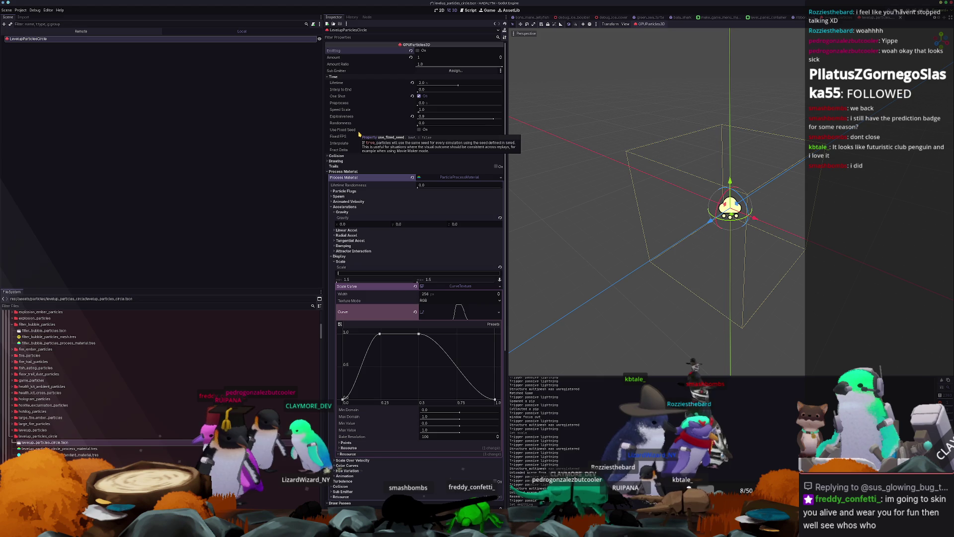
scroll(591, 201, up, 3)
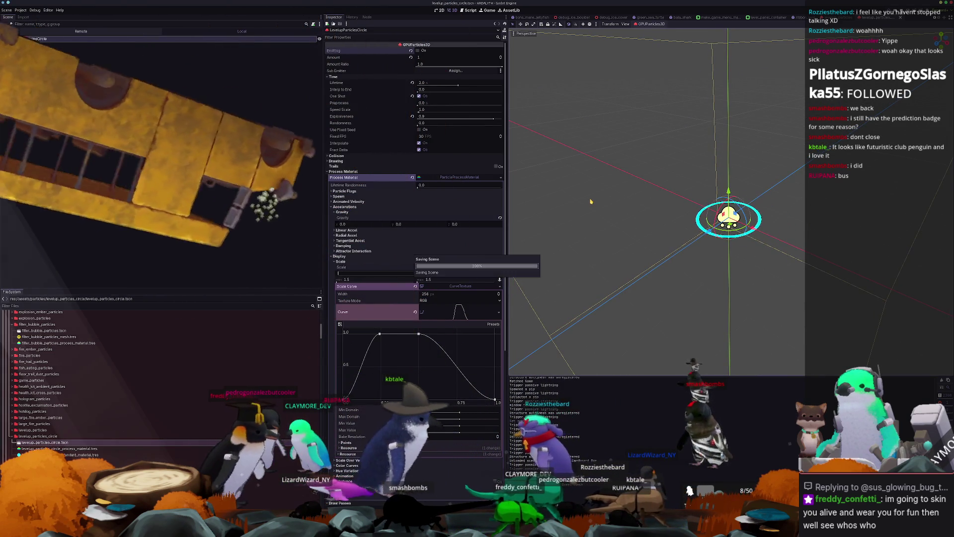
key(ctrl+s)
- Reopen penguin.tscn and run the game with F5 to test the effect
scroll(587, 209, down, 2)
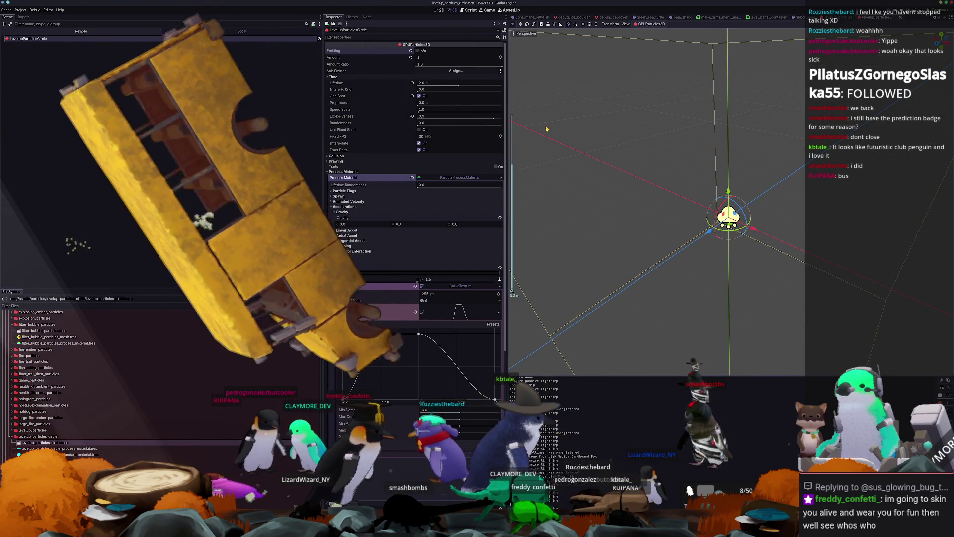
key(alt+shift+o)
text(penguin)
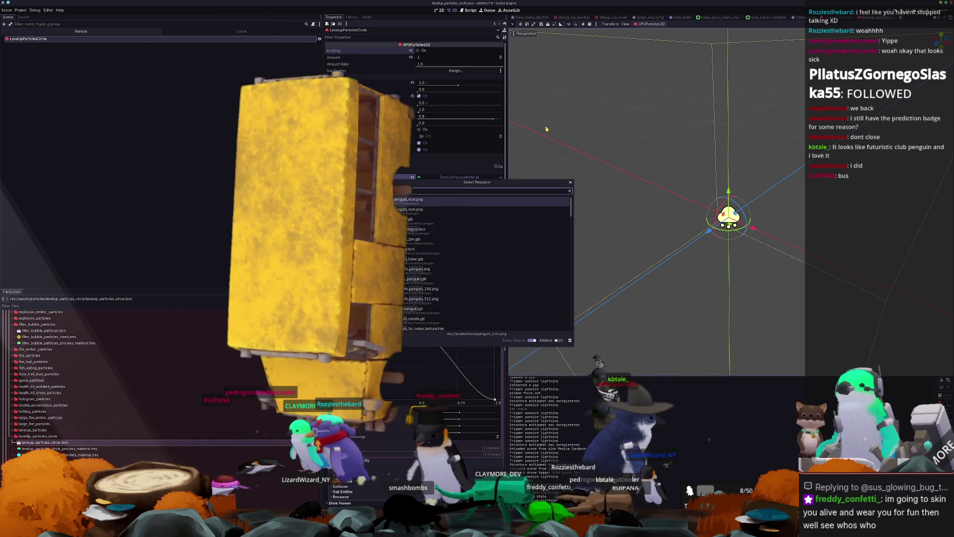
key(Return)
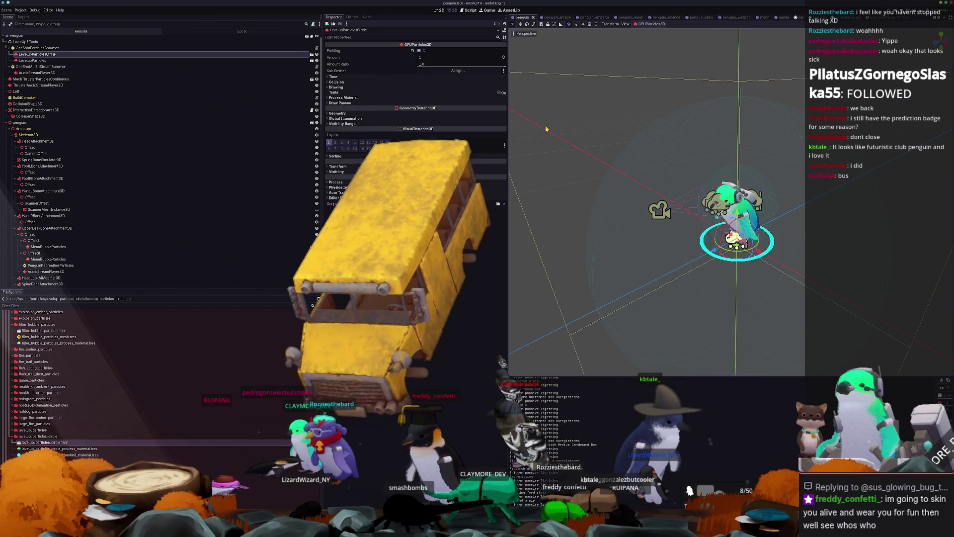
click(538, 189)
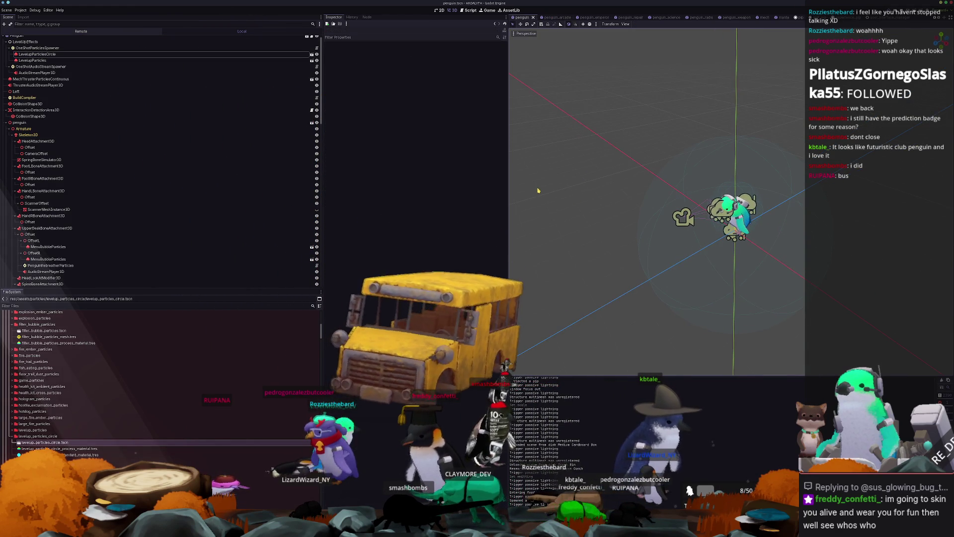
key(F5)
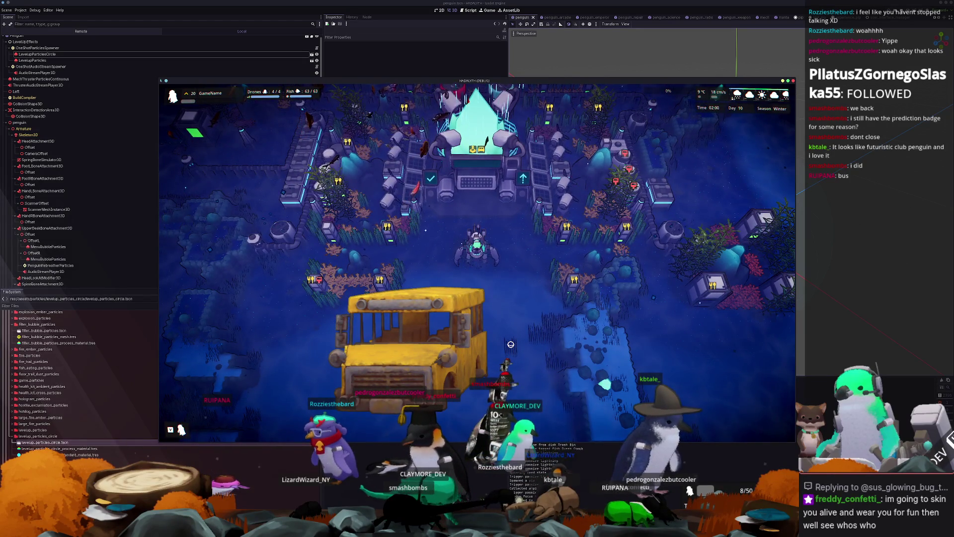
- Reset the penguin's level to 0 with 'level set 0' in the debug console
key(grave)
text(0)
key(Return)
text(day)
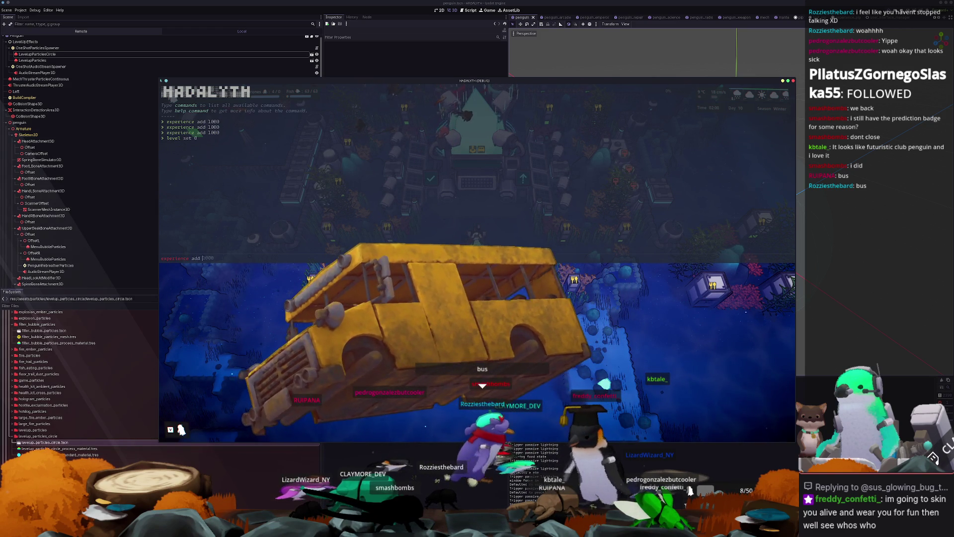
key(grave)
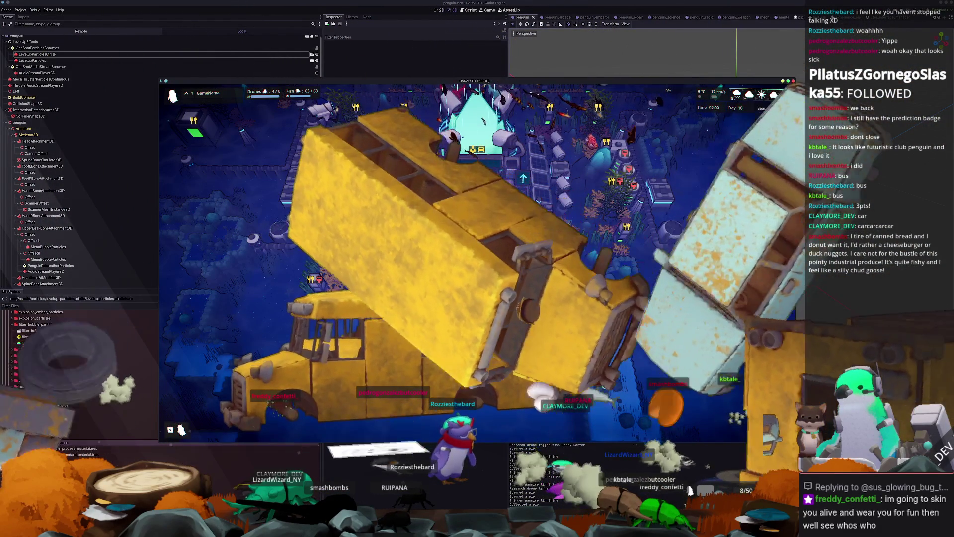
- Rerun 'experience add 1000' in the console to retrigger the level-up ring
key(grave)
key(Up)
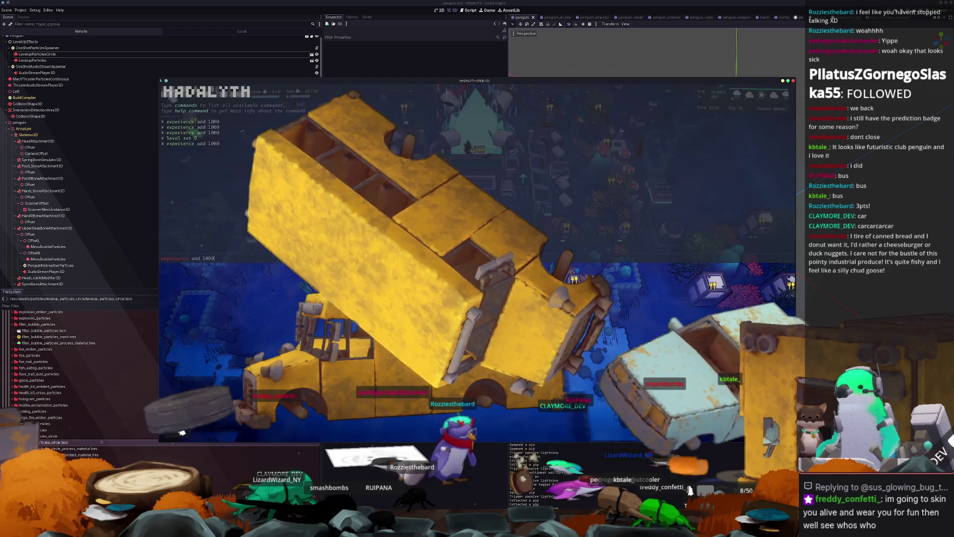
key(grave)
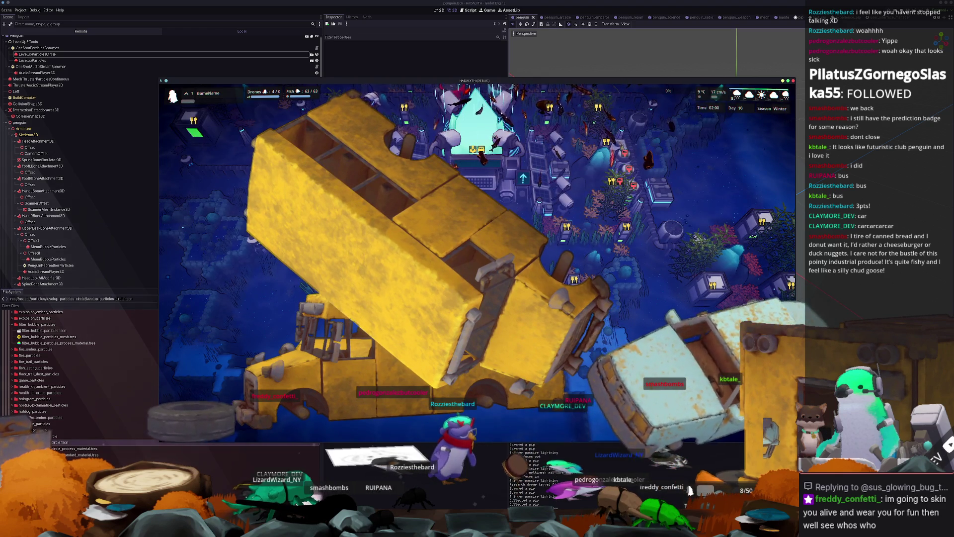